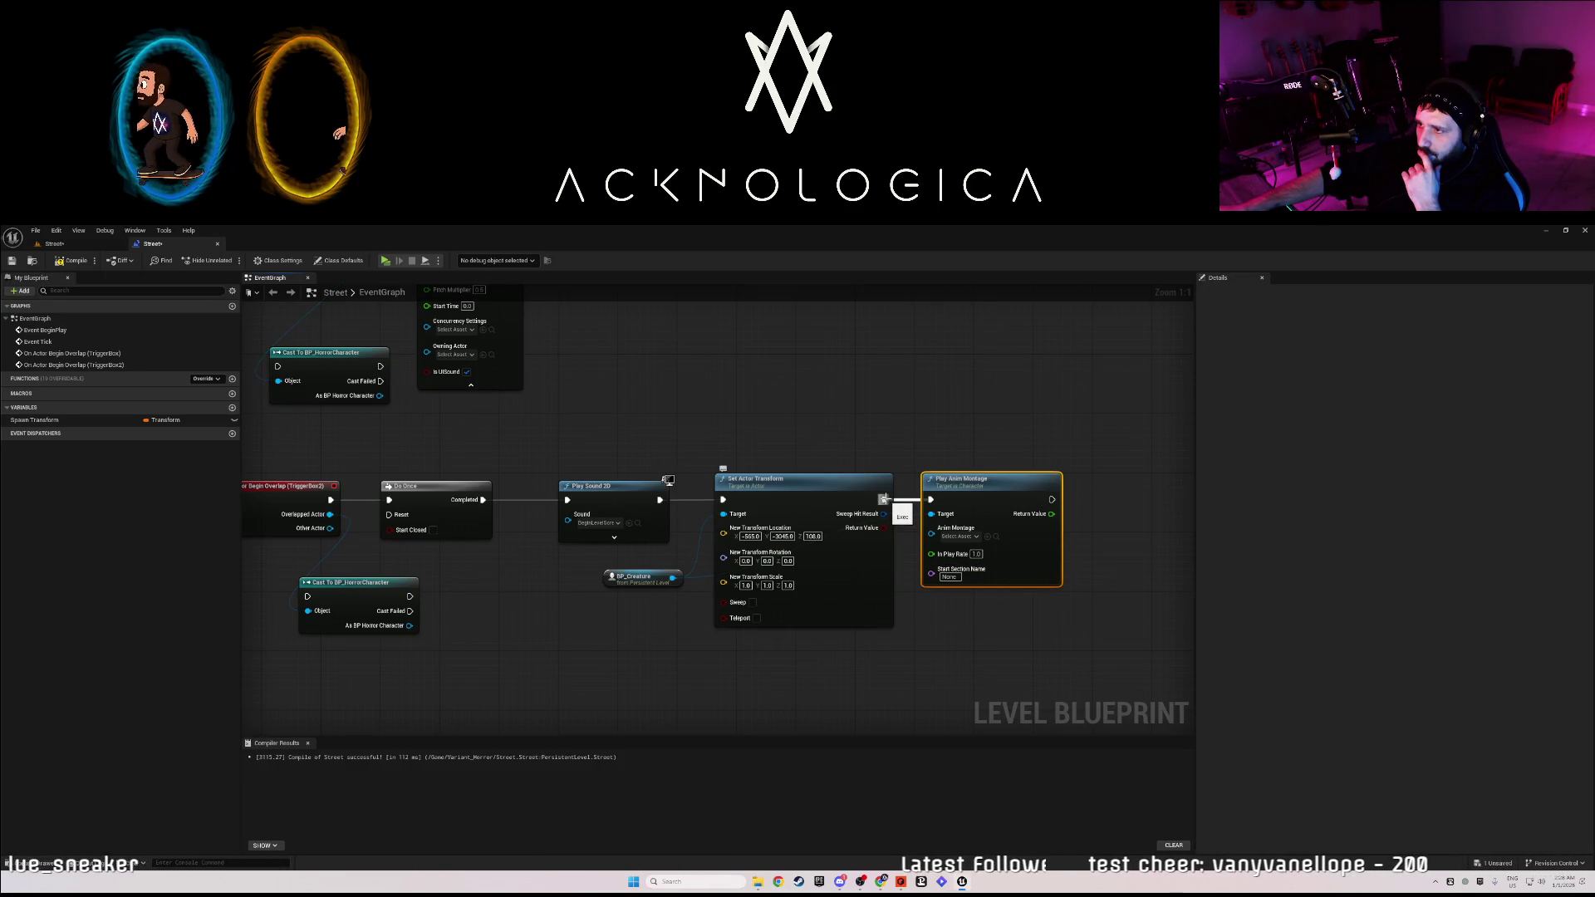
Delete the Play Anim Montage node and shift Play Sound 2D and Set Actor Transform slightly left.
key("Delete")
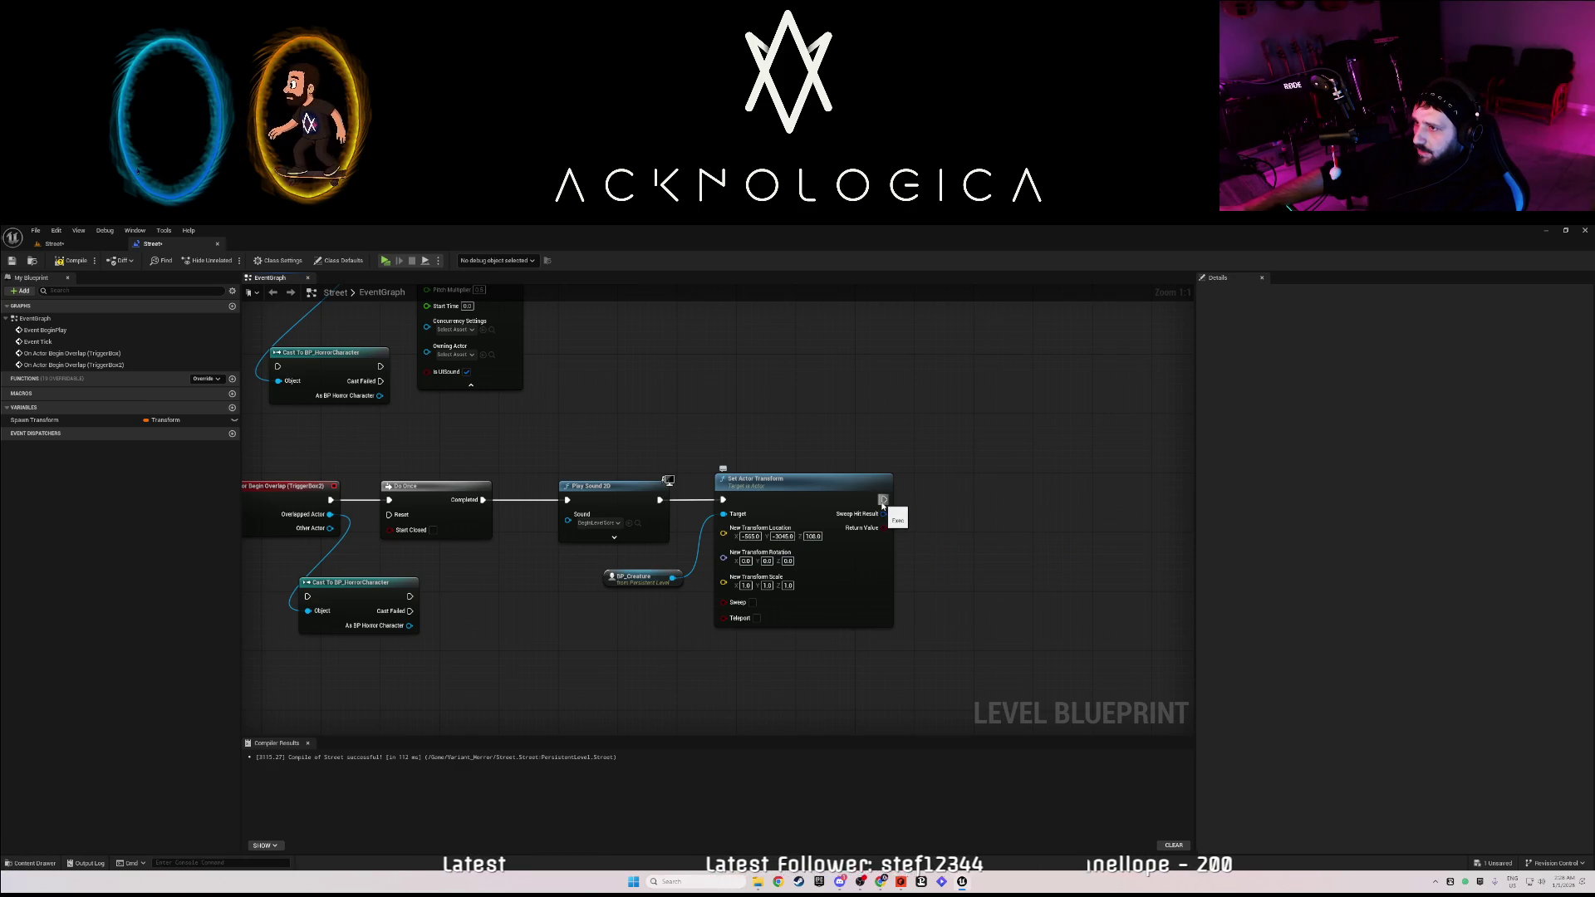
left_click_drag(607, 486, 576, 487)
mouse_move(779, 488)
left_mouse_down()
mouse_move(743, 487)
mouse_move(776, 485)
left_mouse_up()
Add a Delay node with a 1.0-second duration after Set Actor Transform, aligned in line.
left_click_drag(884, 499, 938, 509)
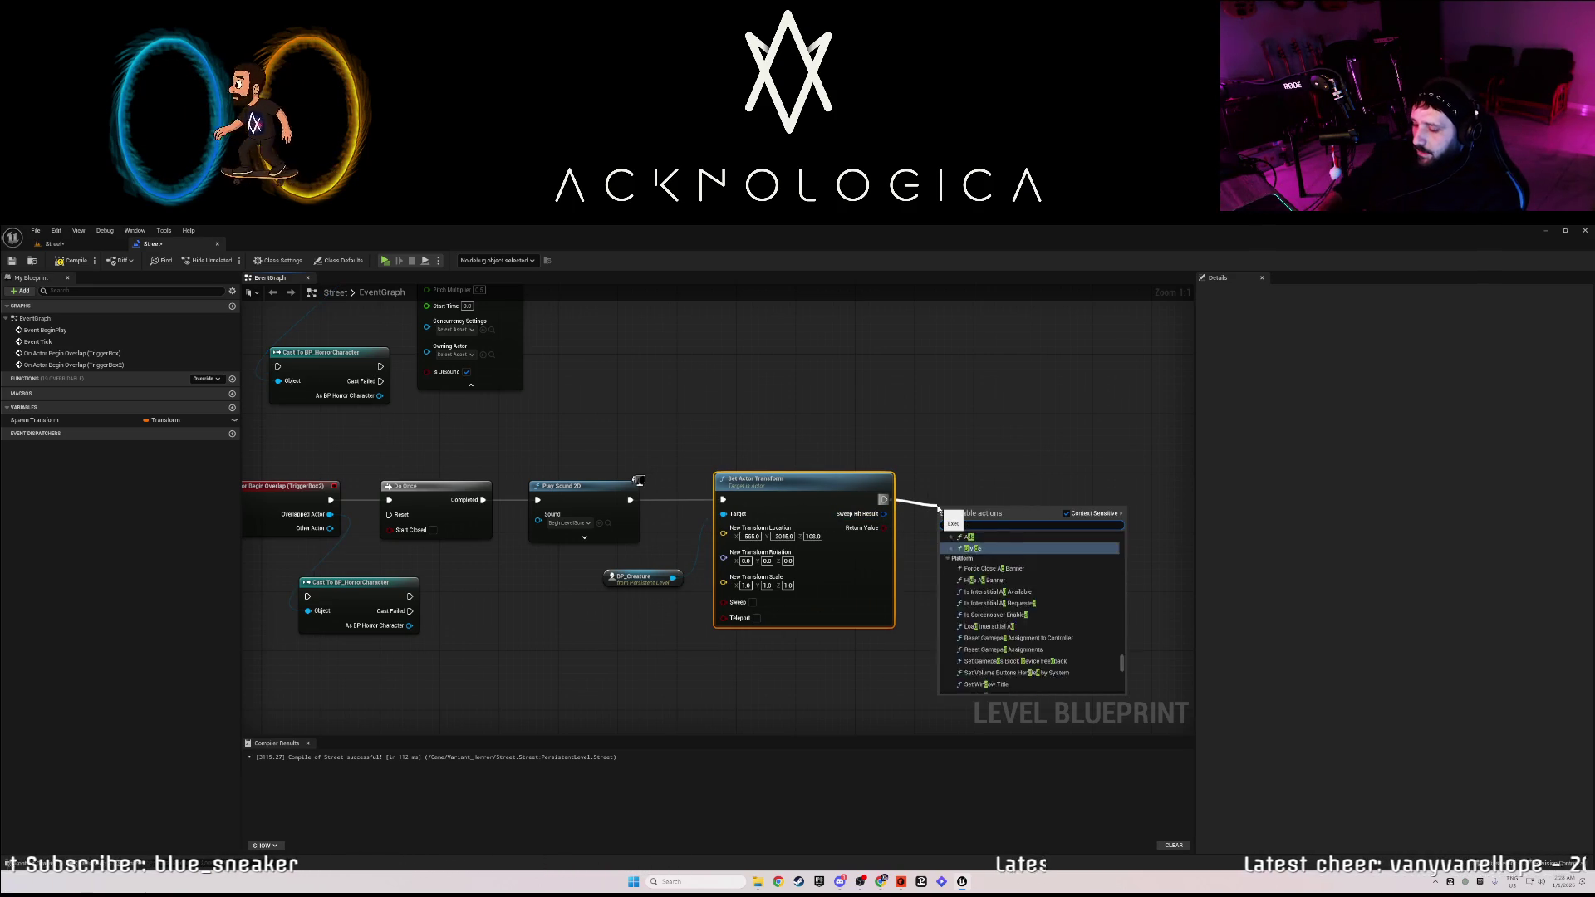
type("delay")
left_click(972, 562)
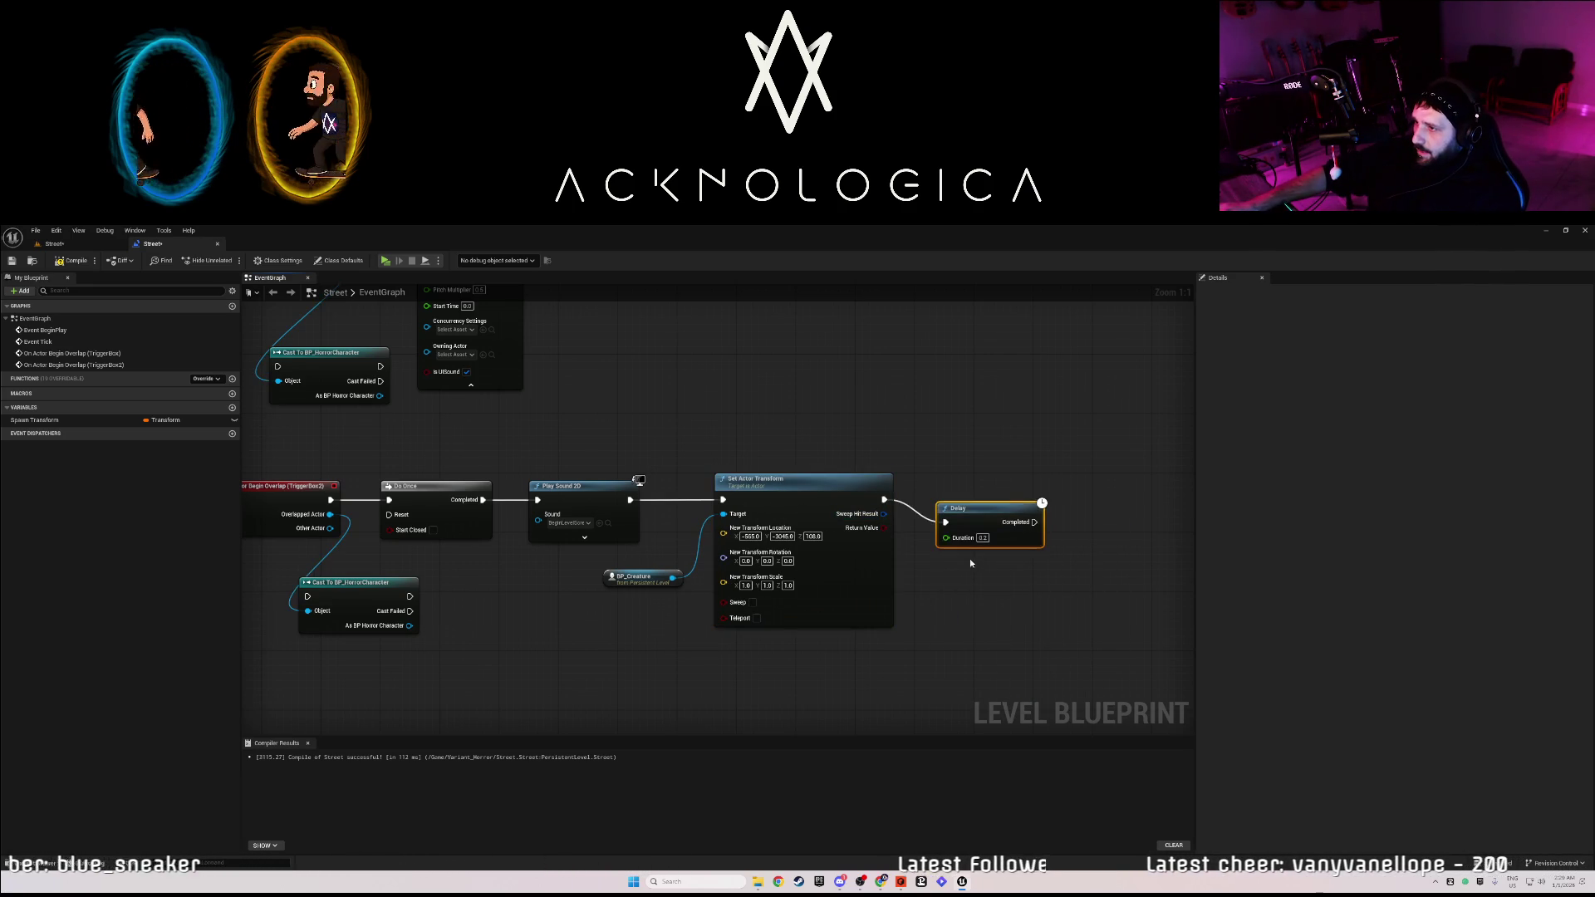
type("1")
key("Return")
left_click_drag(980, 508, 972, 486)
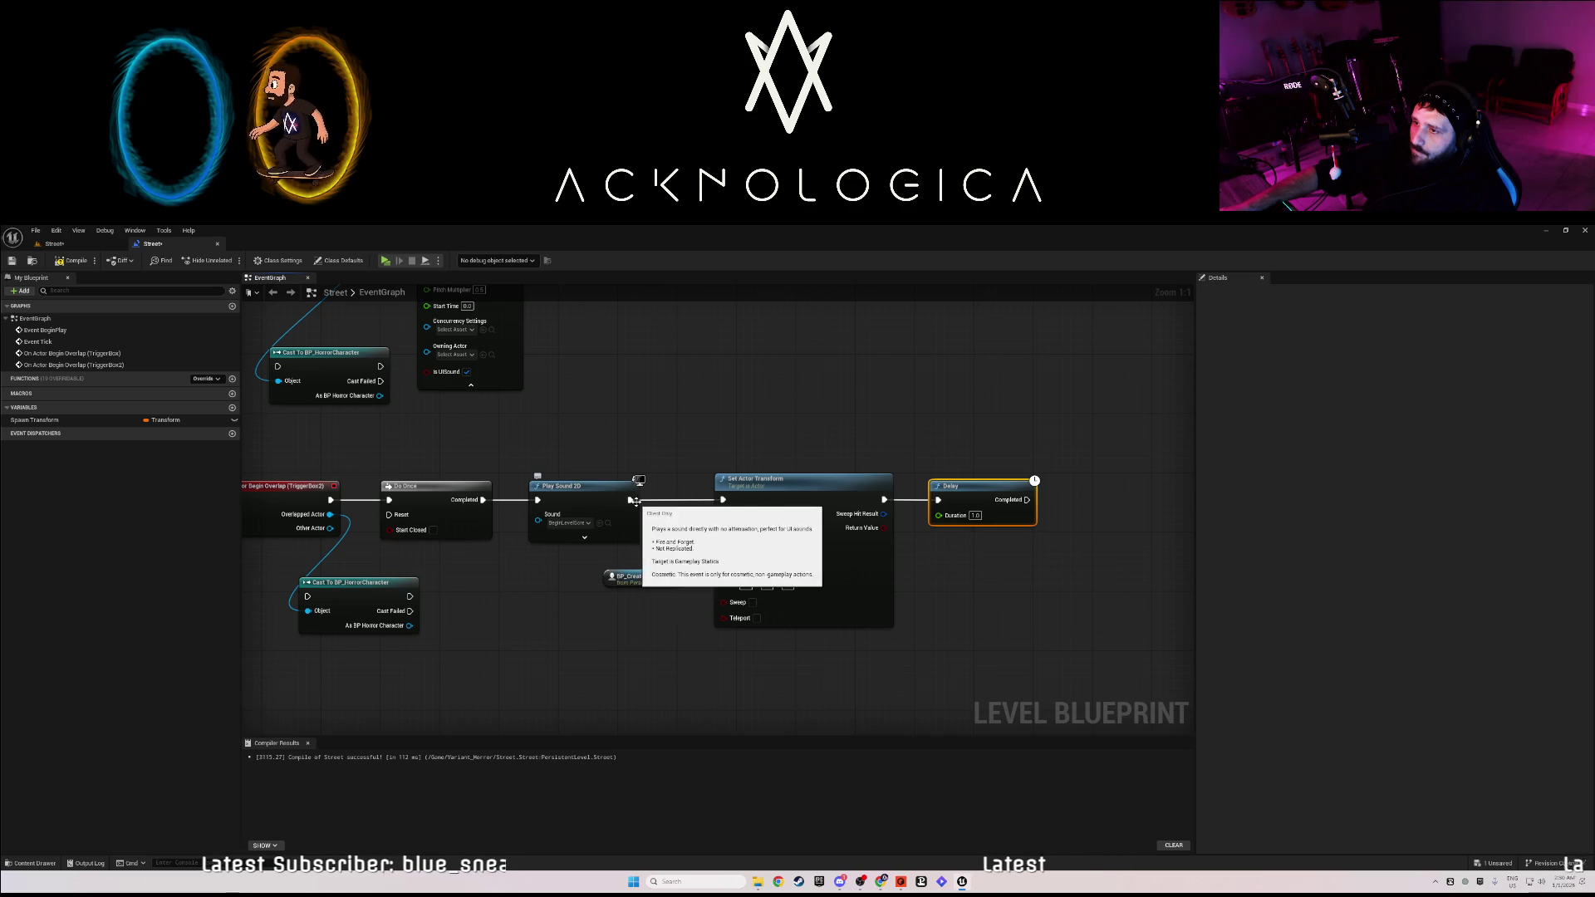
Move Set Actor Transform, BP_Creature and Delay to the right, then delete the Delay node.
mouse_move(964, 676)
left_mouse_down()
mouse_move(713, 471)
mouse_move(657, 472)
left_mouse_up()
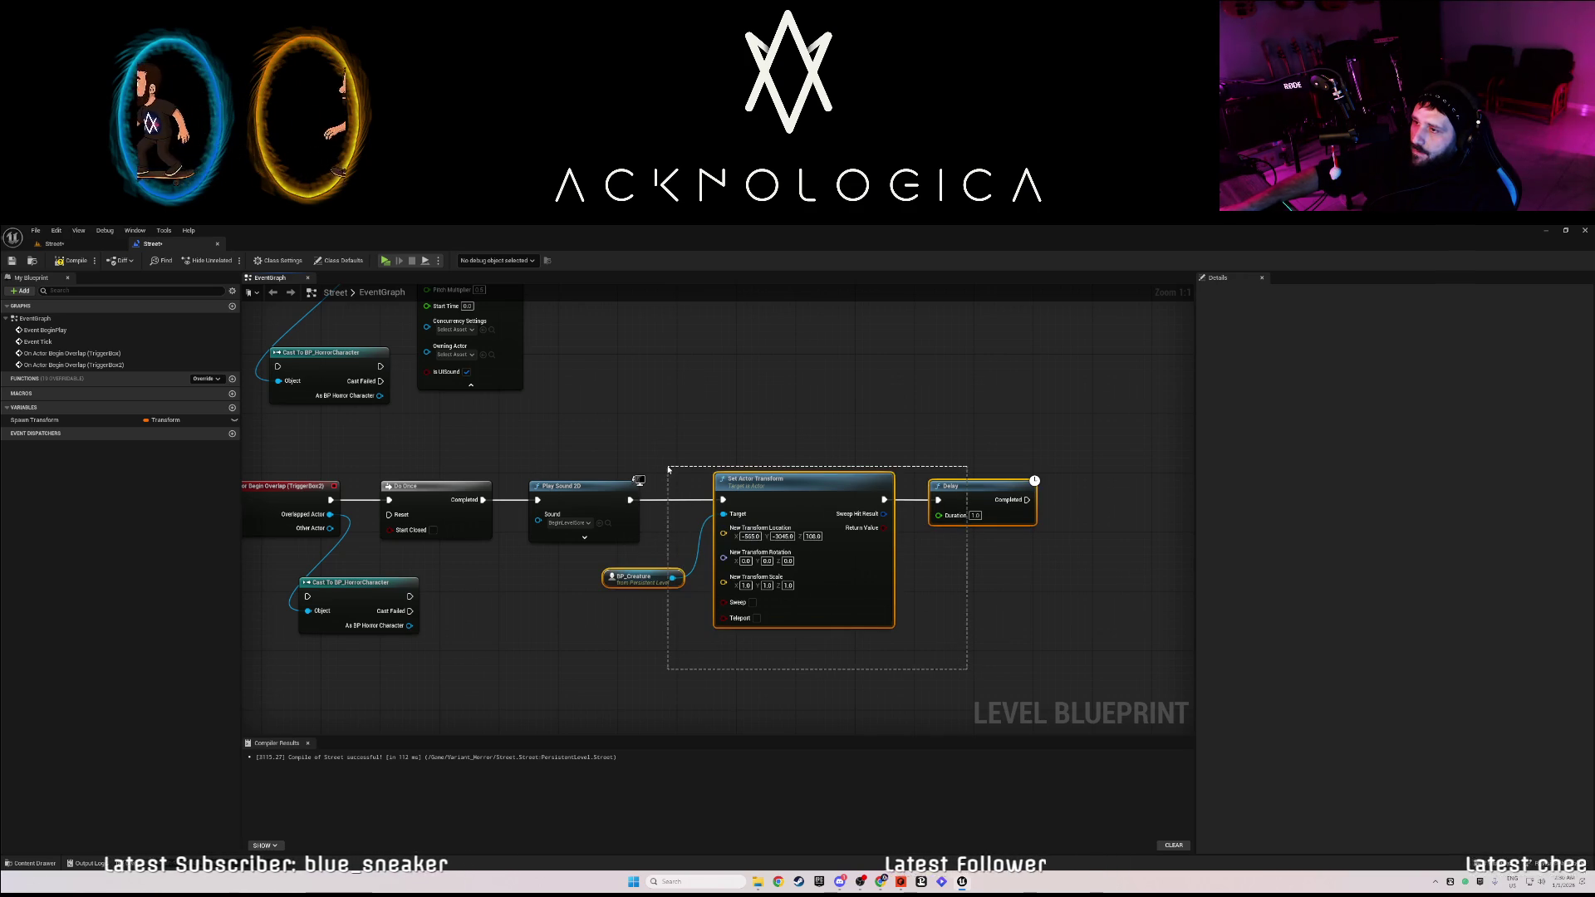
left_click_drag(815, 499, 956, 498)
left_click(1117, 507)
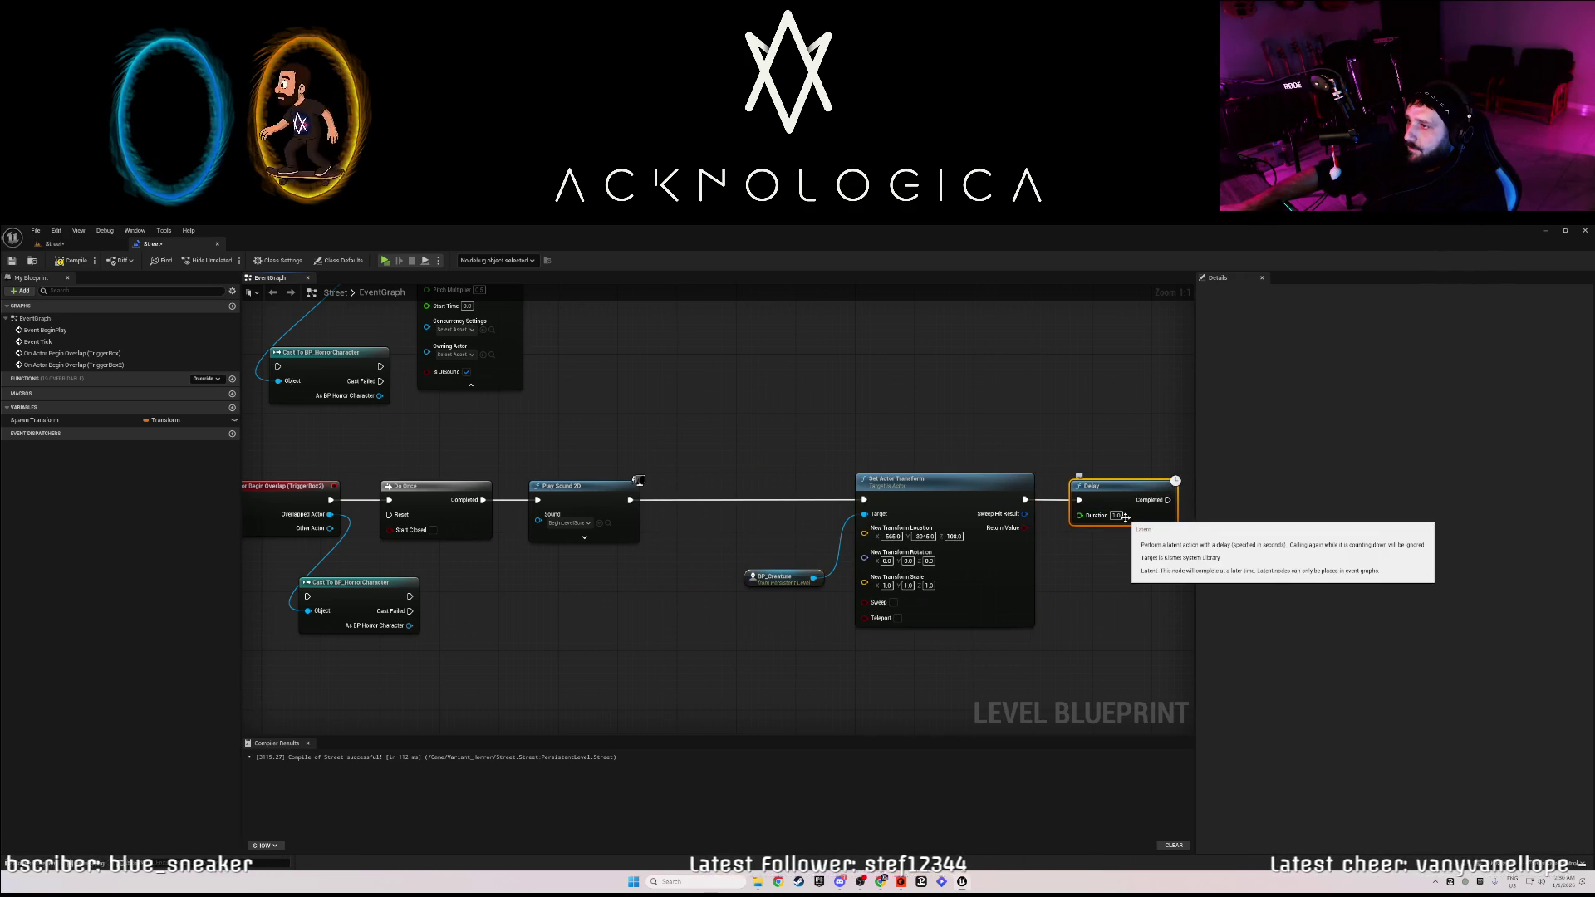
key("Delete")
Insert a new Delay after Play Sound 2D and push Set Actor Transform and BP_Creature further right.
left_click_drag(629, 499, 688, 508)
type("delay")
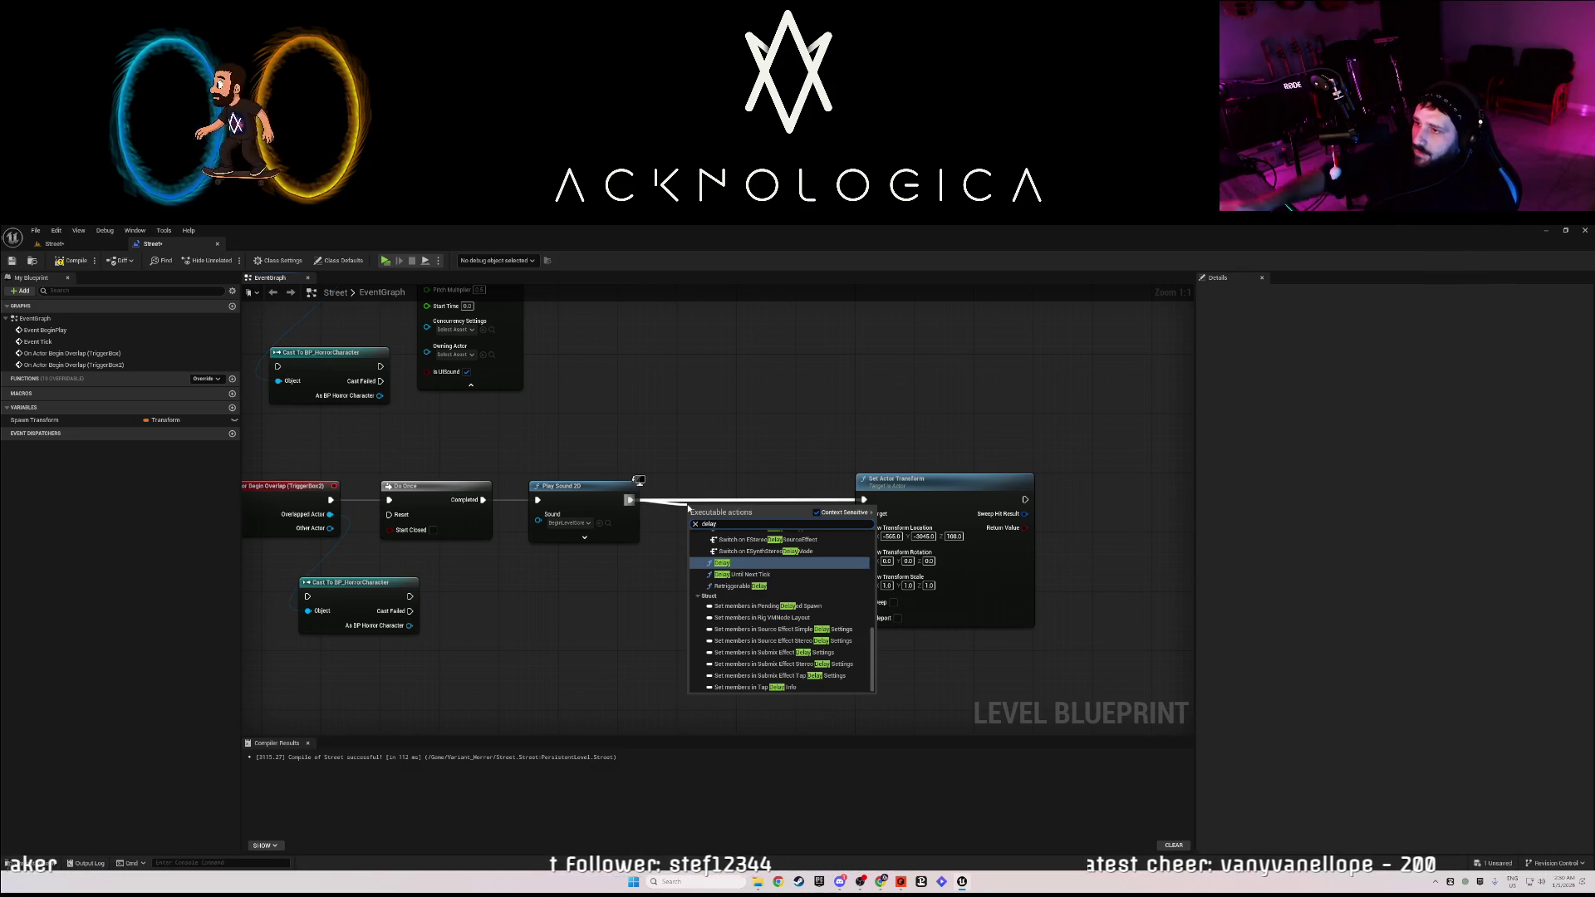
left_click(747, 564)
left_click_drag(735, 520, 731, 499)
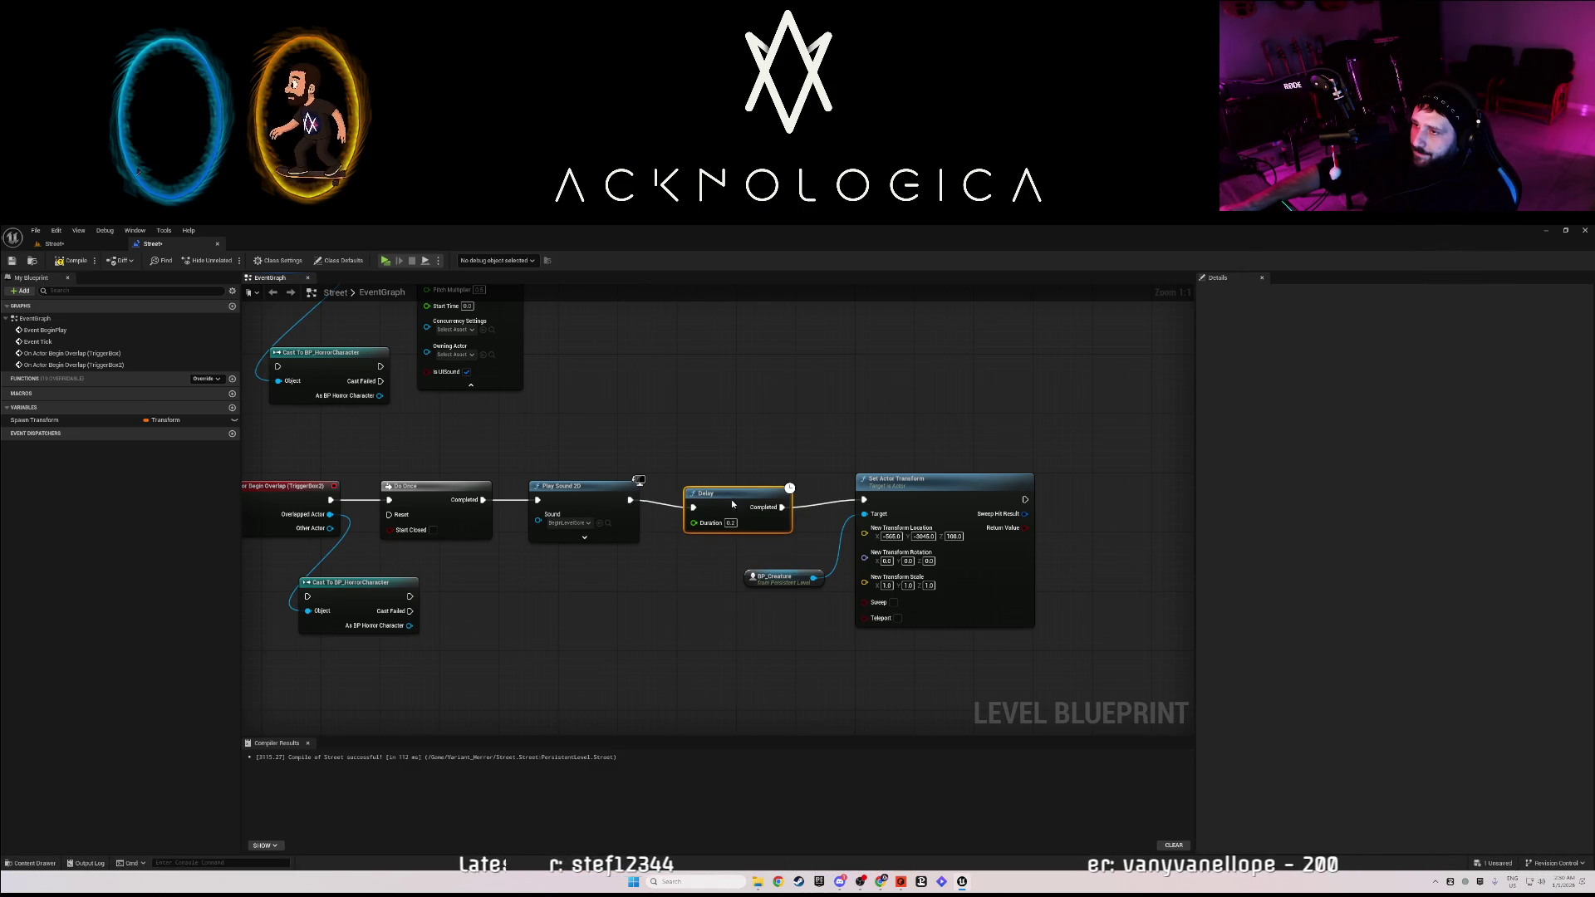
left_click(730, 515)
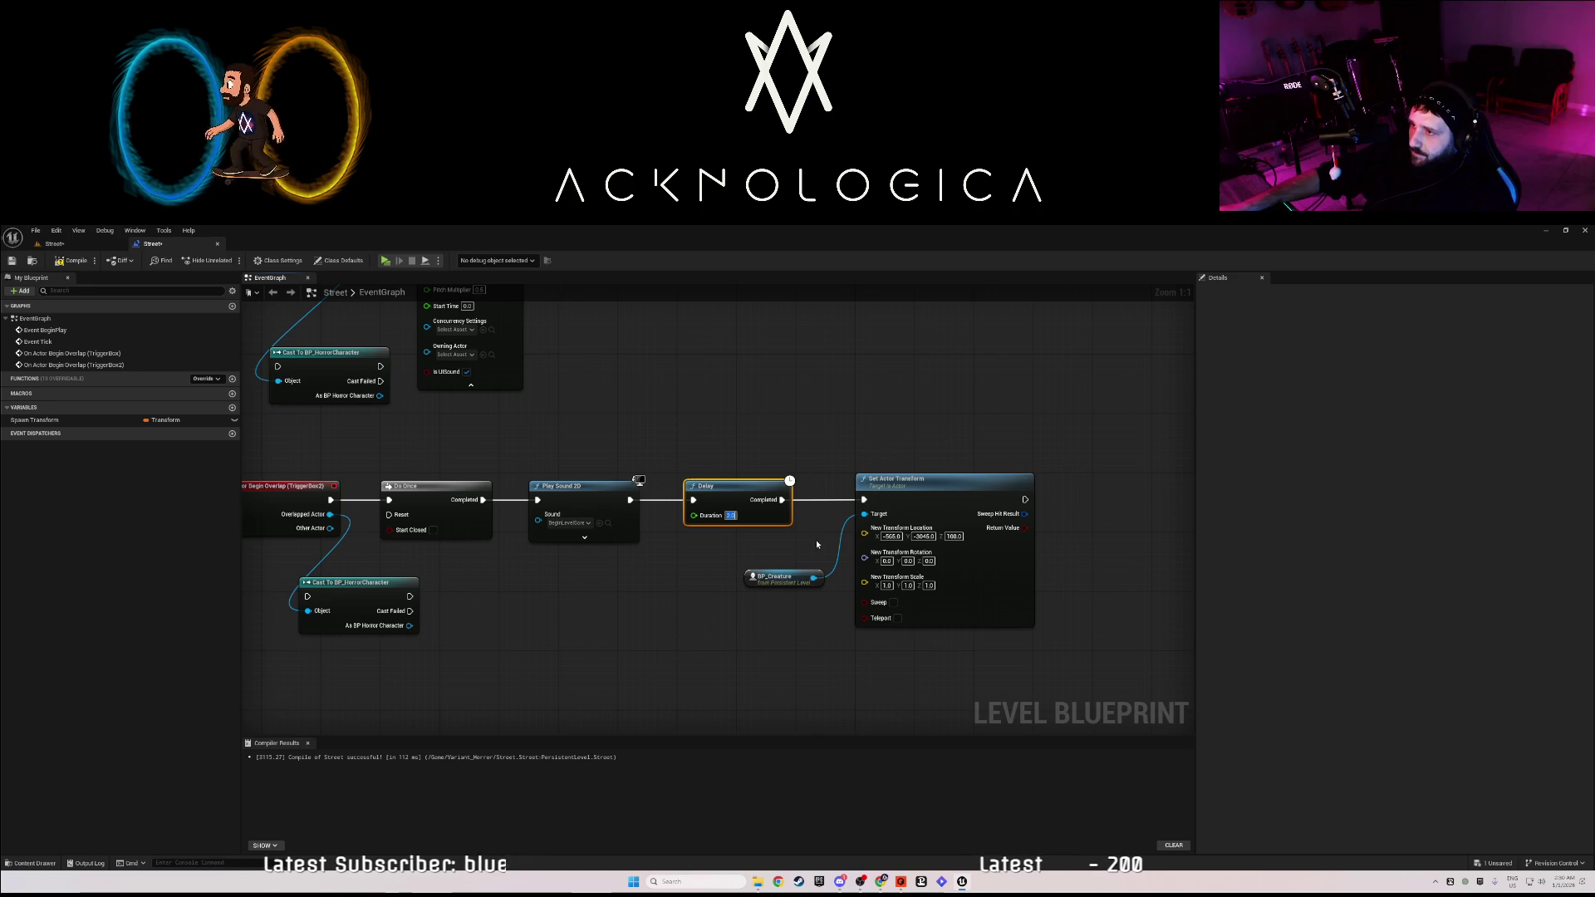
mouse_move(977, 677)
left_mouse_down()
mouse_move(854, 499)
mouse_move(802, 504)
left_mouse_up()
left_click_drag(922, 491, 1072, 489)
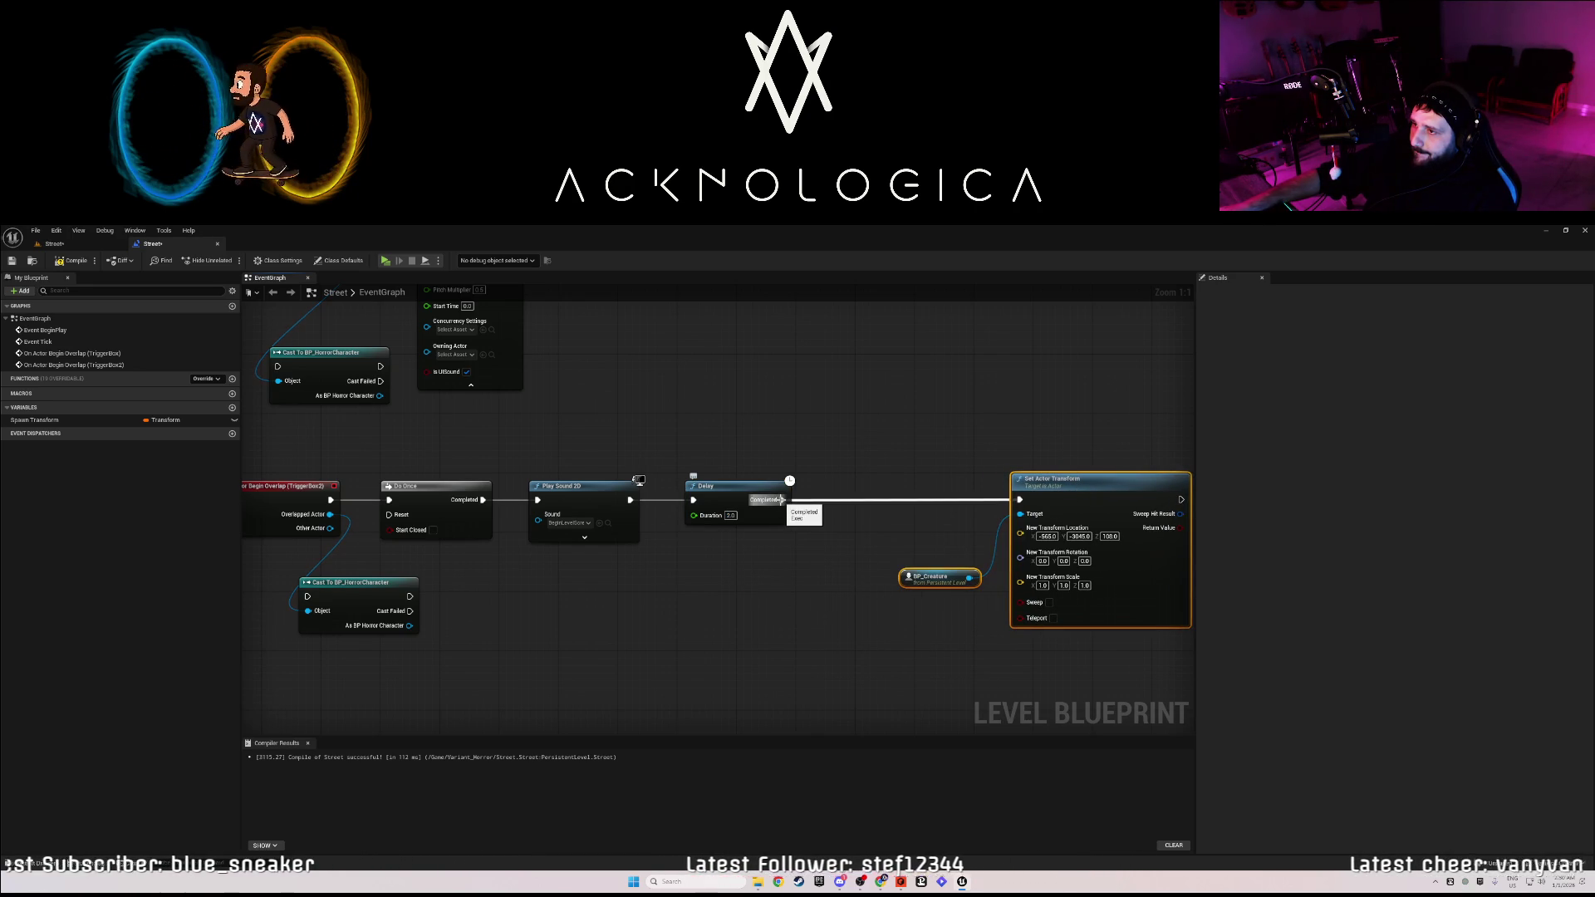
Set the Delay duration to 2.0, then delete that Delay node and its wires.
left_click(731, 516)
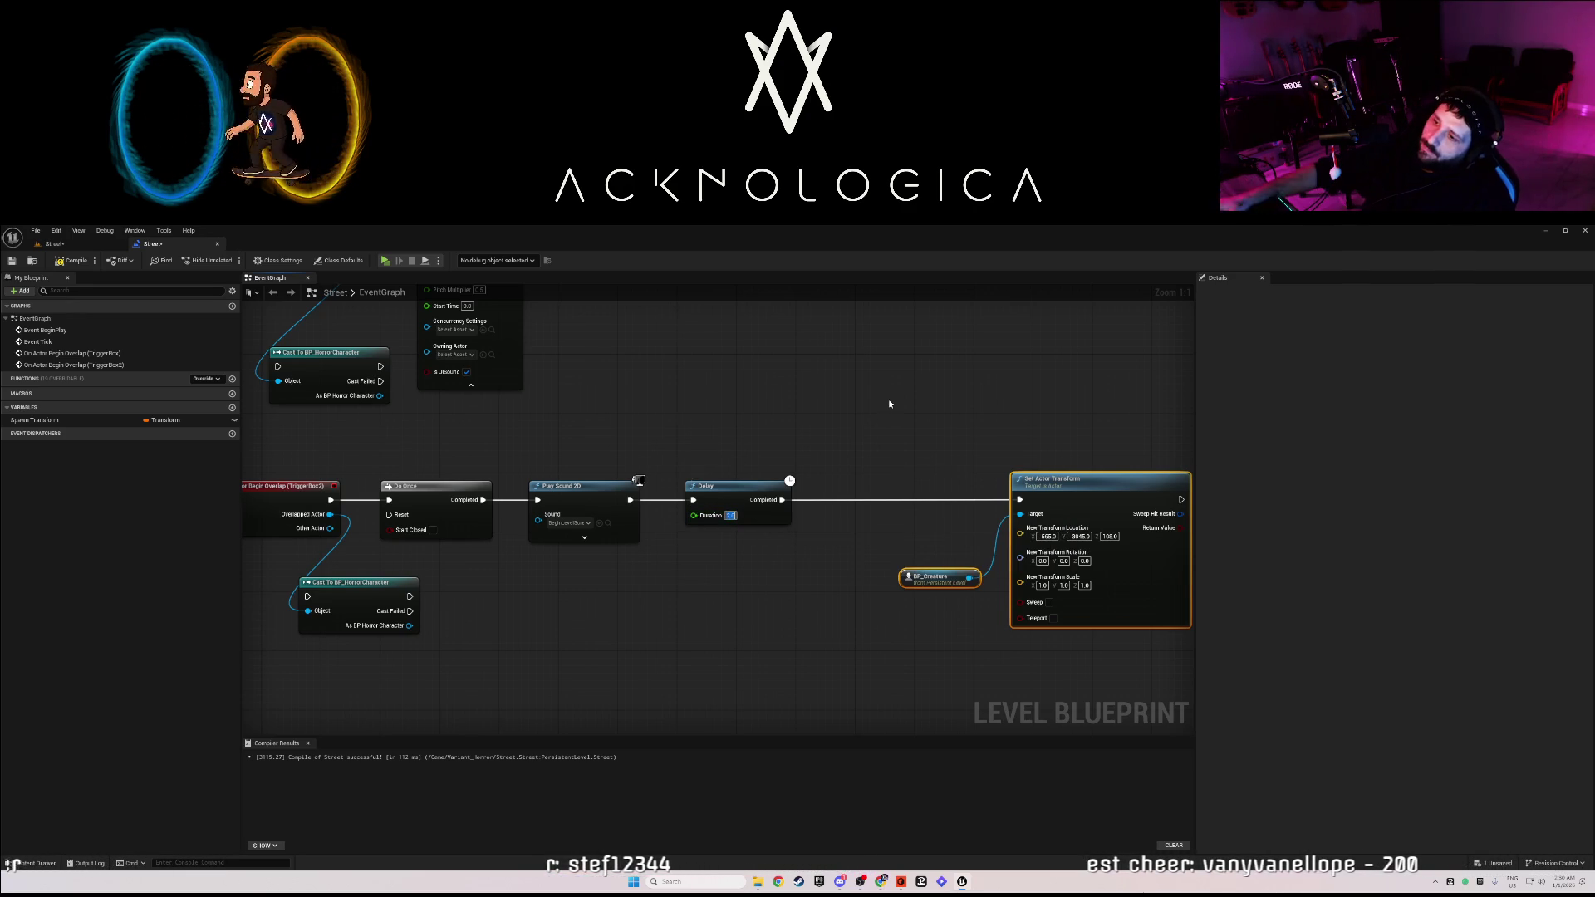
left_click(730, 486)
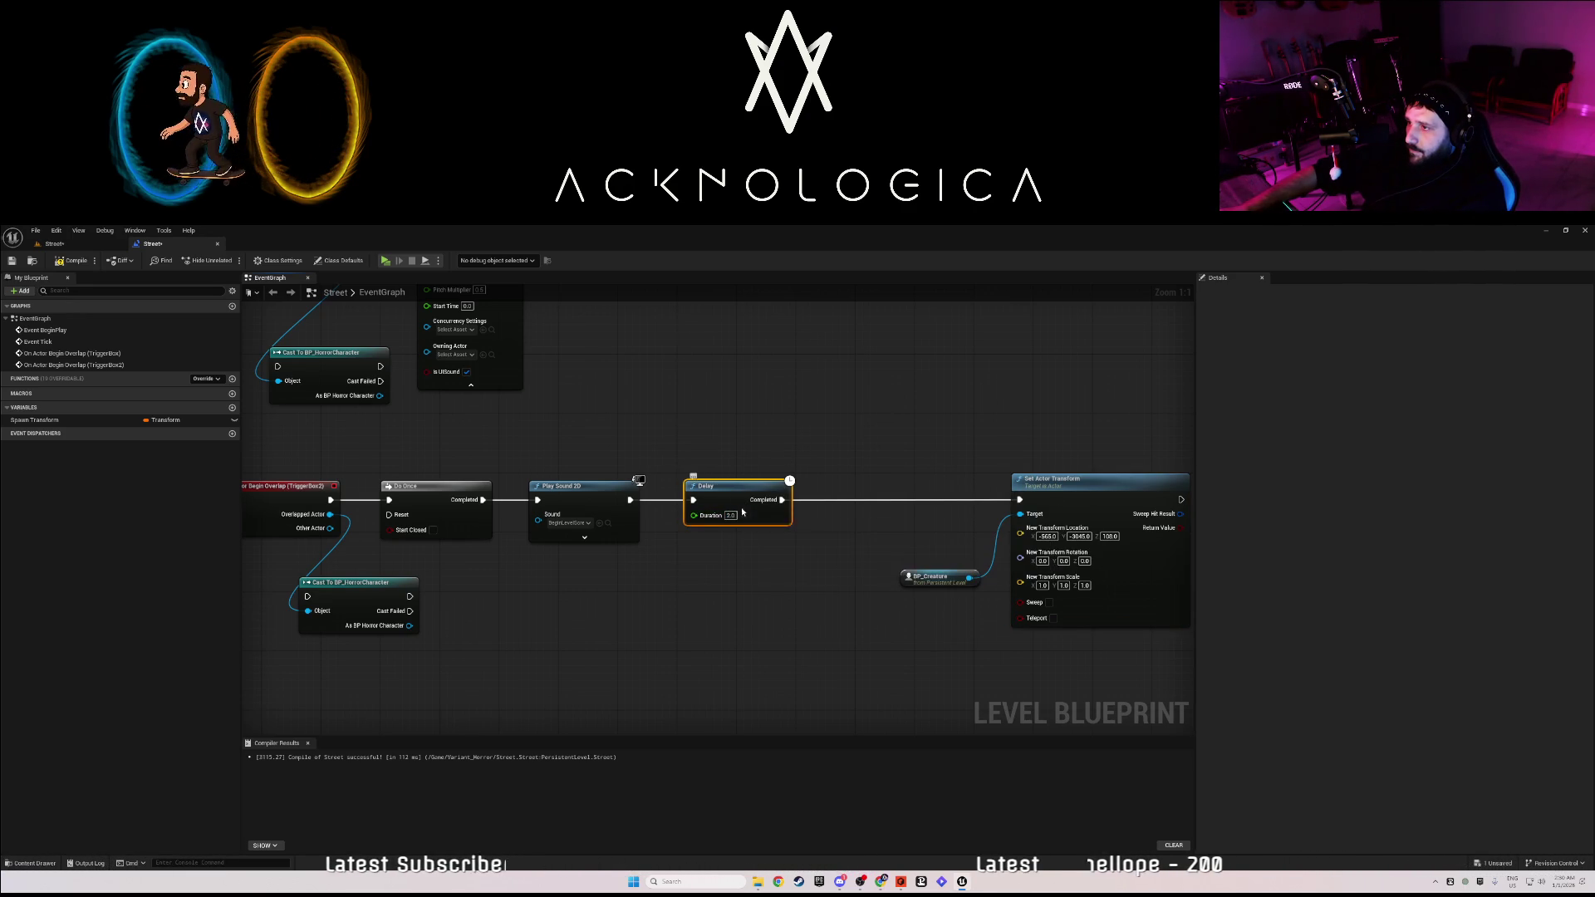
key("Delete")
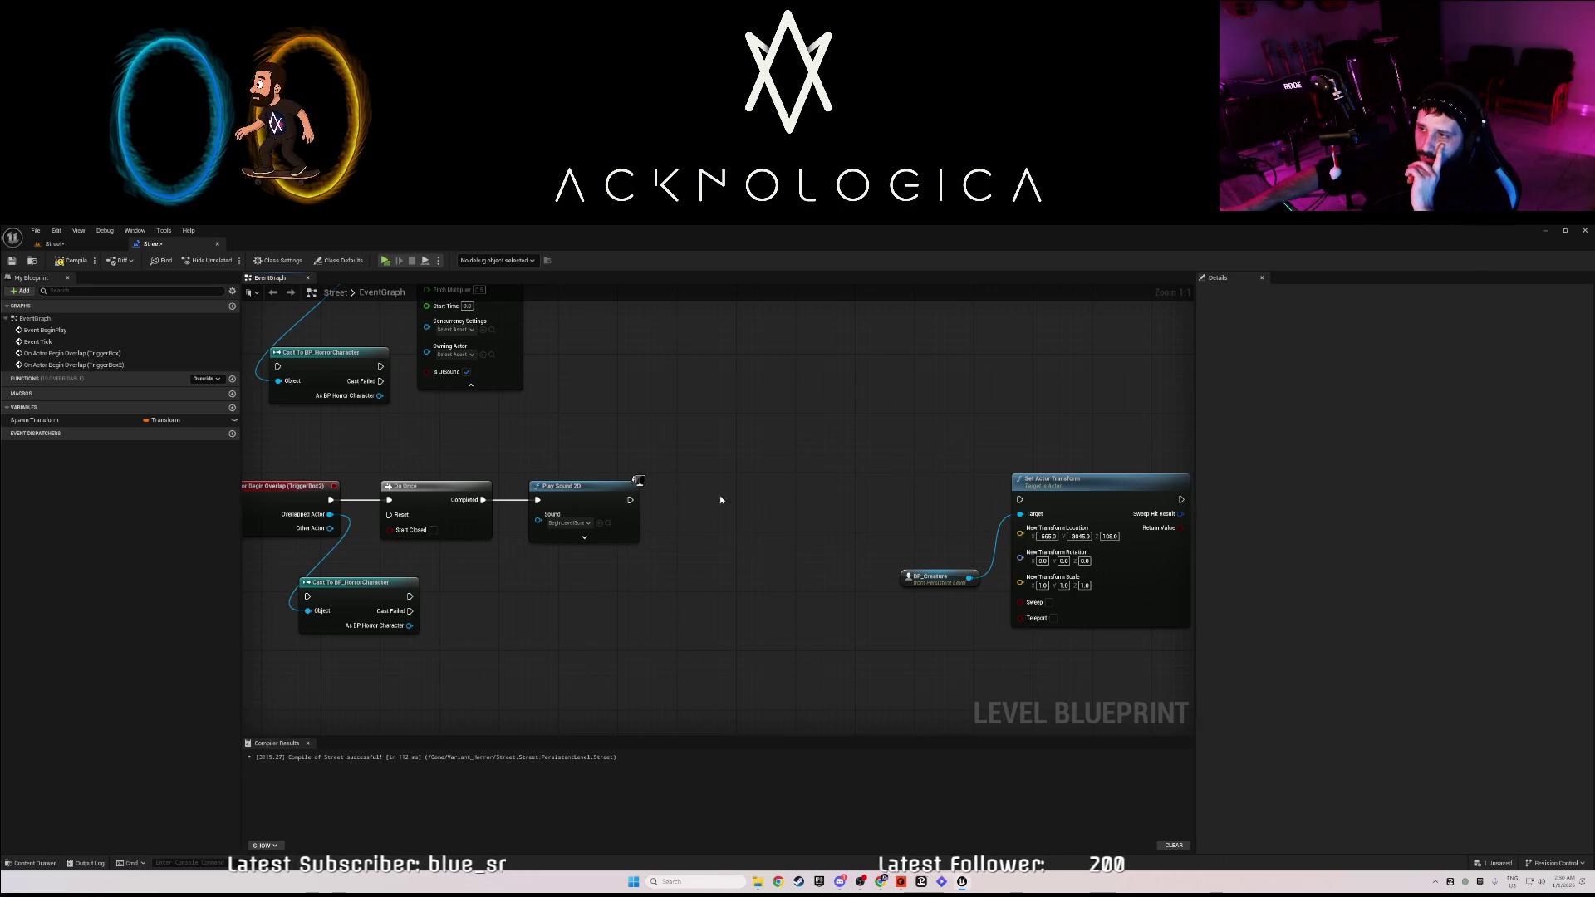
left_click_drag(630, 499, 695, 504)
Add a Spawn Actor from Class node after Play Sound 2D and save the Street level.
type("spawn")
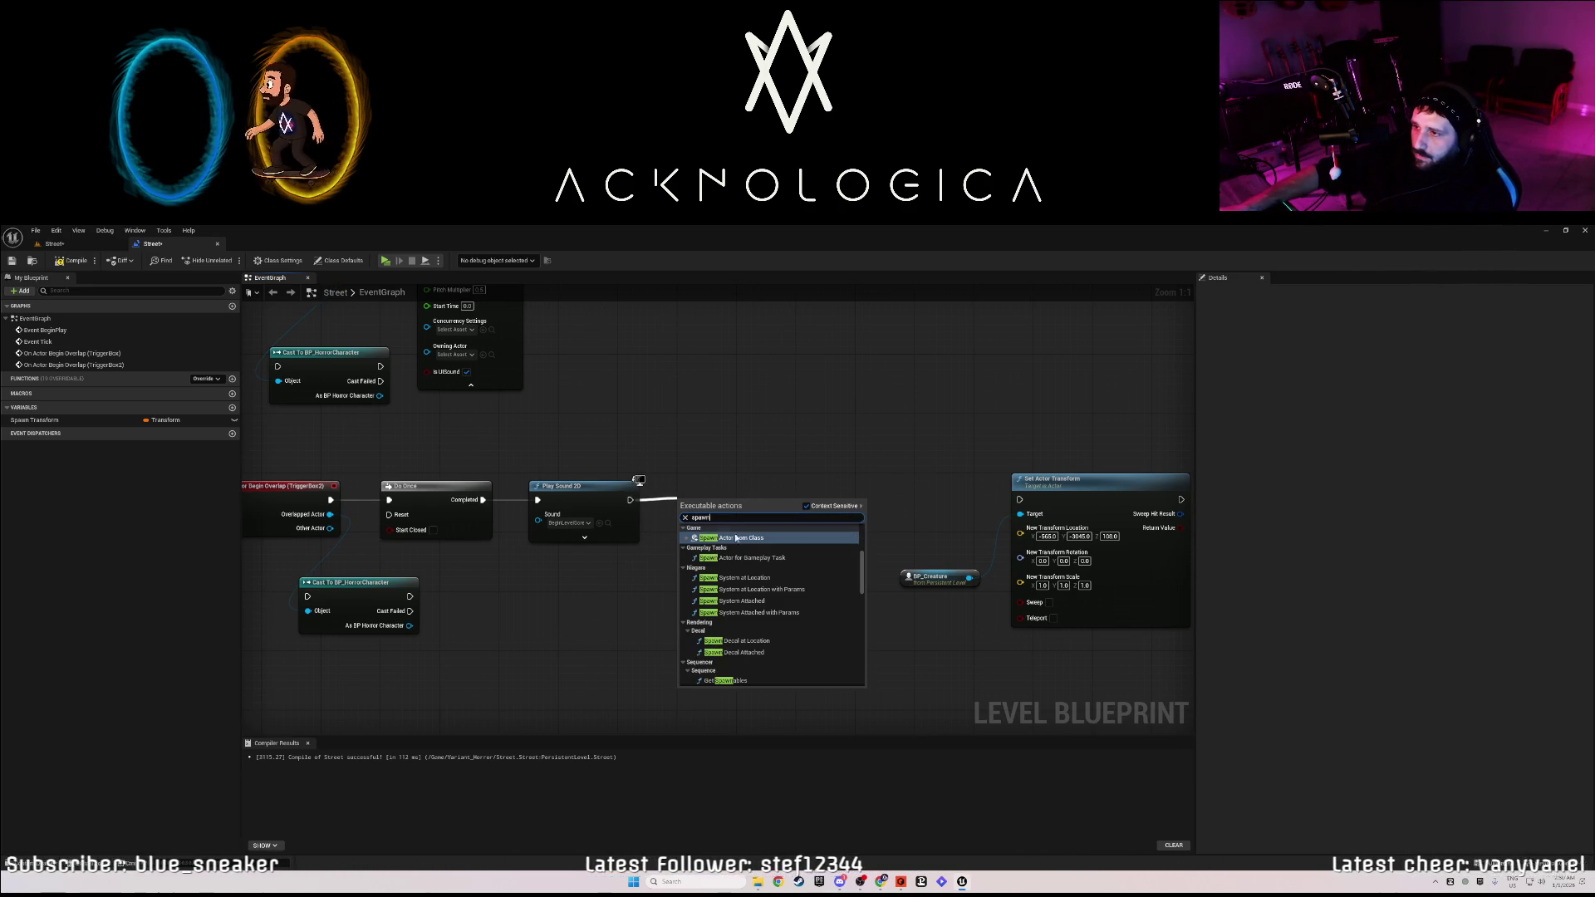
left_click(737, 538)
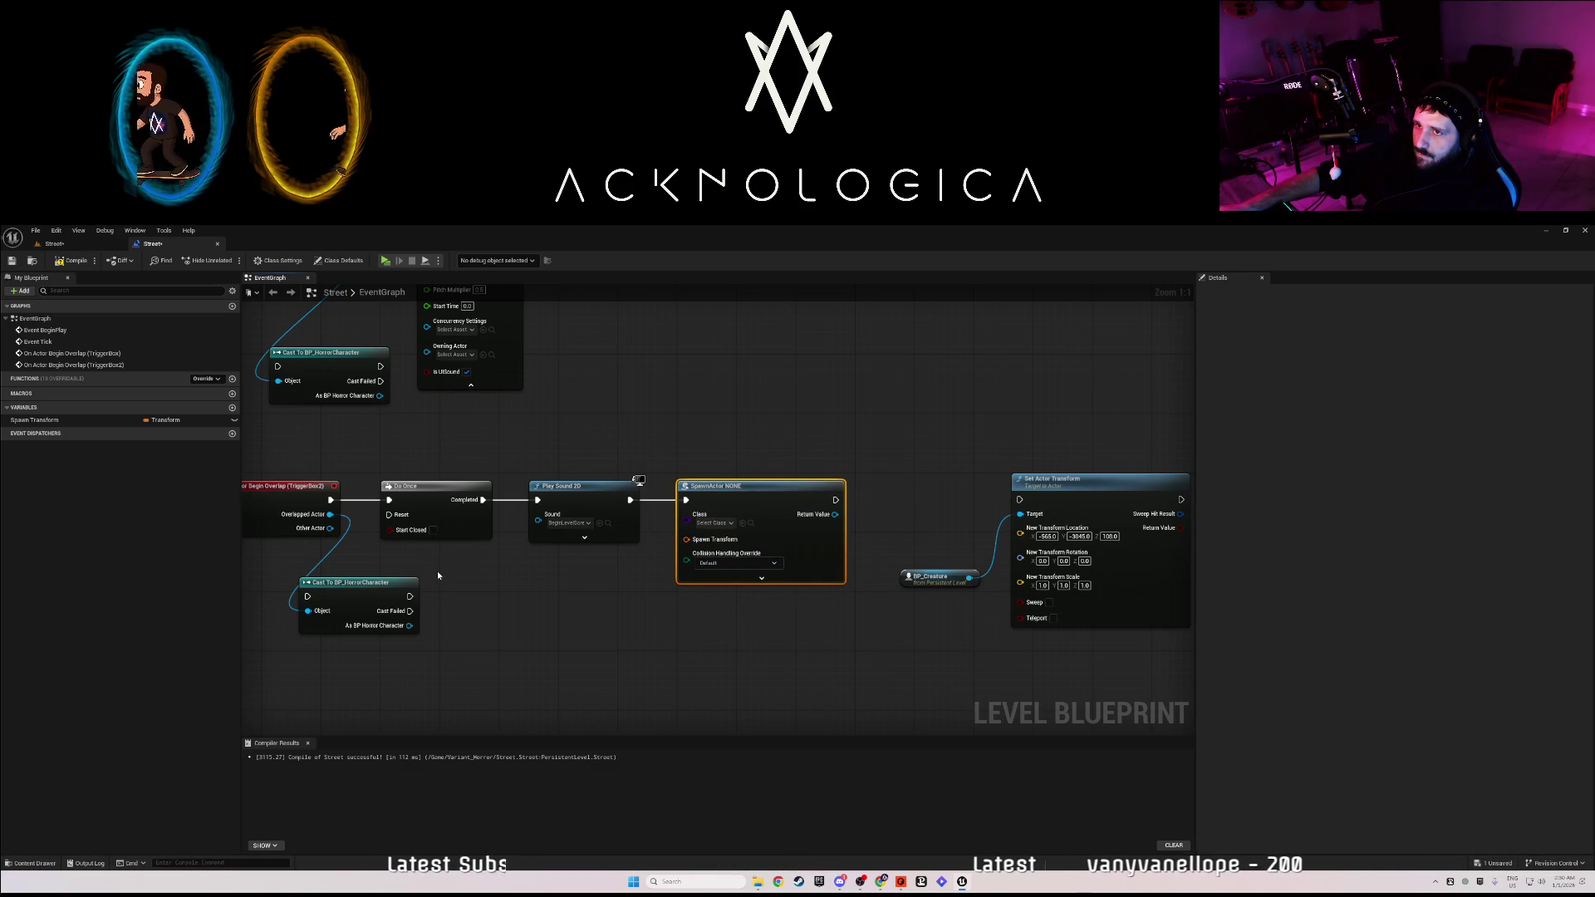
left_click(85, 260)
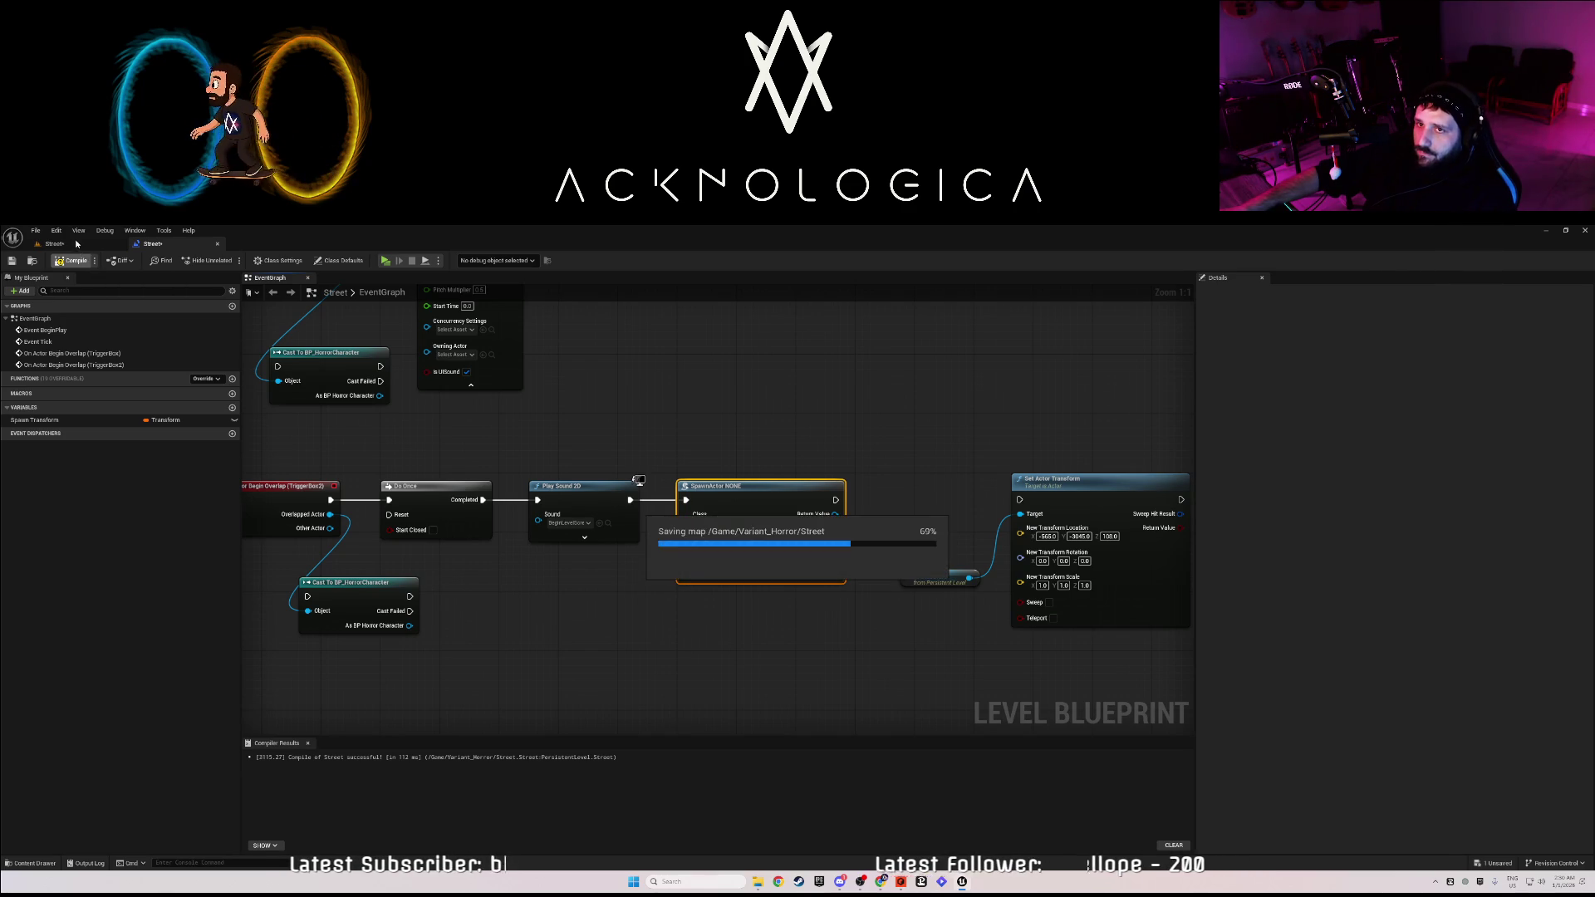
left_click(54, 243)
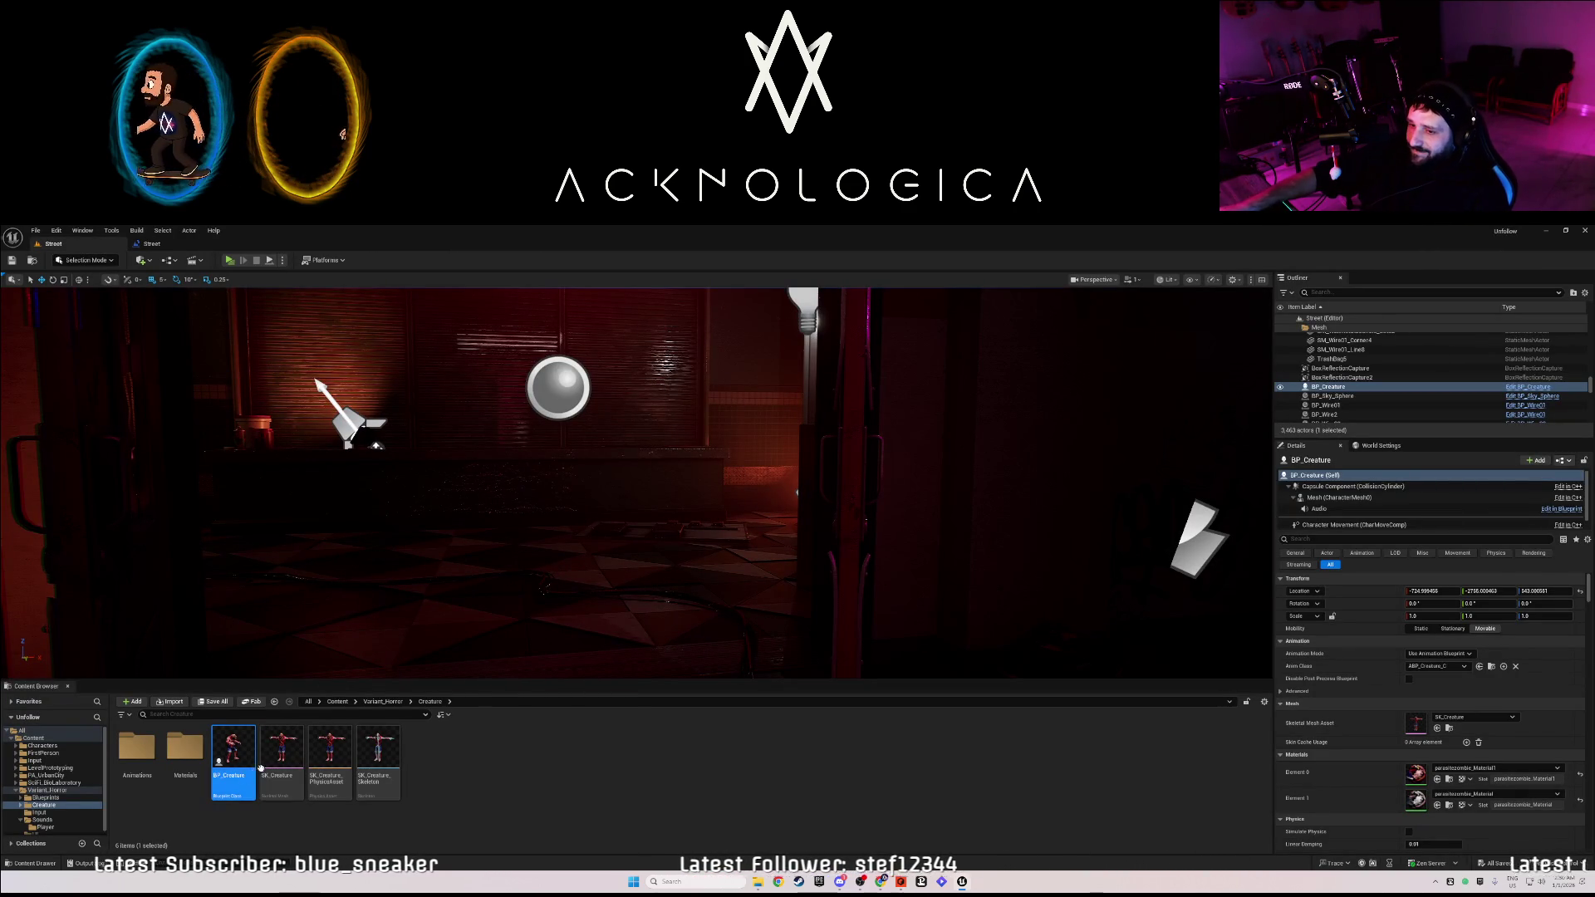
Duplicate BP_Creature as BP_Creature1 and delete nearly all nodes in its Event Graph.
mouse_move(238, 753)
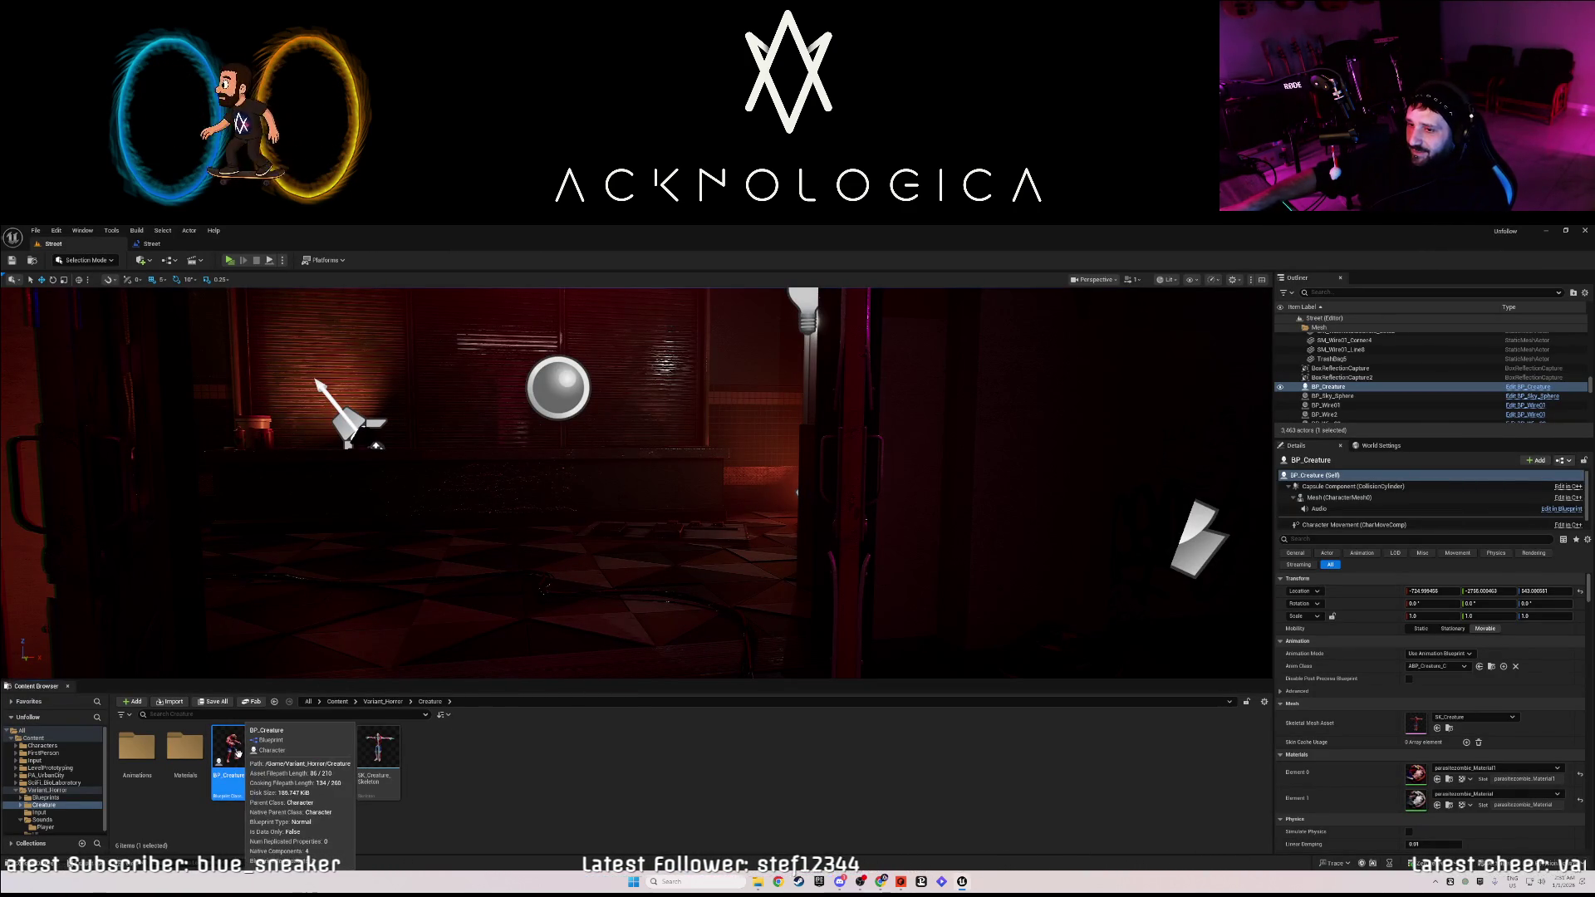
key("ctrl+d")
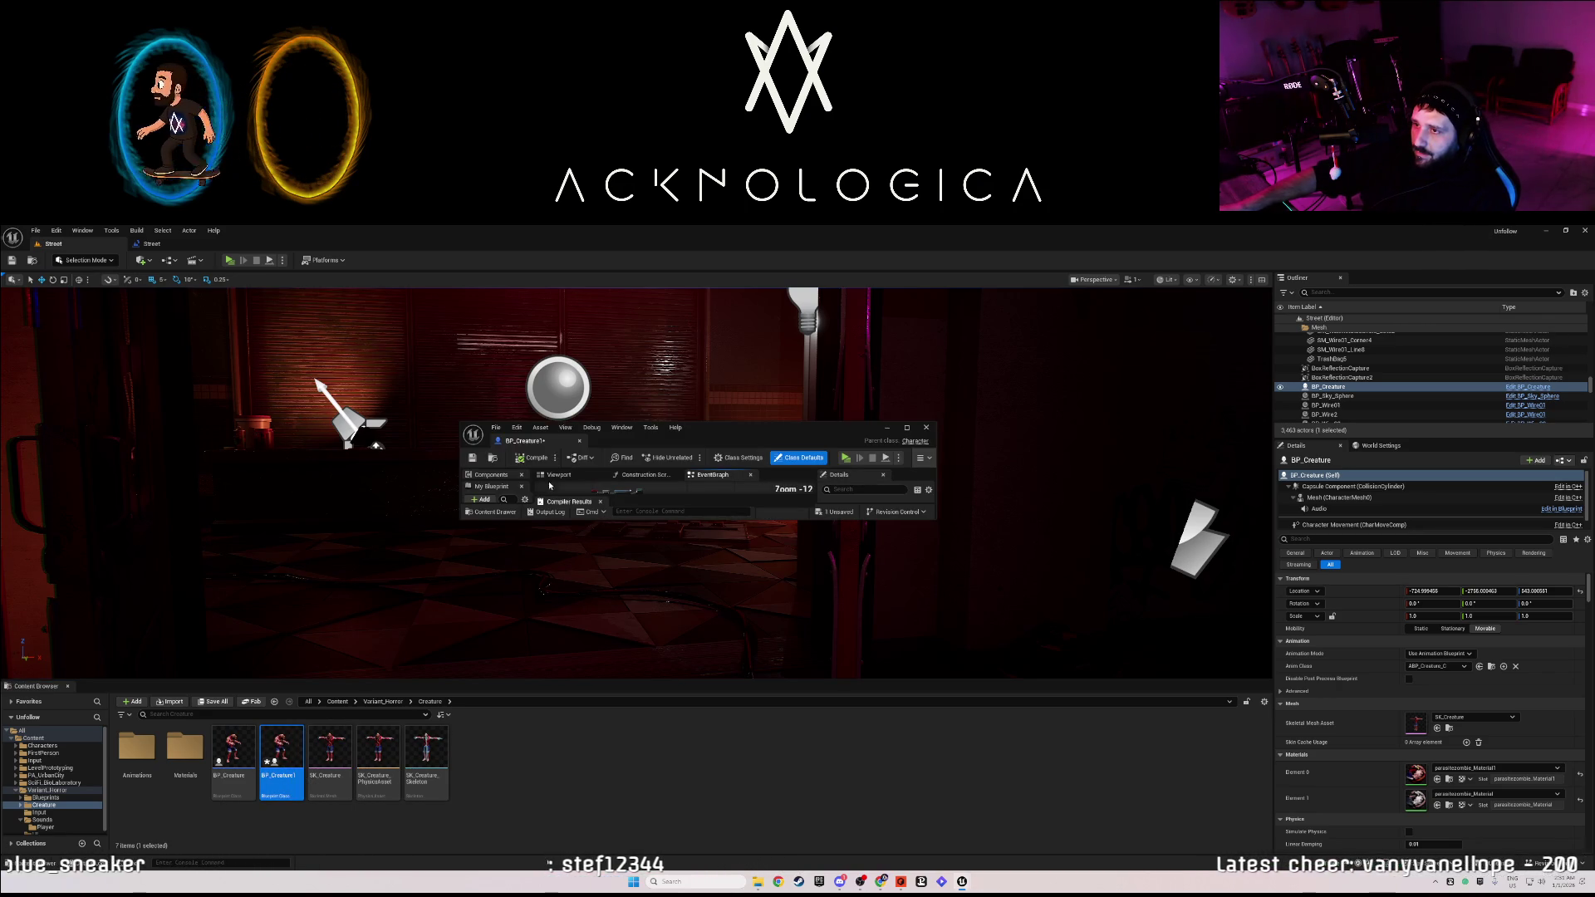
scroll(621, 695, "up", 10)
scroll(621, 695, "down", 3)
scroll(636, 446, "up", 5)
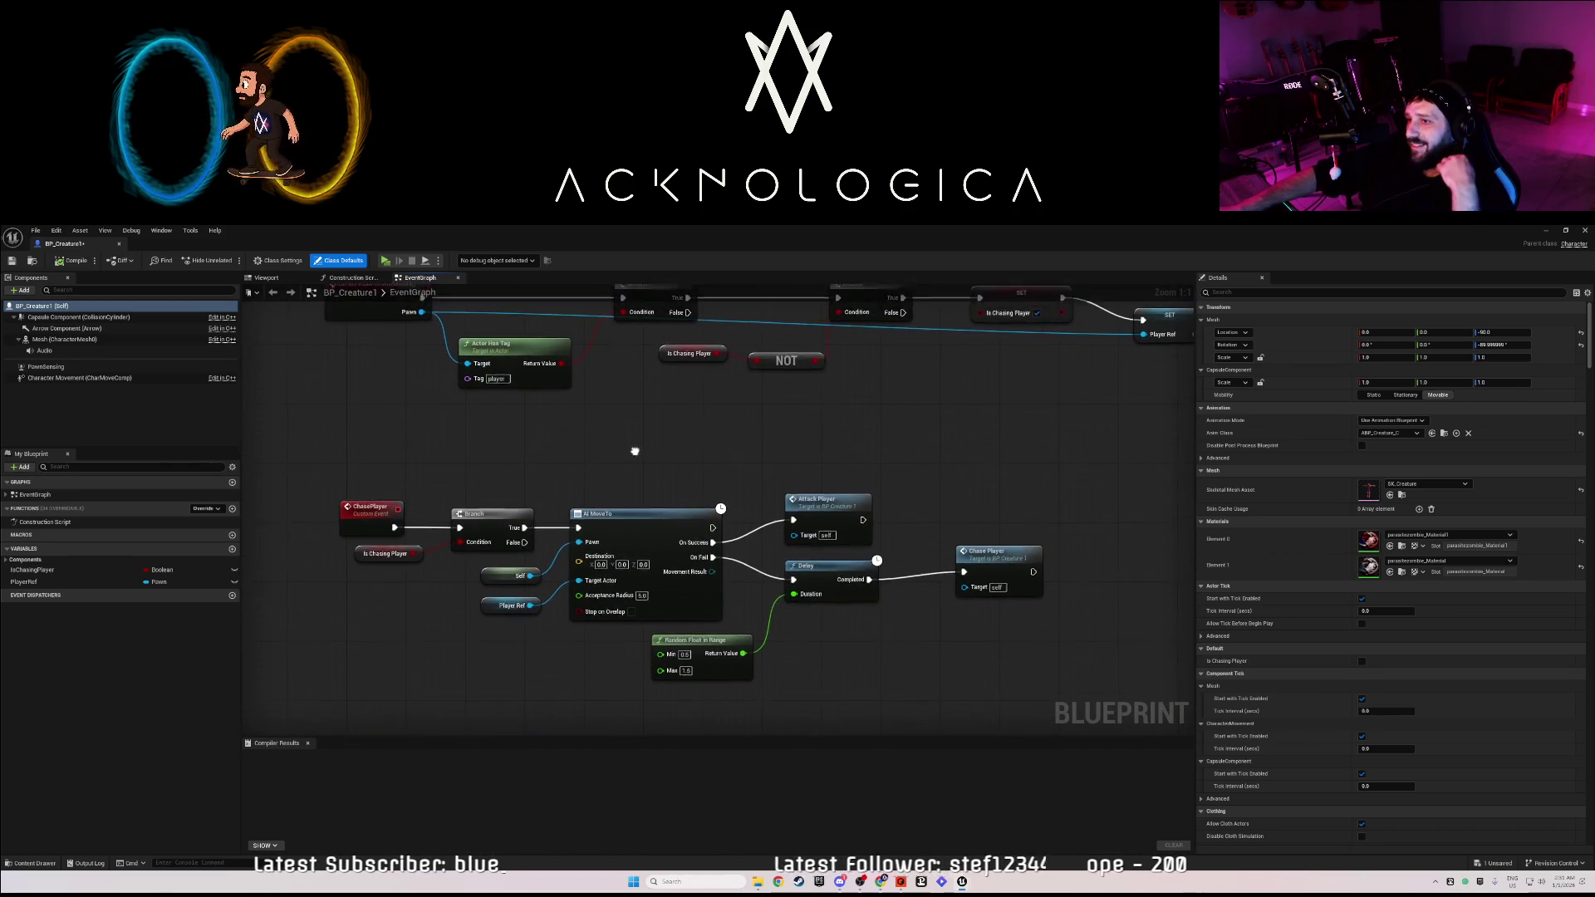
mouse_move(637, 453)
left_mouse_down()
mouse_move(648, 558)
mouse_move(595, 648)
mouse_move(637, 618)
mouse_move(644, 681)
left_mouse_up()
mouse_move(296, 453)
left_mouse_down()
mouse_move(639, 633)
mouse_move(918, 743)
mouse_move(1215, 736)
mouse_move(1156, 705)
left_mouse_up()
key("Delete")
scroll(914, 618, "down", 5)
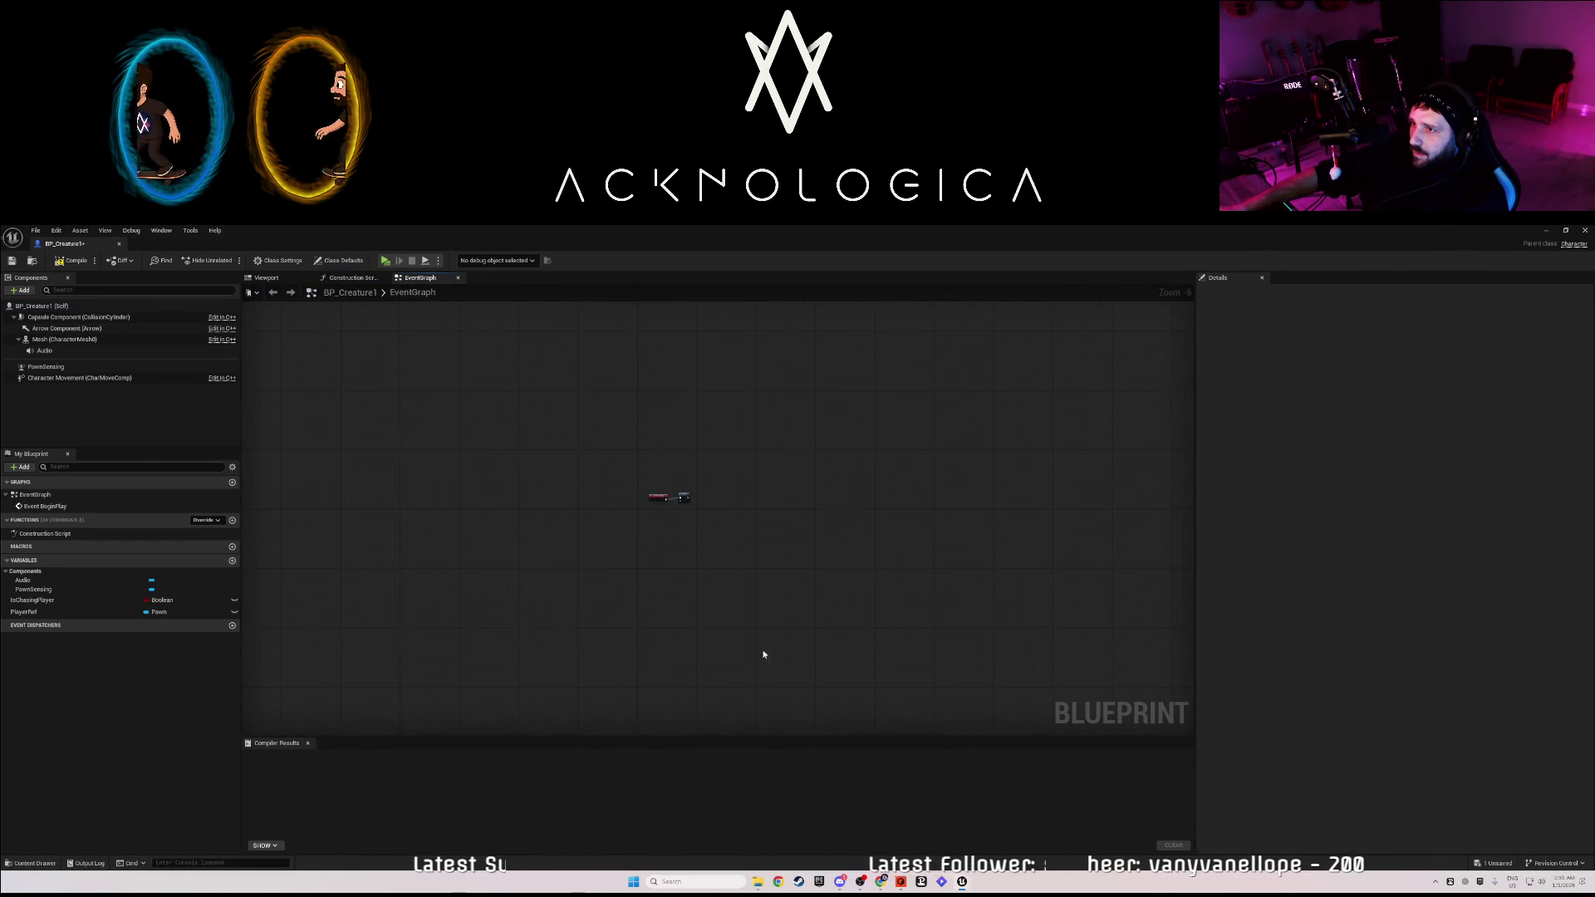
Replace BP_Creature1's Patrol node with a Play Anim Montage node driven by Event BeginPlay.
scroll(706, 567, "up", 7)
left_click(705, 525)
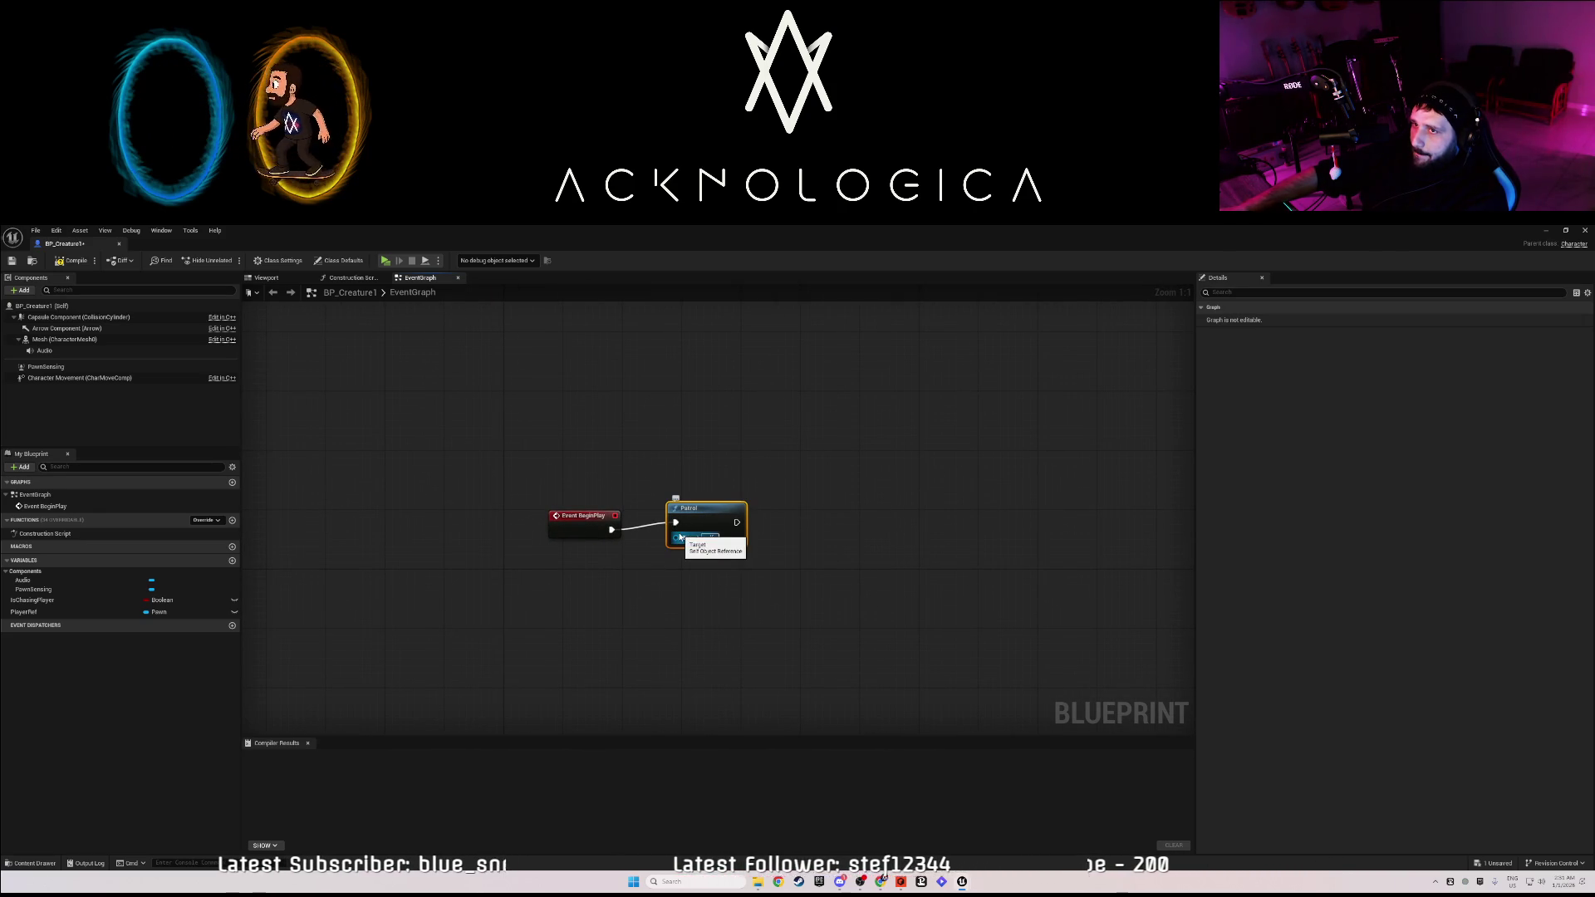
key("Delete")
left_click_drag(612, 529, 725, 535)
type("play anim")
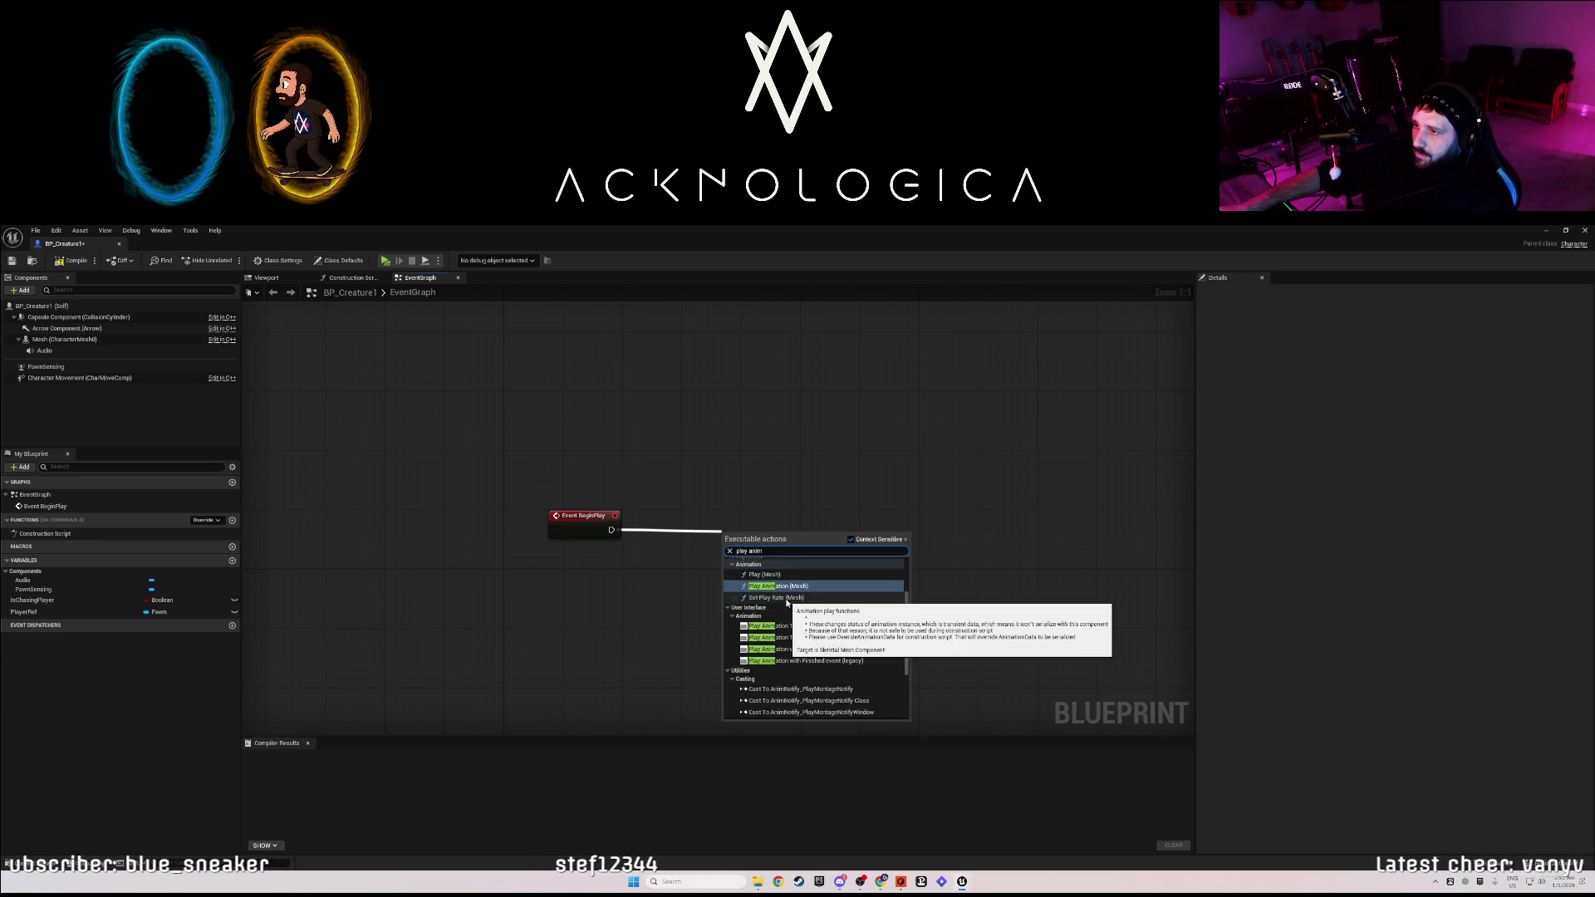
left_click(780, 575)
mouse_move(766, 558)
left_mouse_down()
mouse_move(786, 515)
mouse_move(785, 529)
left_mouse_up()
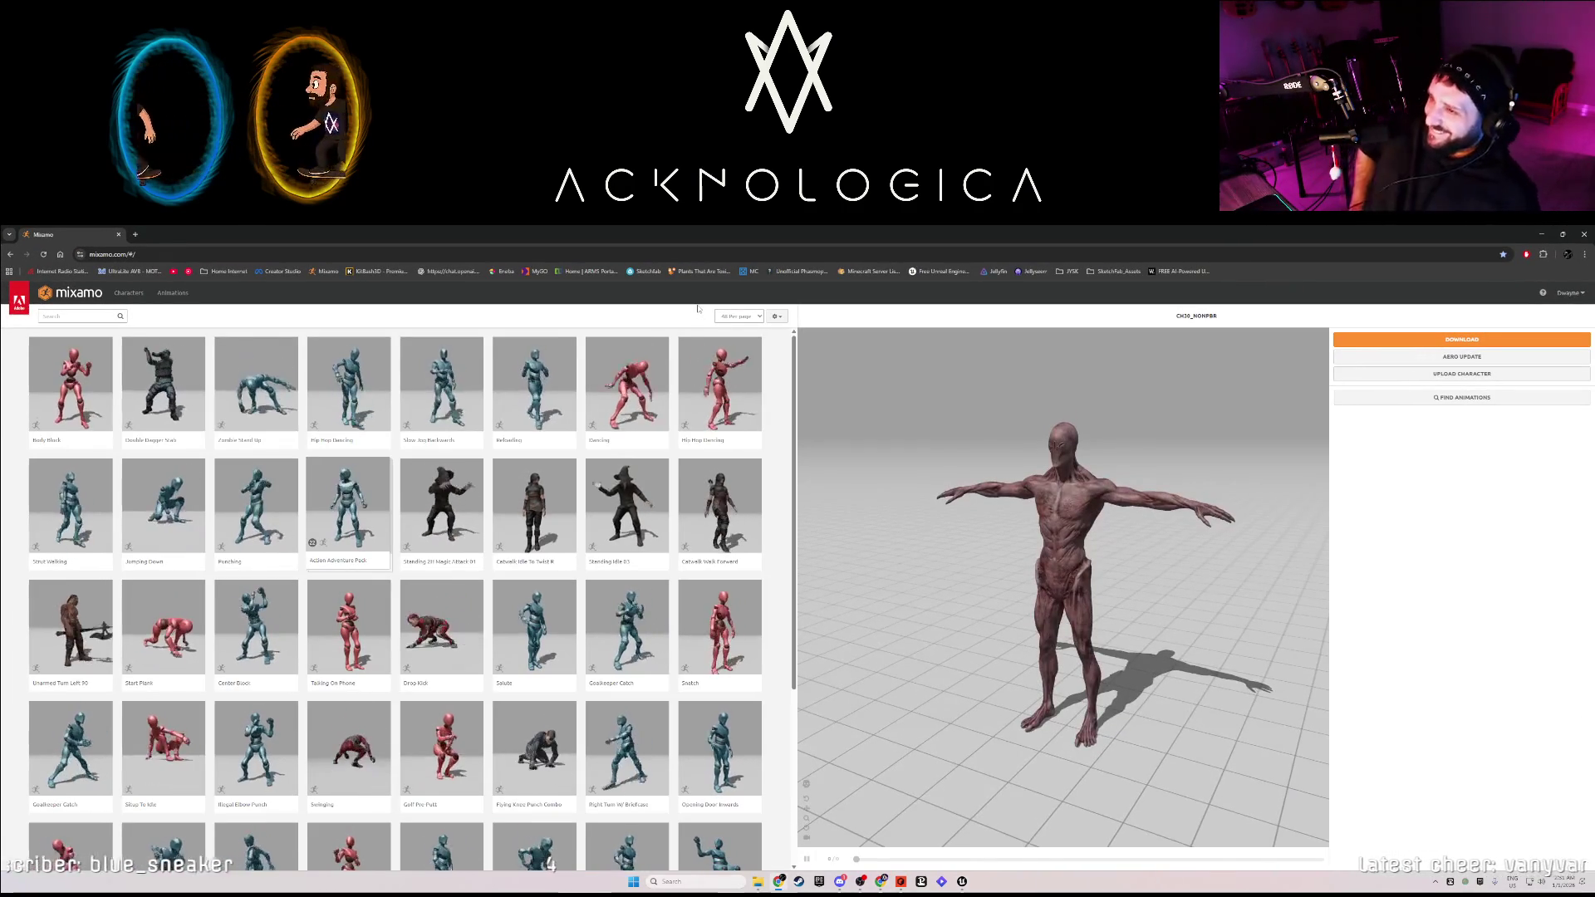
Search Mixamo for 'scream' and preview the Zombie Scream animation.
left_click(76, 316)
type("screa")
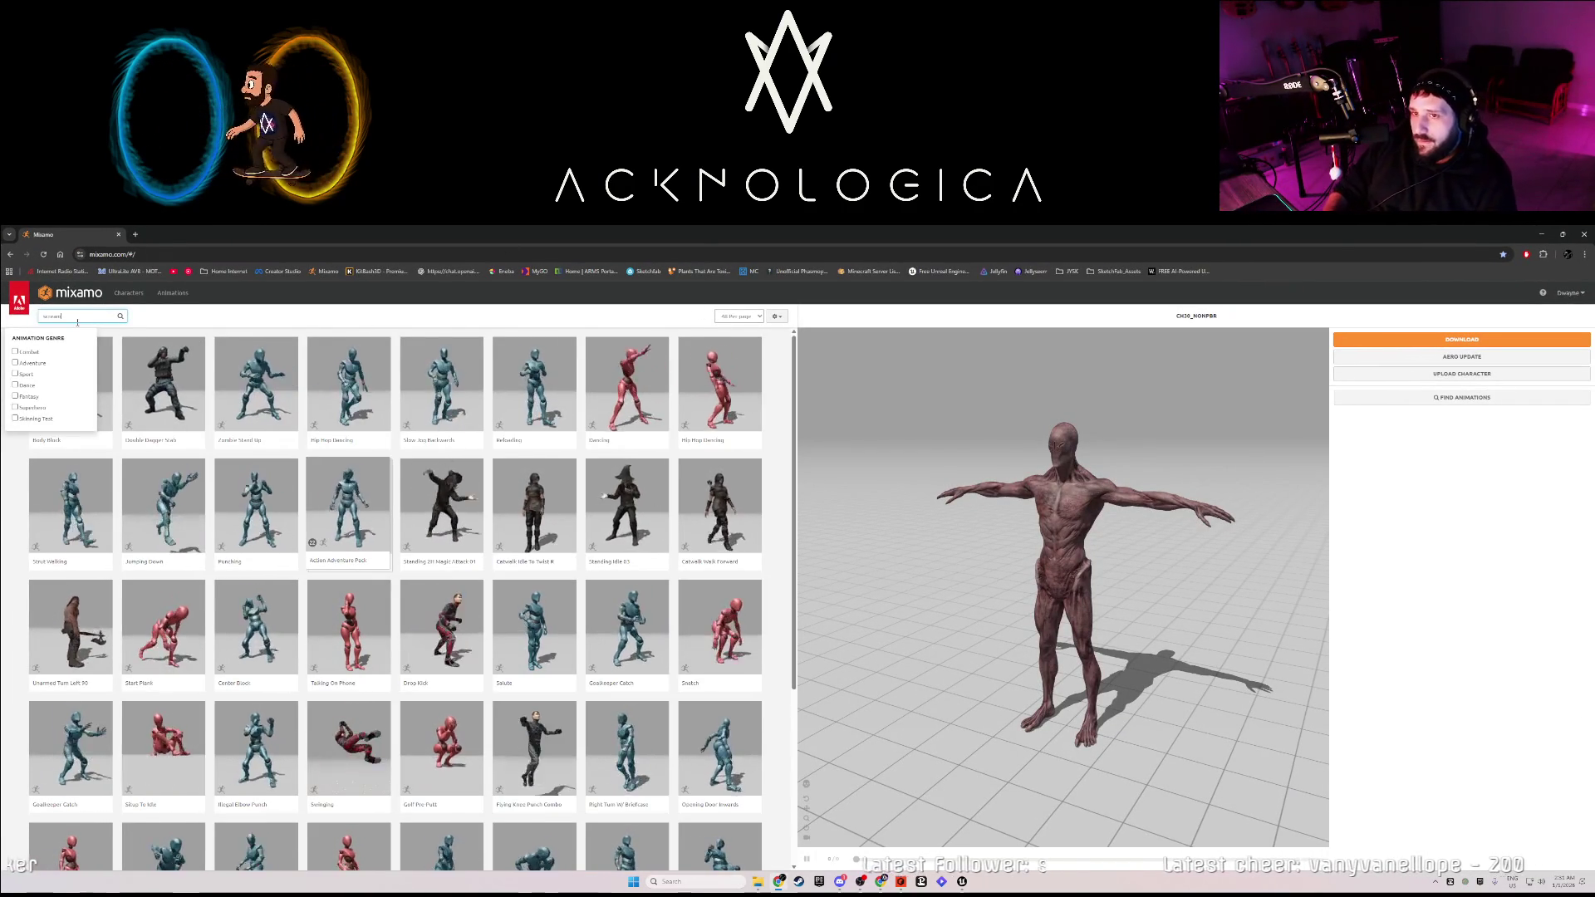
type("m")
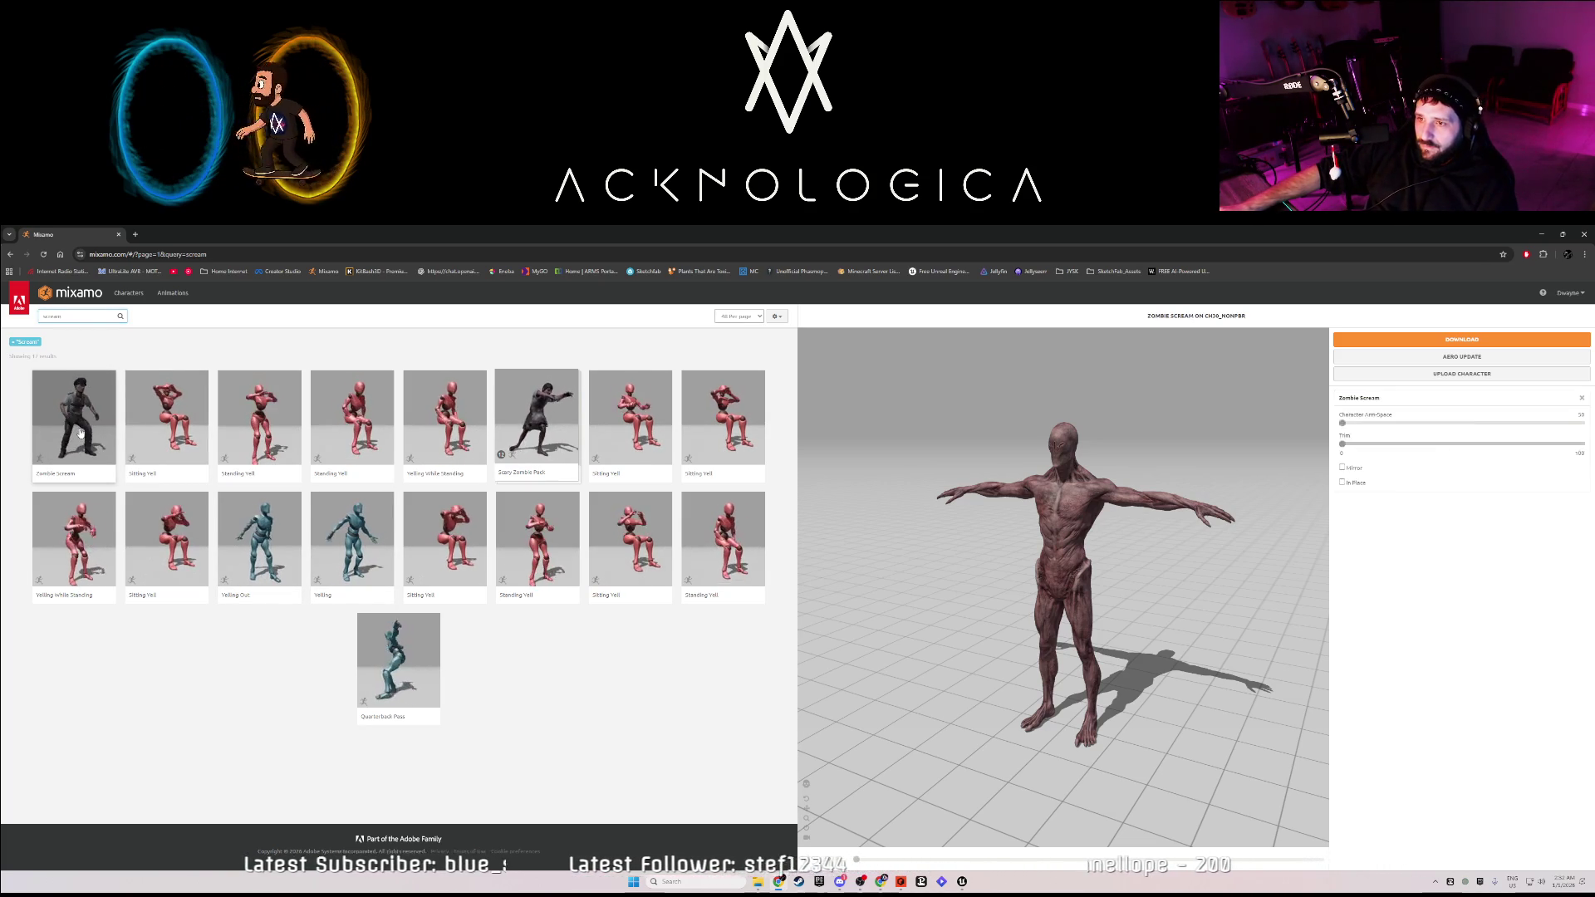
left_click(83, 440)
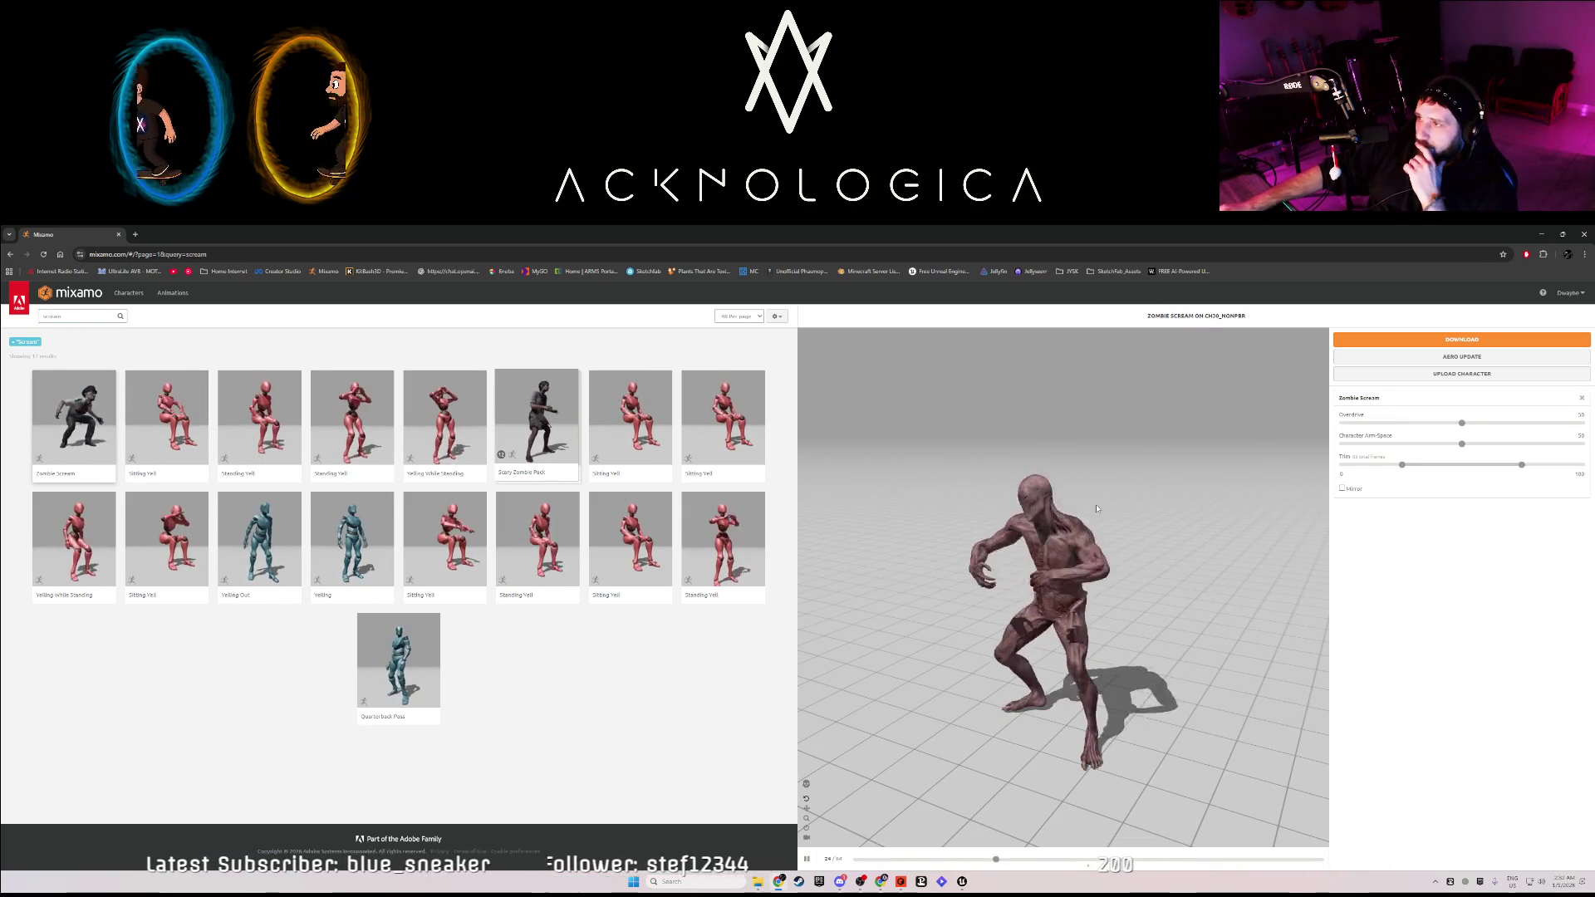
Download Zombie Scream as FBX with uniform keyframe reduction, then minimize the browser.
left_click(1446, 340)
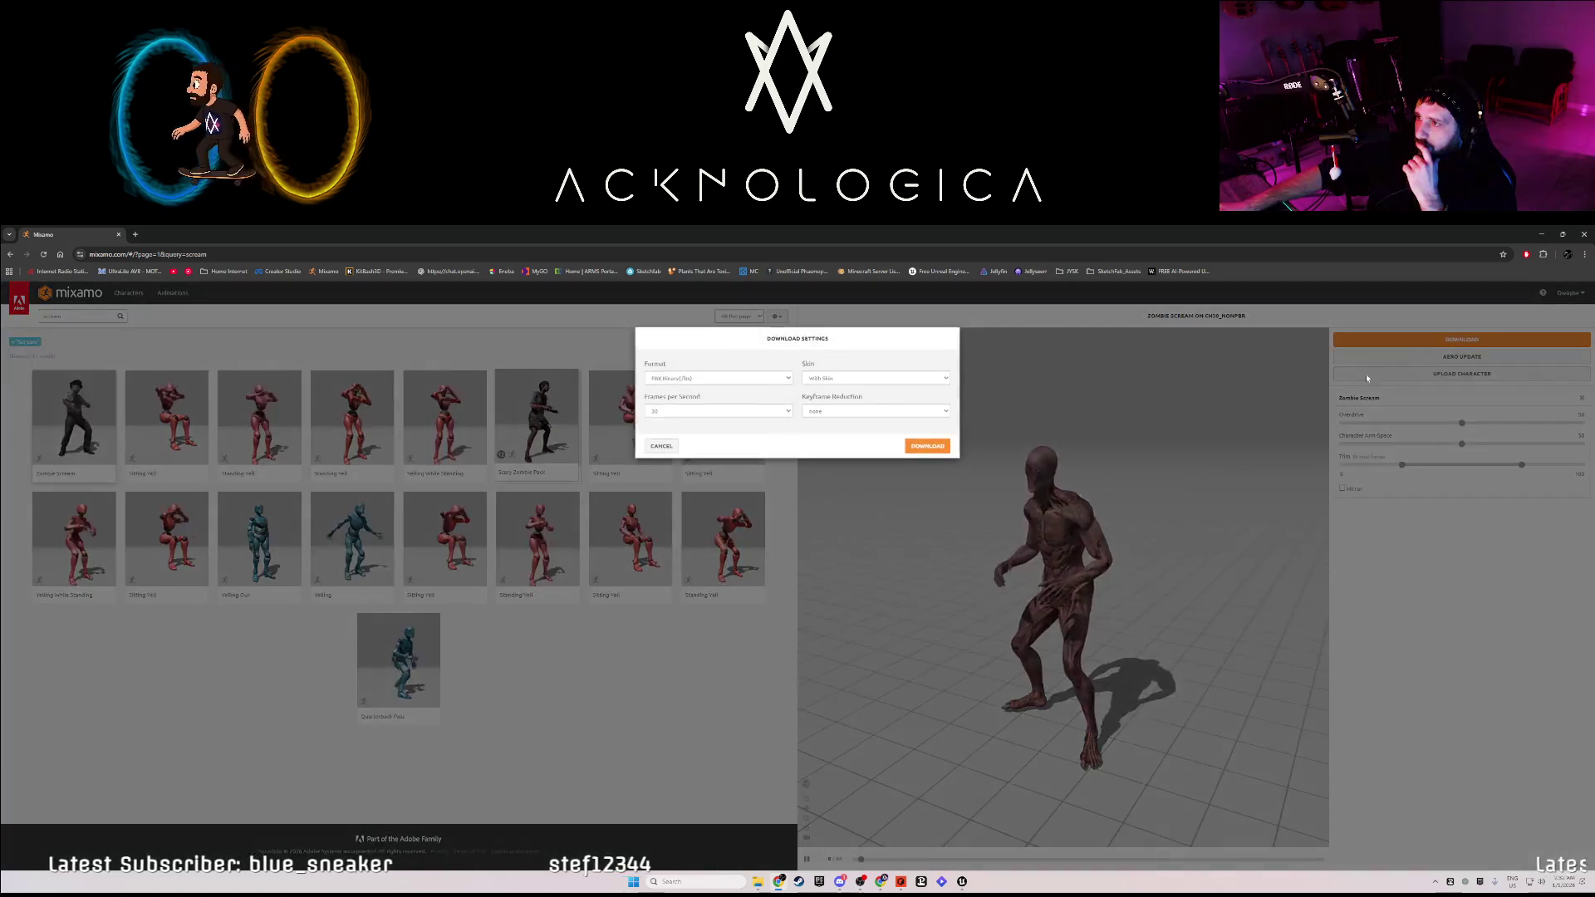
left_click(867, 379)
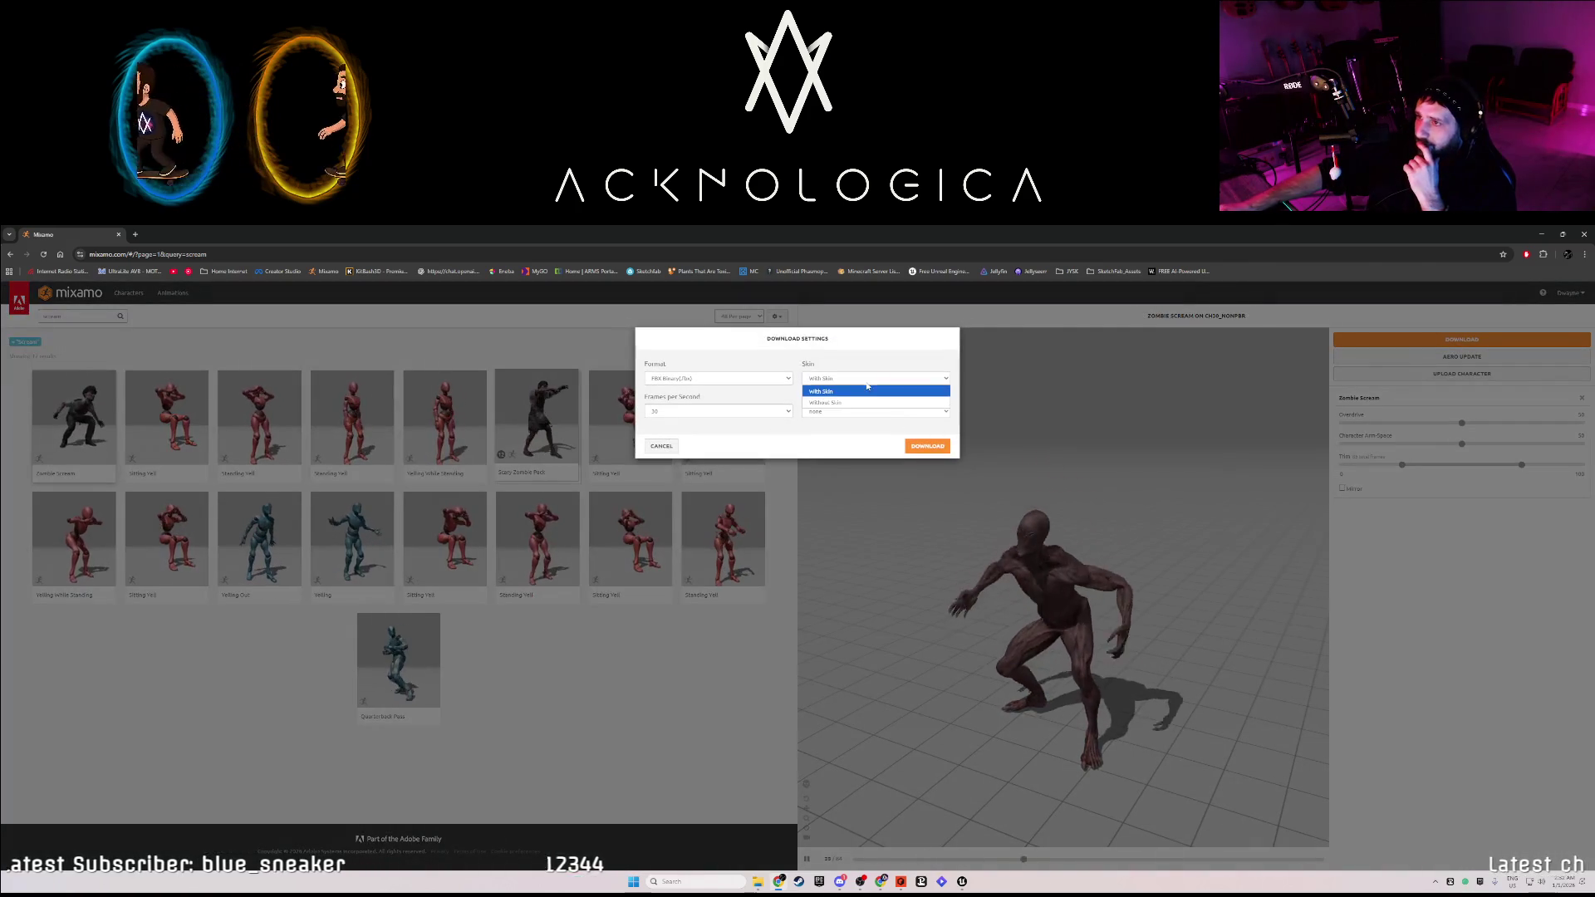
left_click(830, 411)
left_click(833, 435)
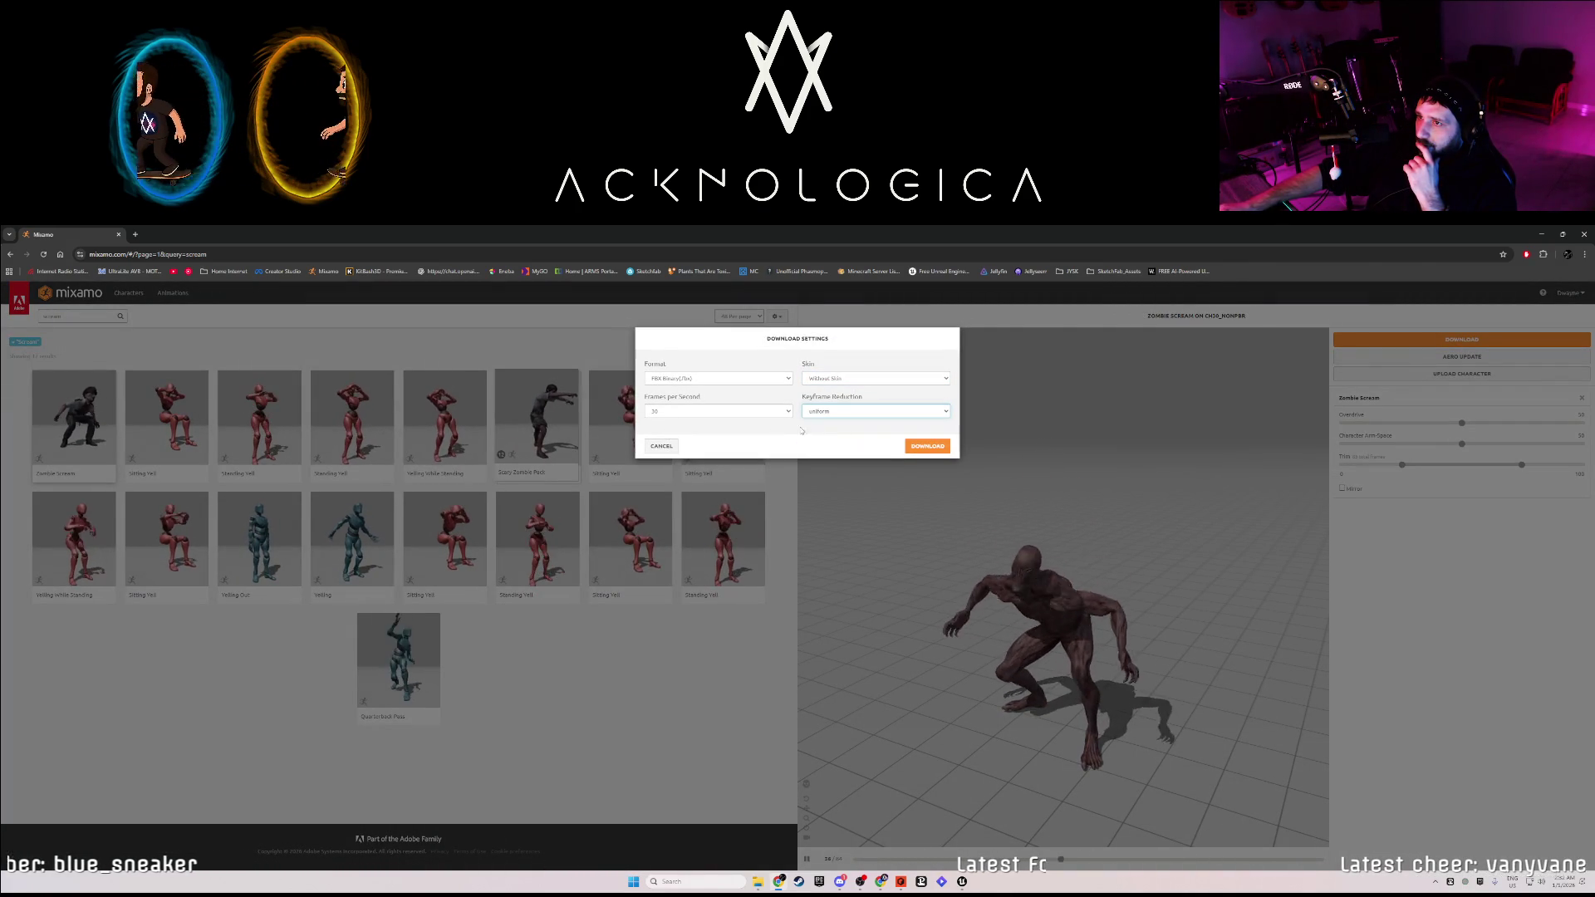
left_click(922, 447)
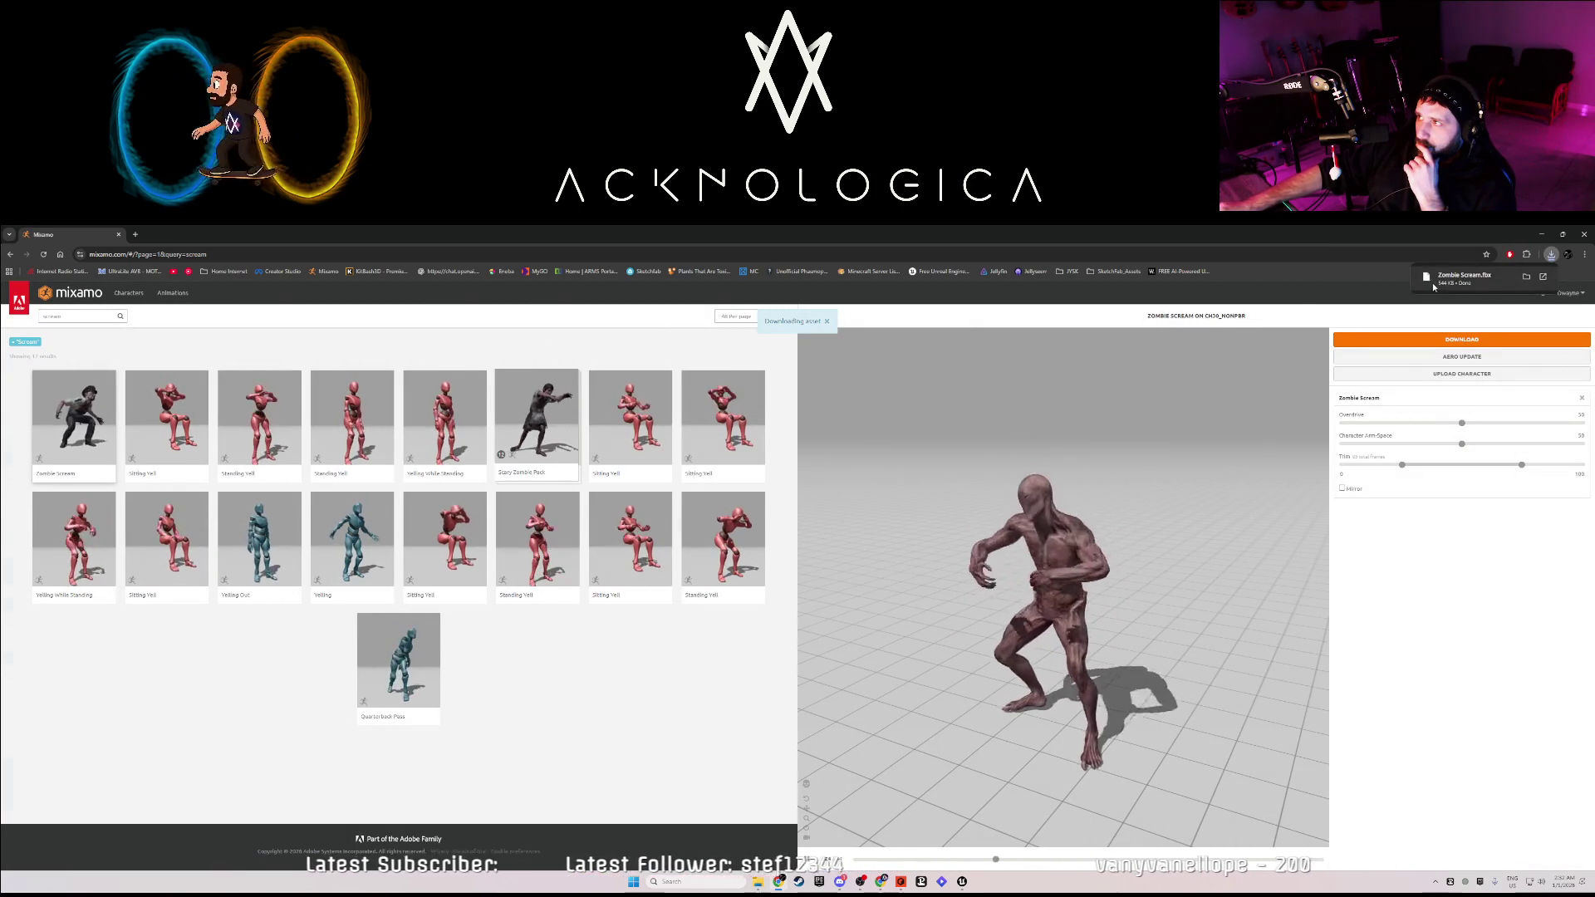
left_click(1542, 235)
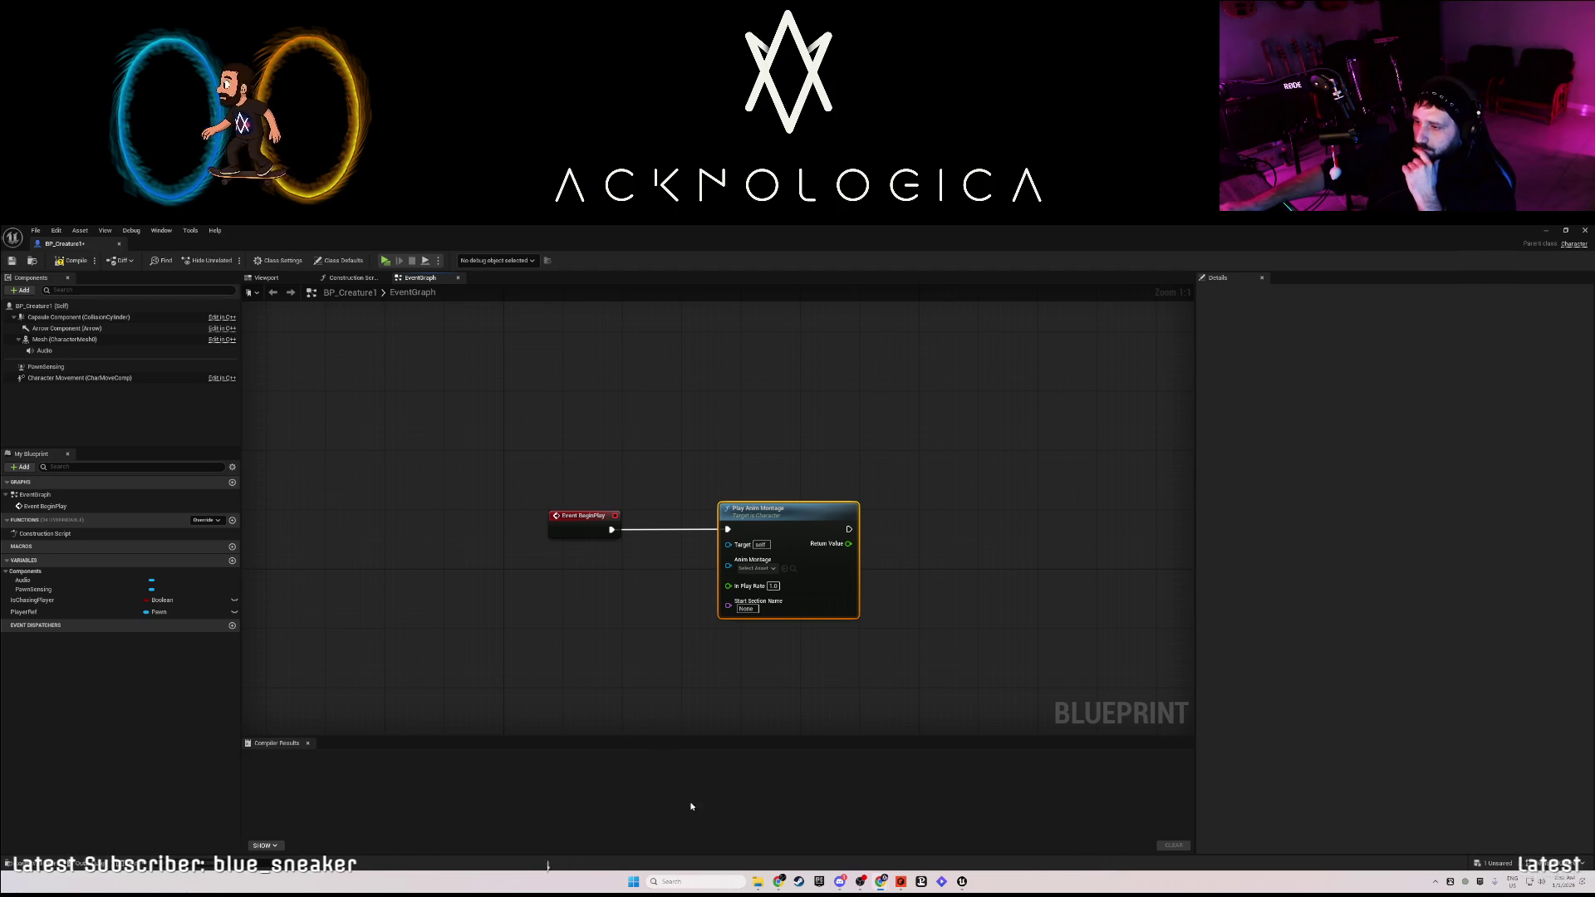
Open Downloads in File Explorer and the Creature > Animations folder in the Content Browser.
left_click(757, 884)
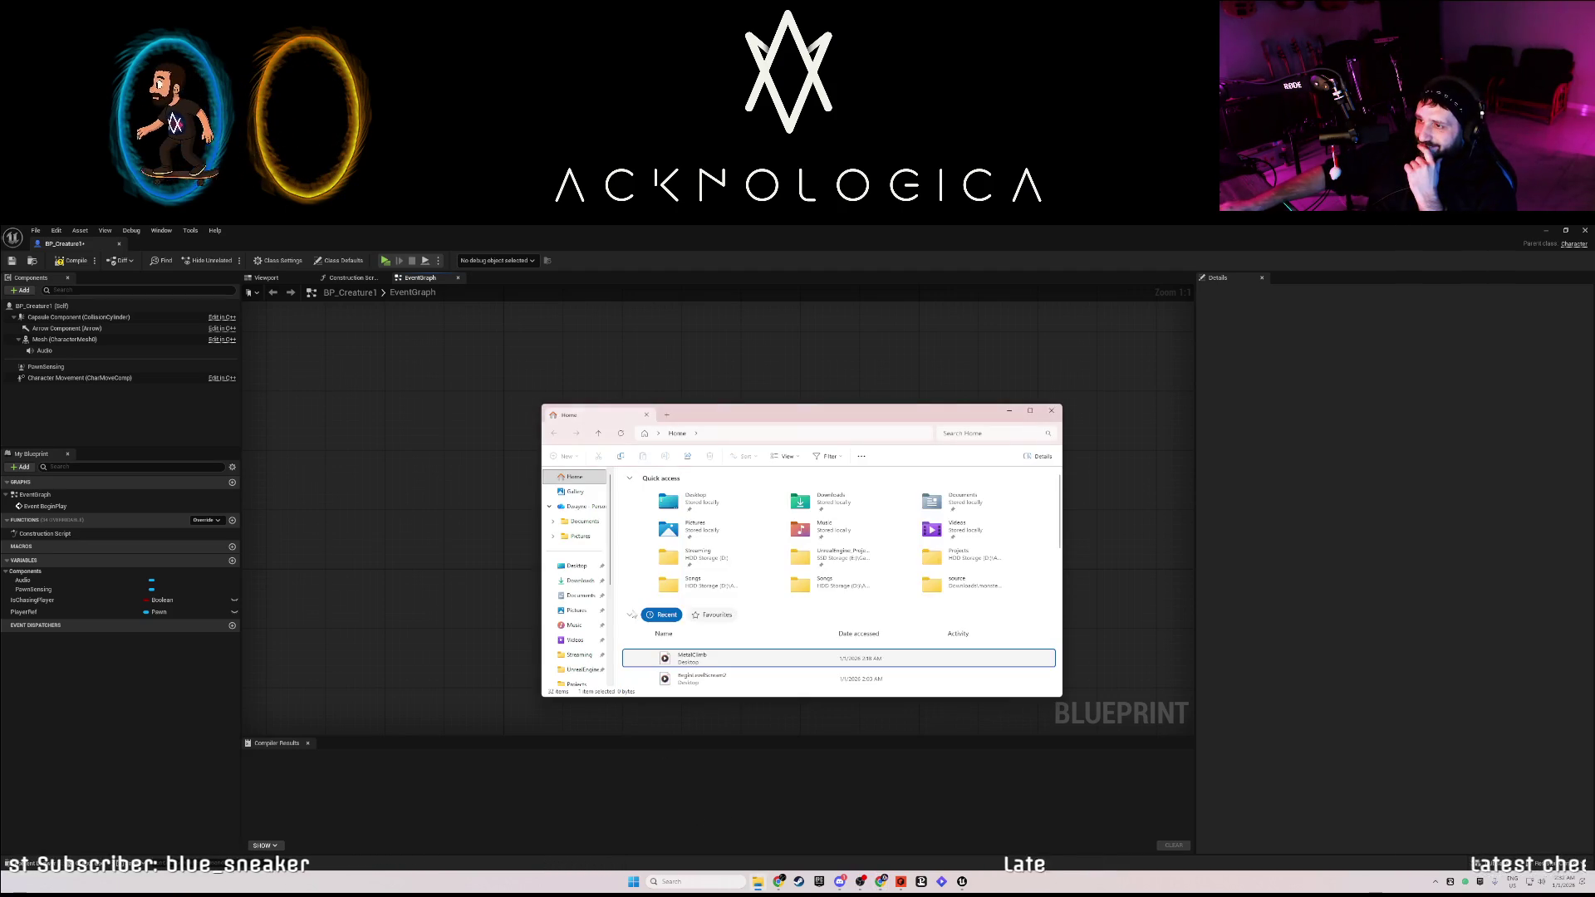
left_click(580, 580)
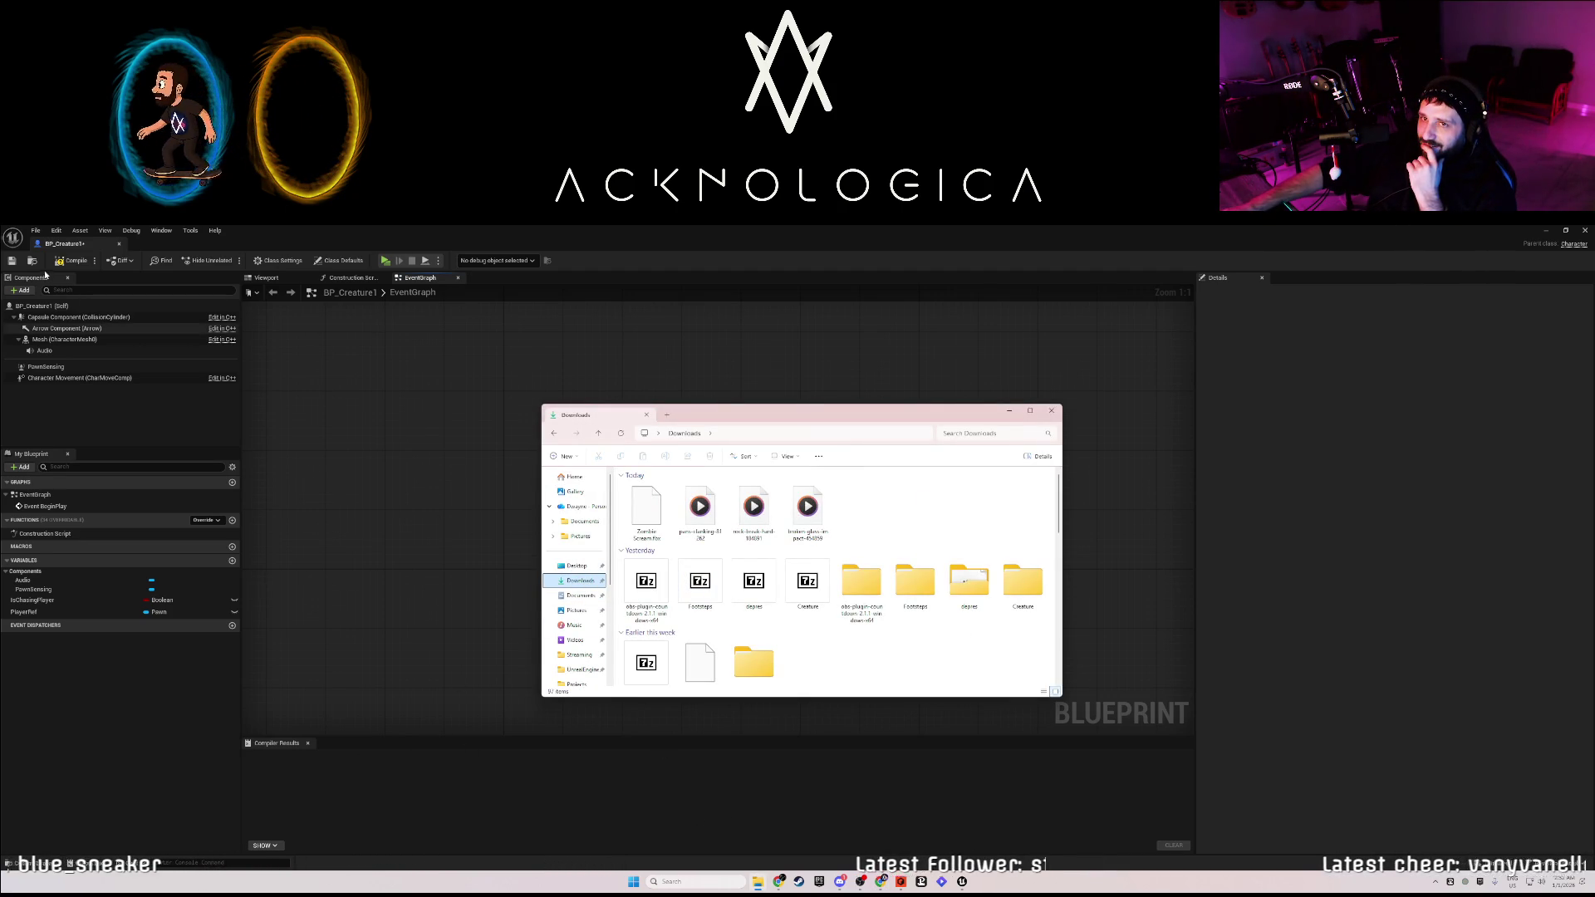
mouse_move(69, 247)
left_mouse_down()
mouse_move(292, 255)
mouse_move(266, 245)
left_mouse_up()
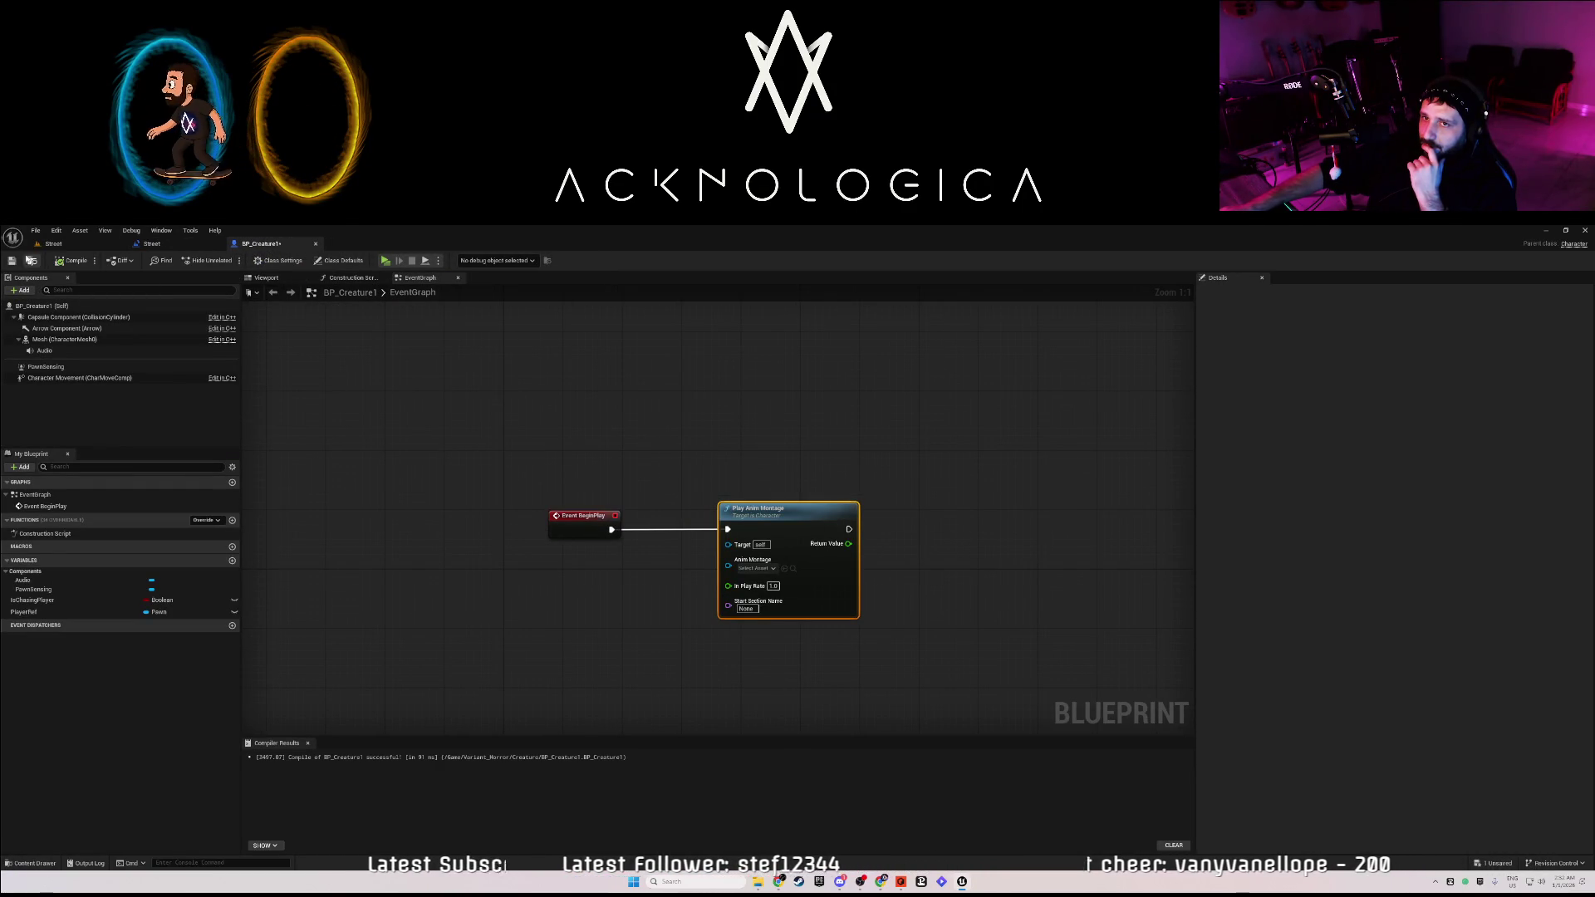
left_click(99, 247)
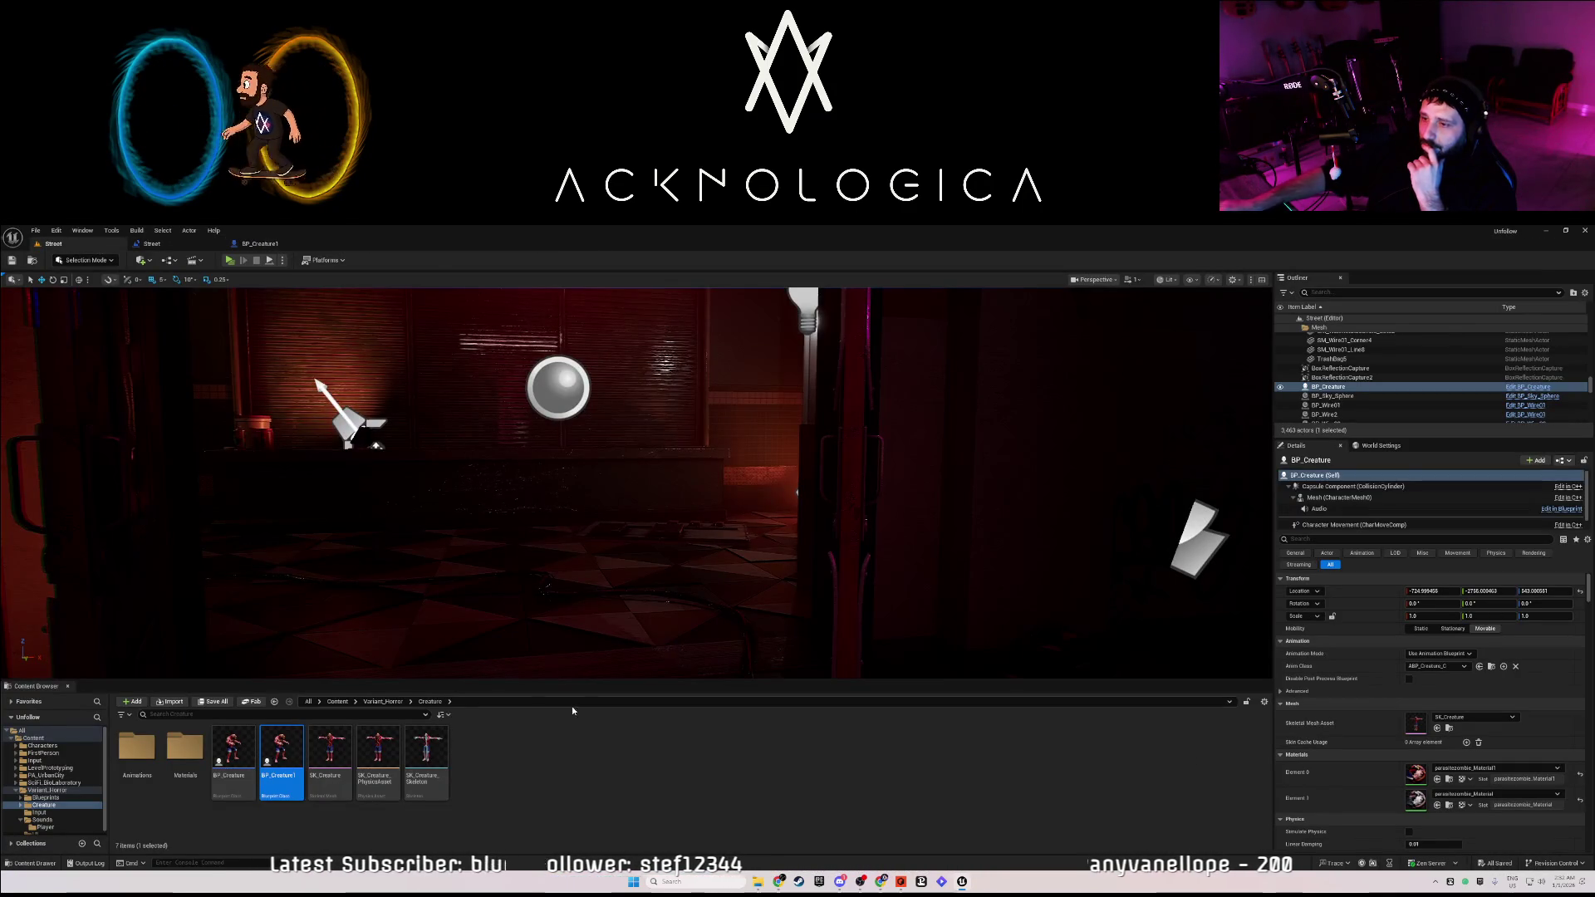
left_click(758, 881)
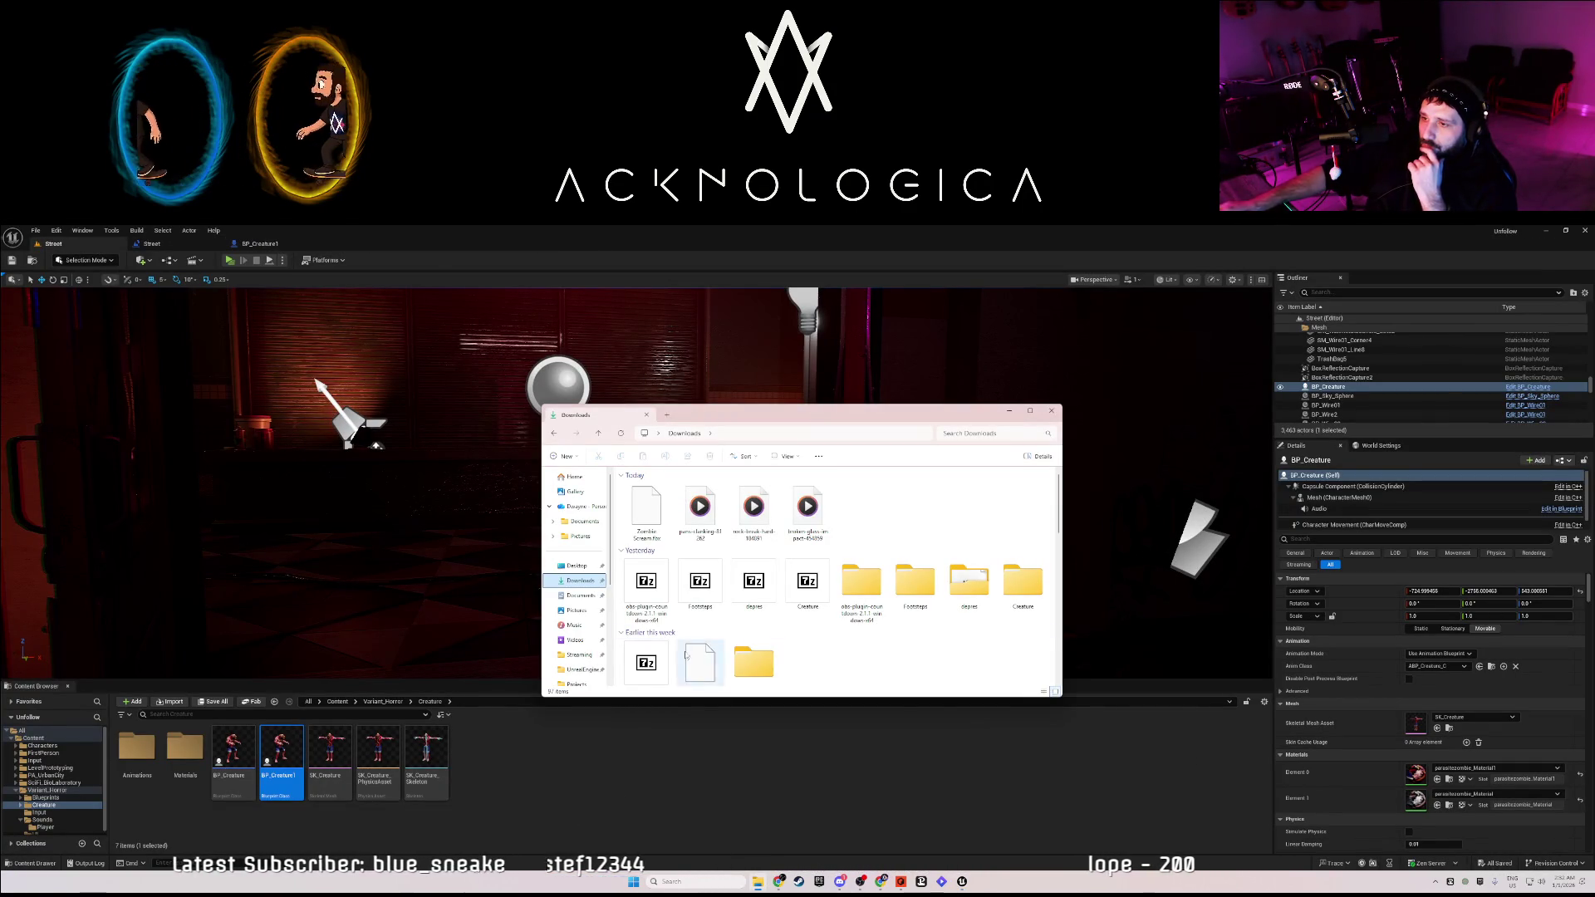
double_click(137, 751)
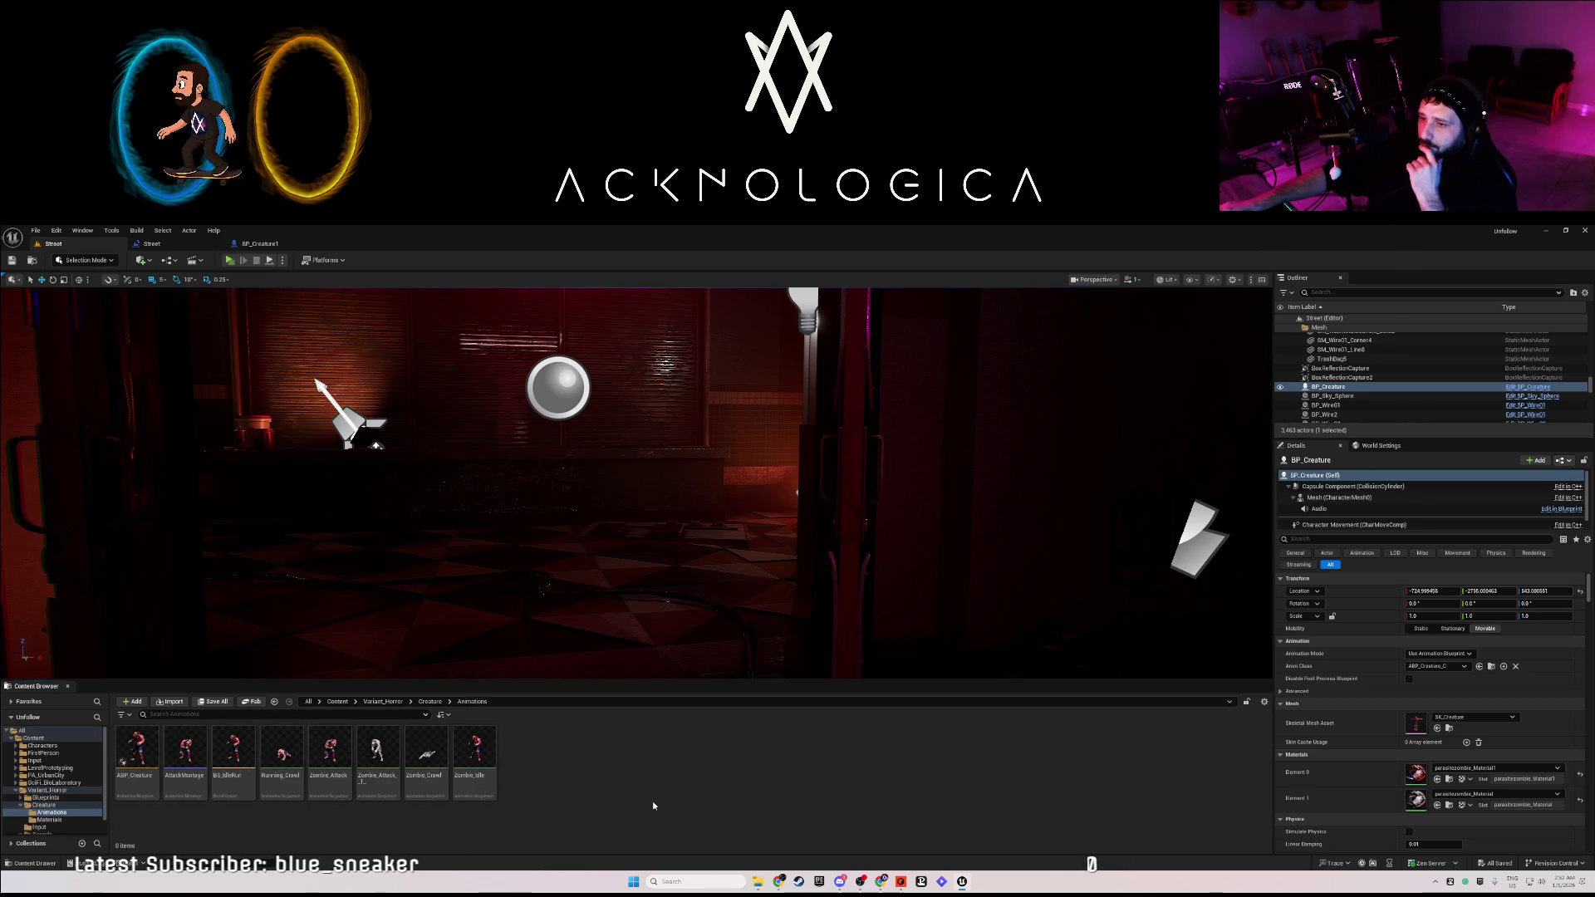
left_click(758, 881)
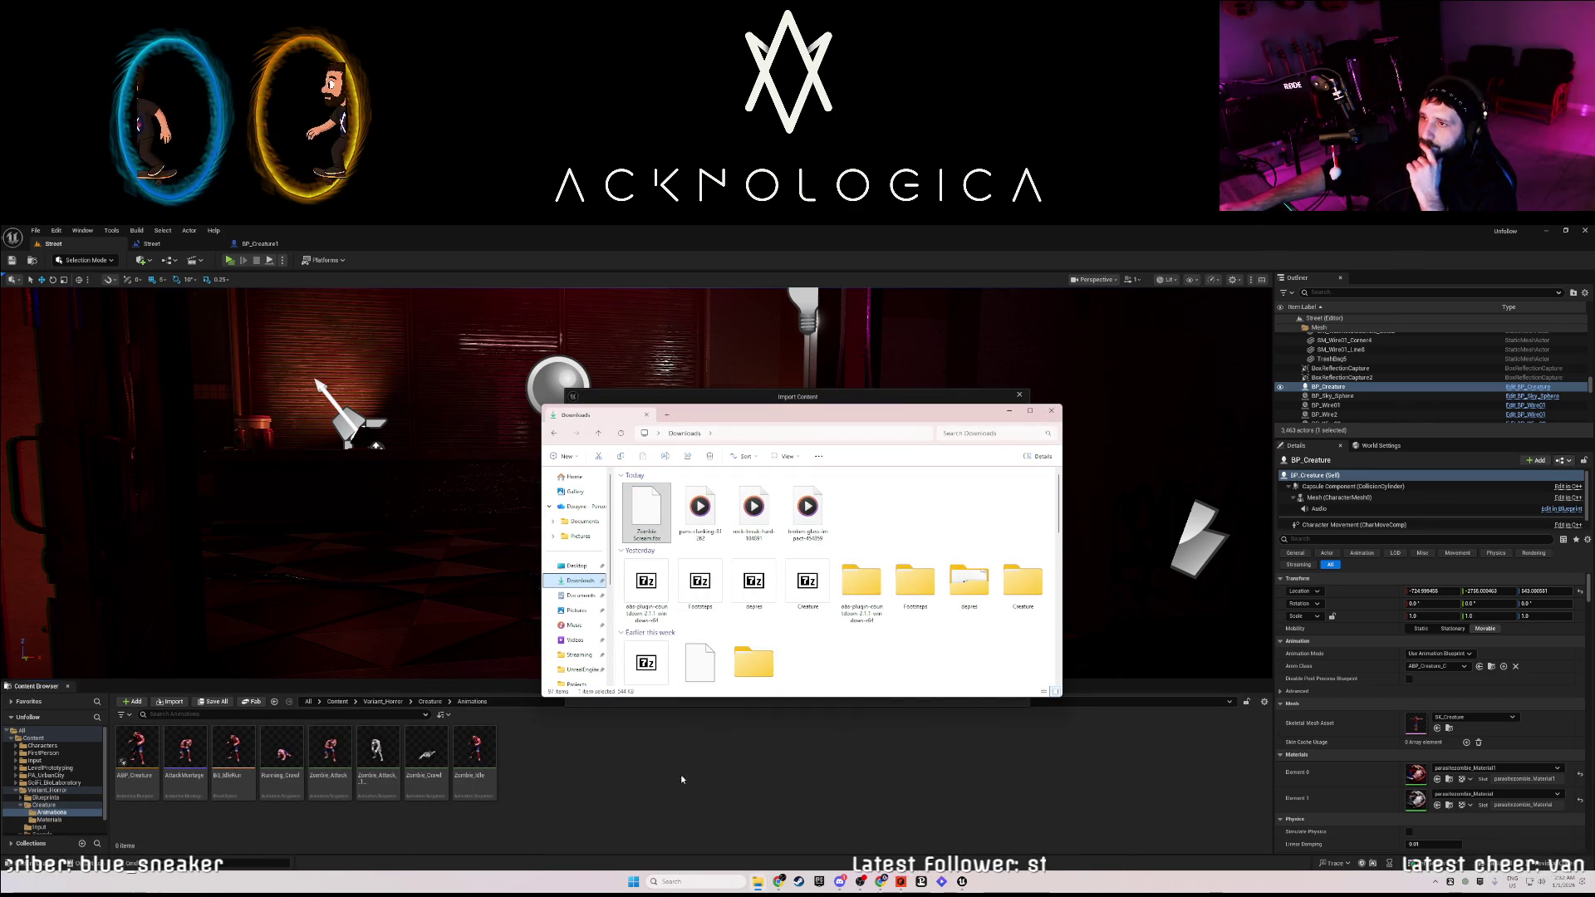
Import the Zombie Scream FBX using SK_Creature_Skeleton as its skeleton.
left_click(909, 369)
scroll(723, 581, "down", 5)
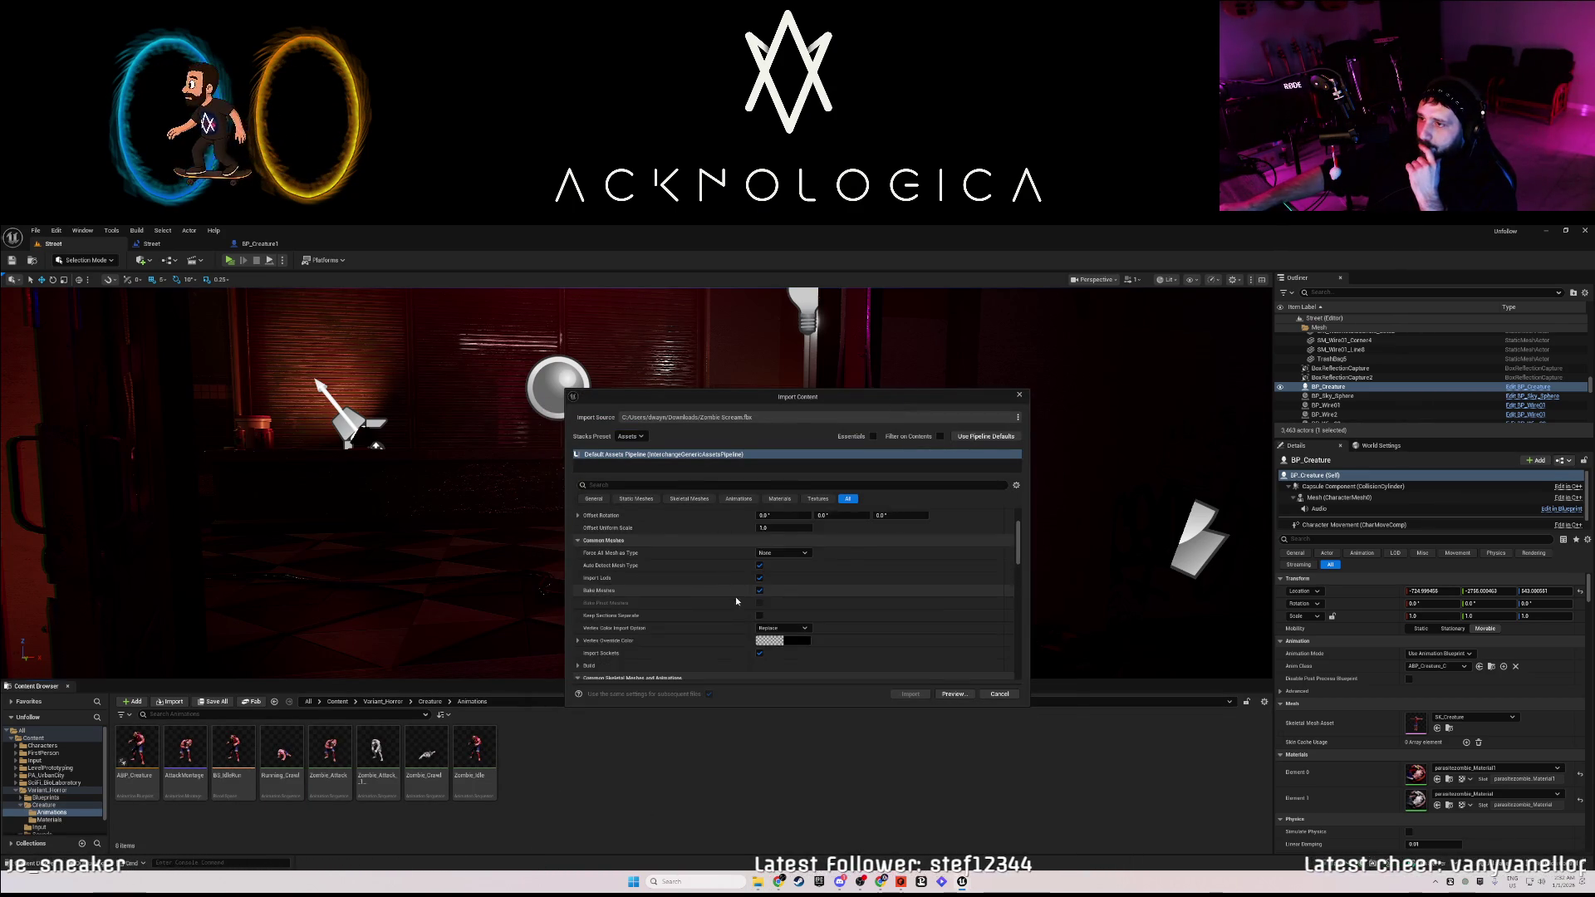
scroll(750, 615, "down", 2)
left_click(825, 540)
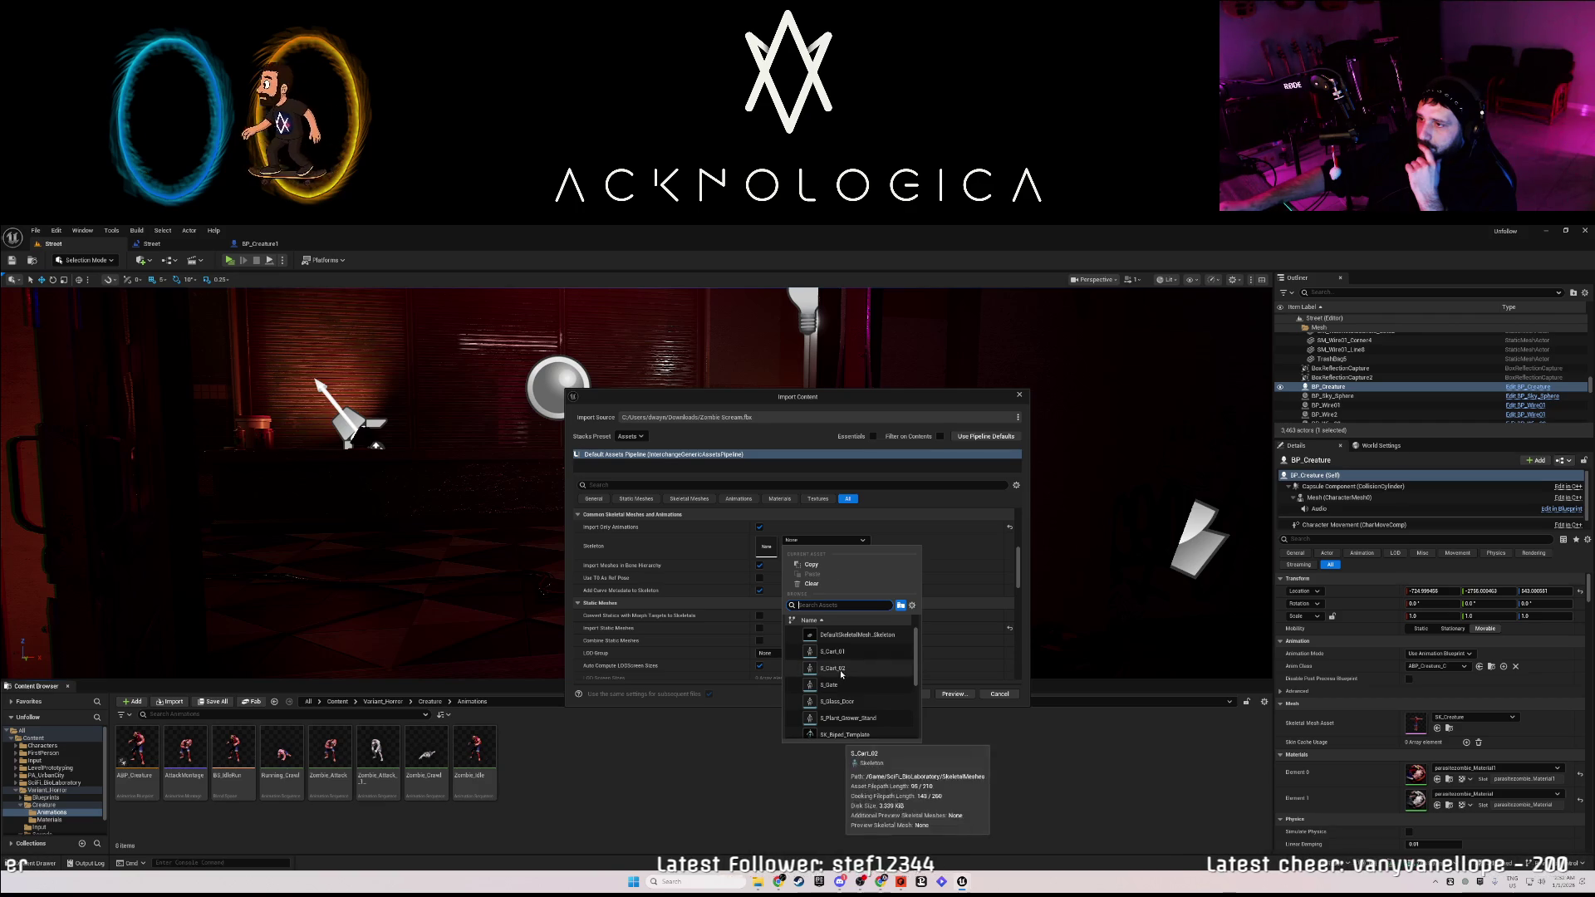
scroll(860, 713, "down", 2)
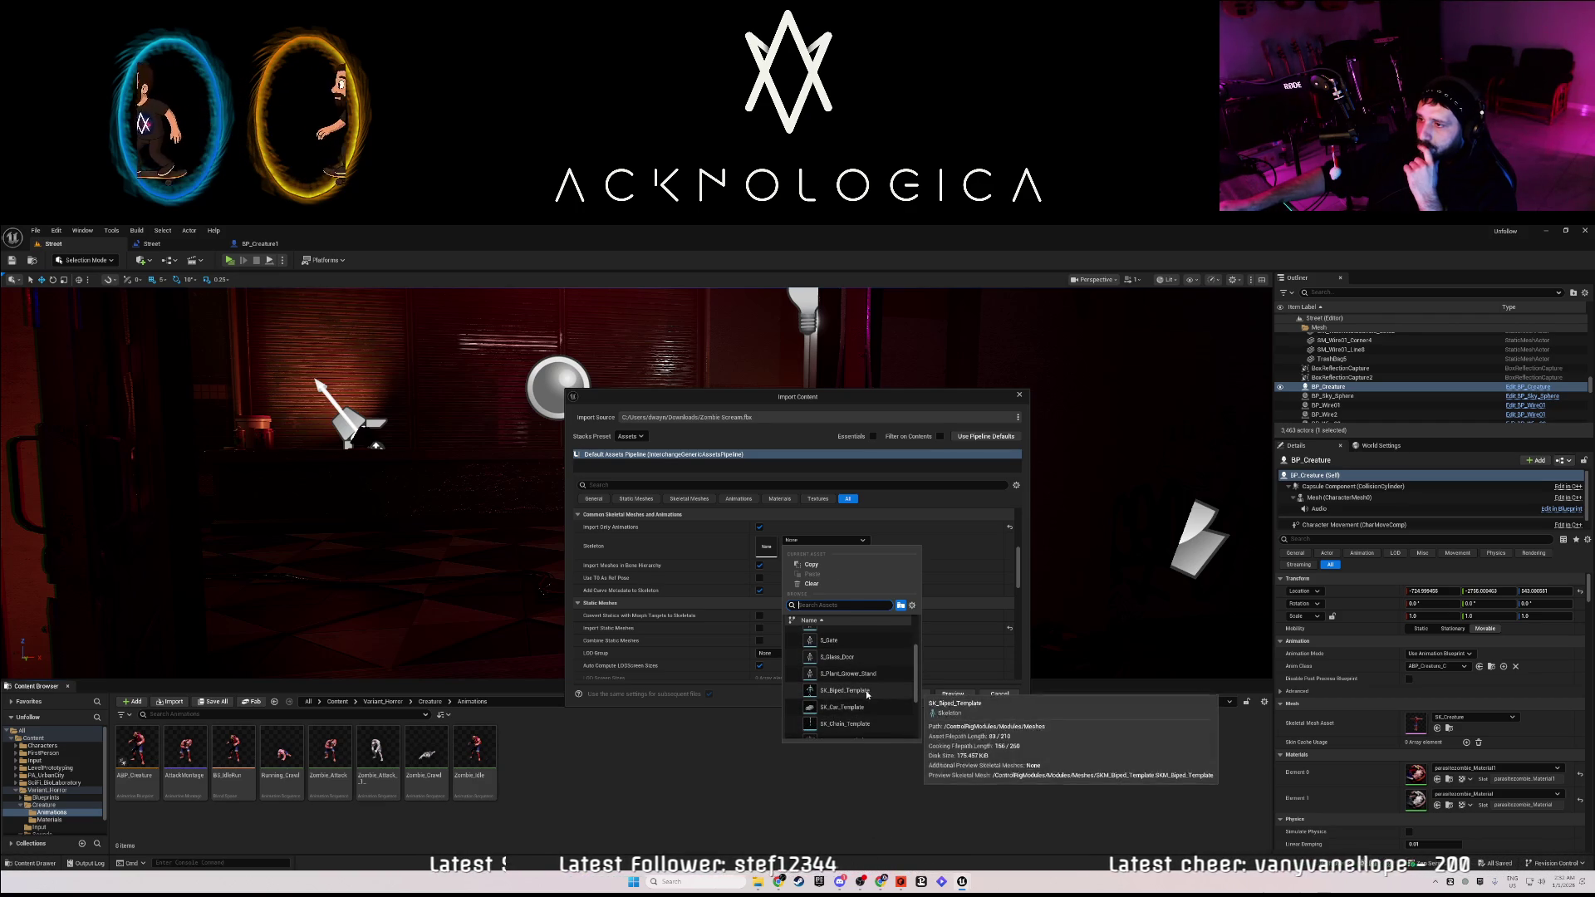
scroll(868, 706, "down", 2)
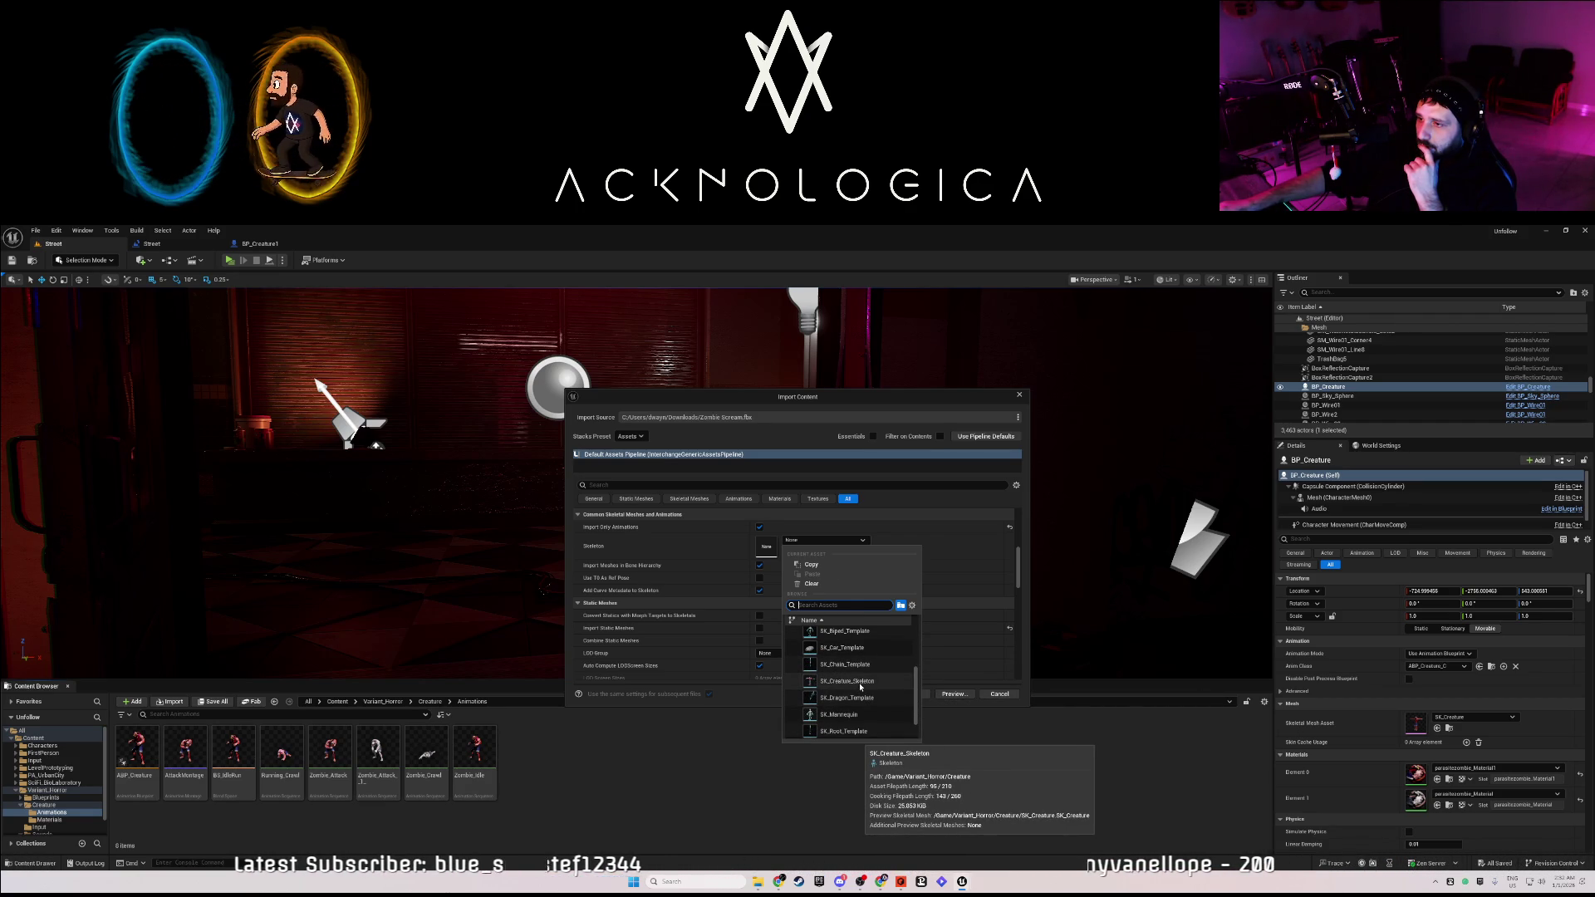
left_click(861, 682)
left_click(907, 697)
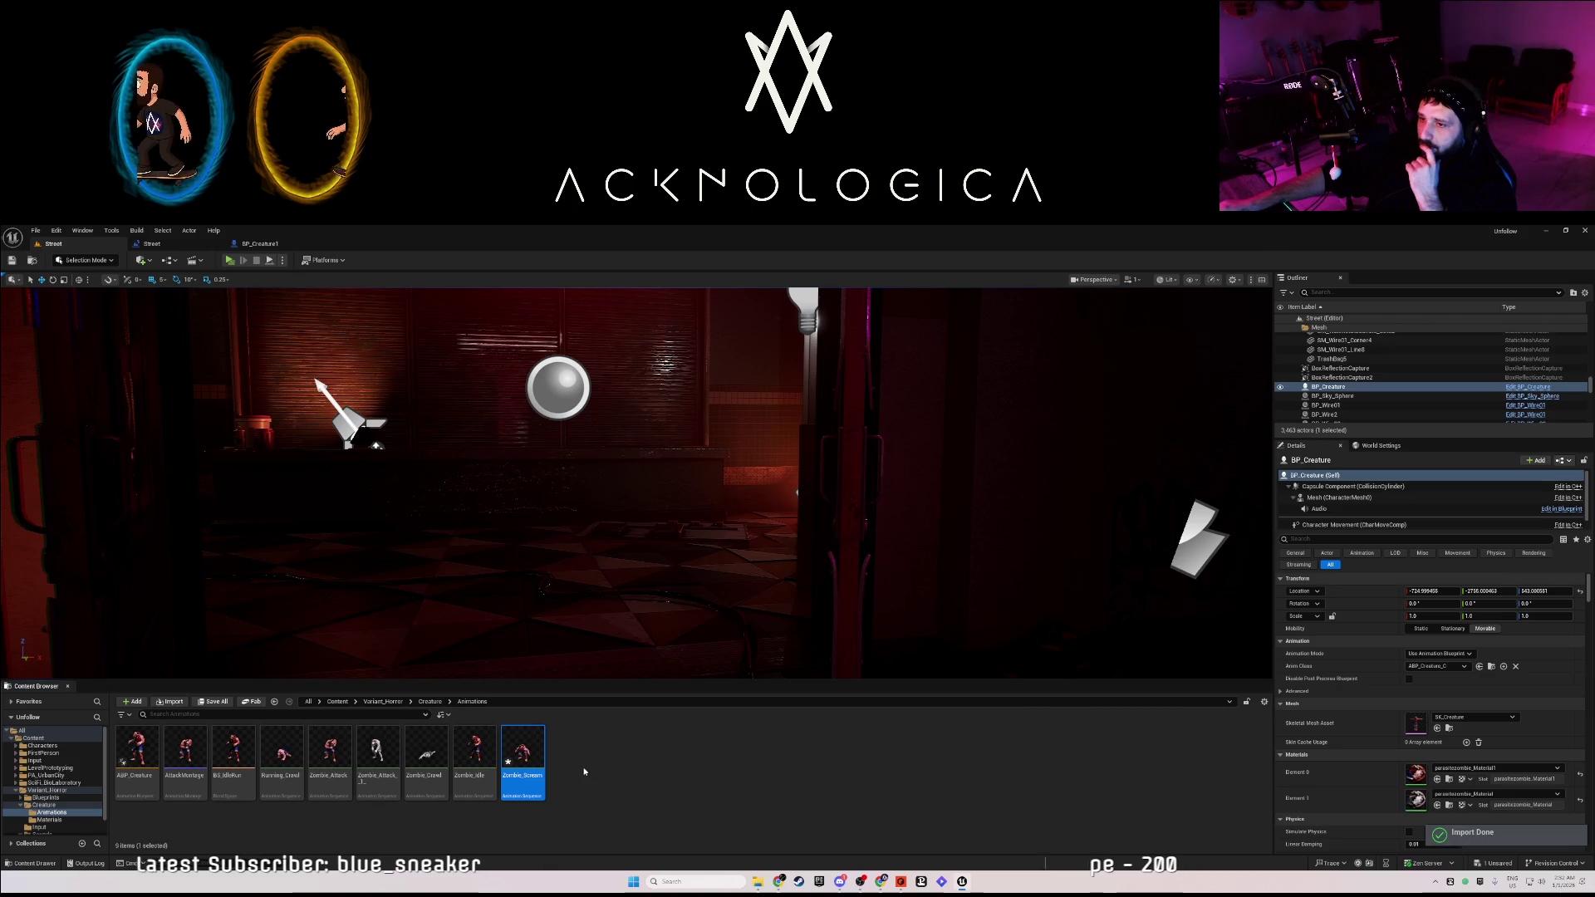
Check the Play Anim Montage options in BP_Creature1, then return to the Street level.
right_click(514, 753)
left_click(597, 761)
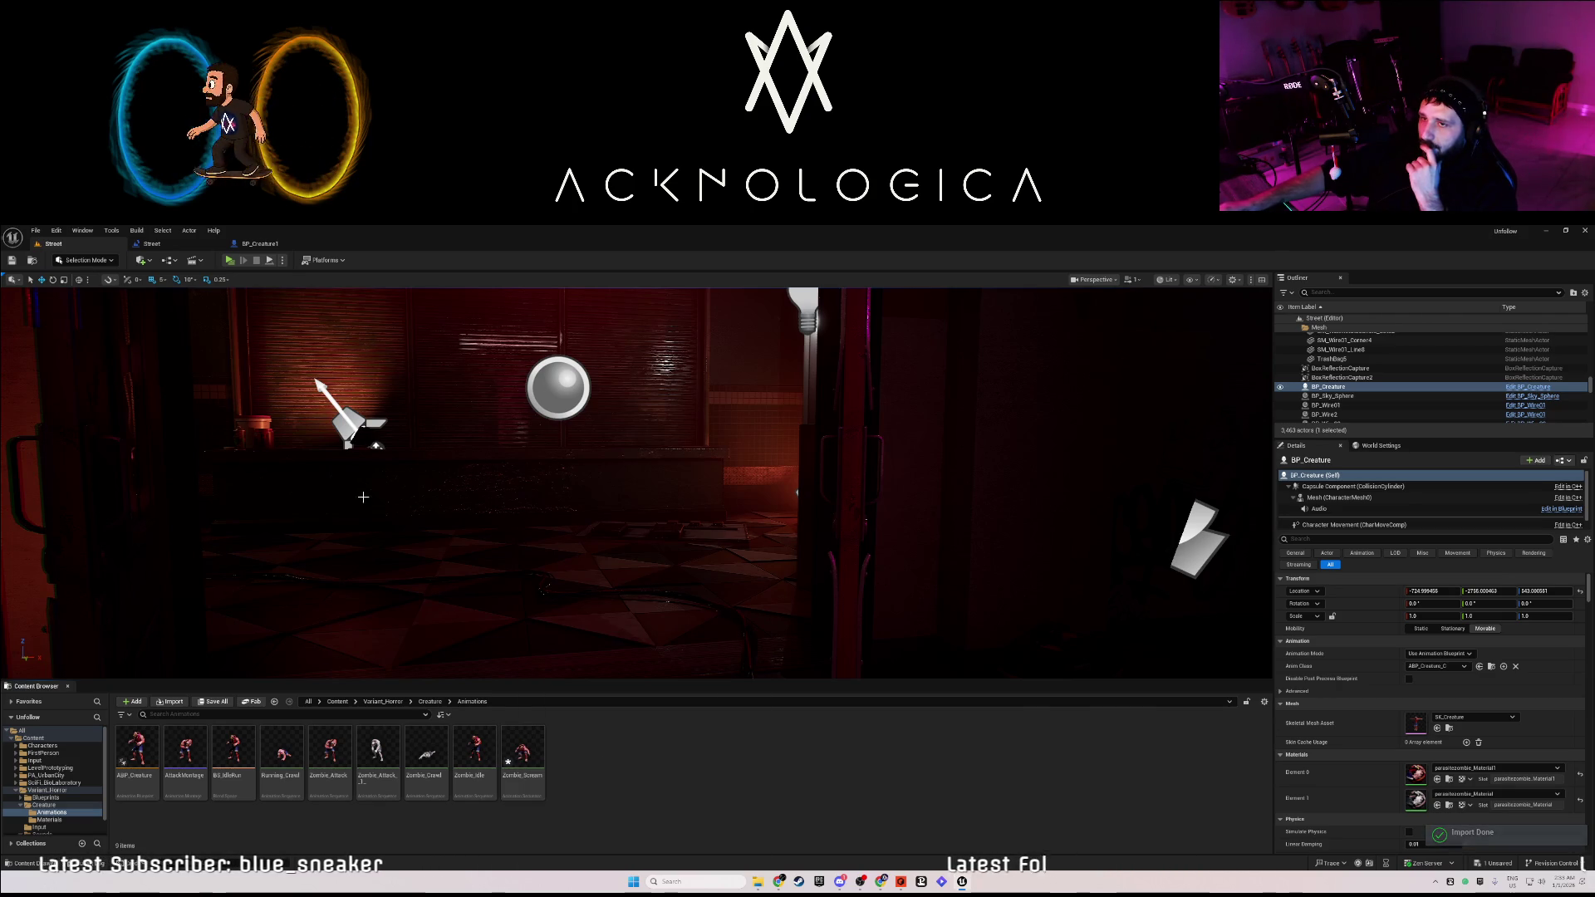
left_click(263, 244)
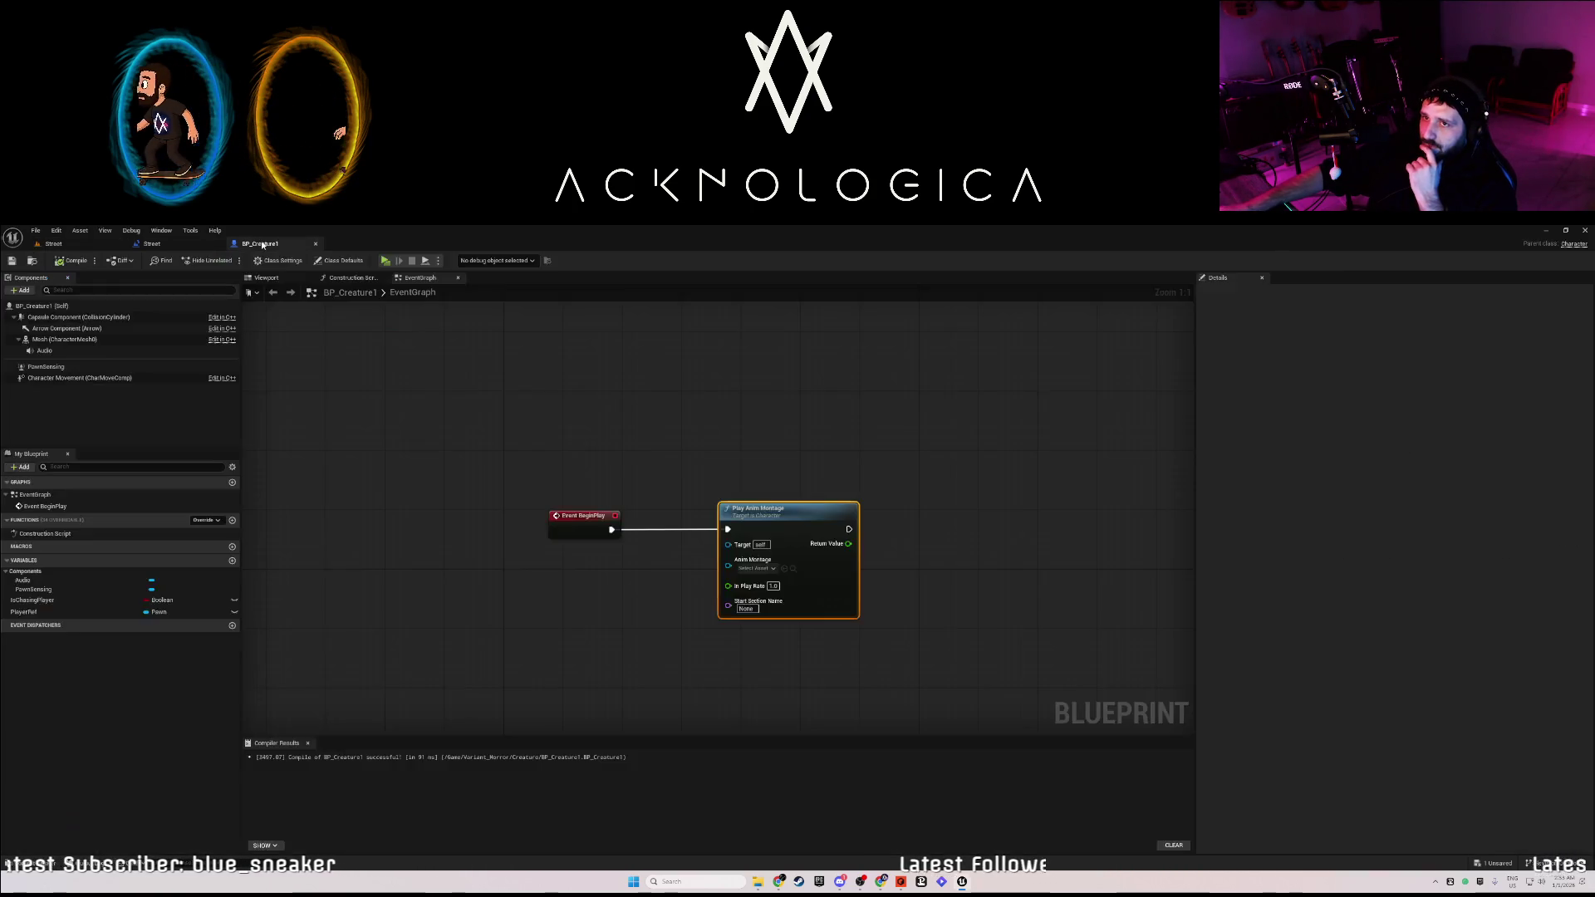
left_click(759, 570)
left_click(766, 458)
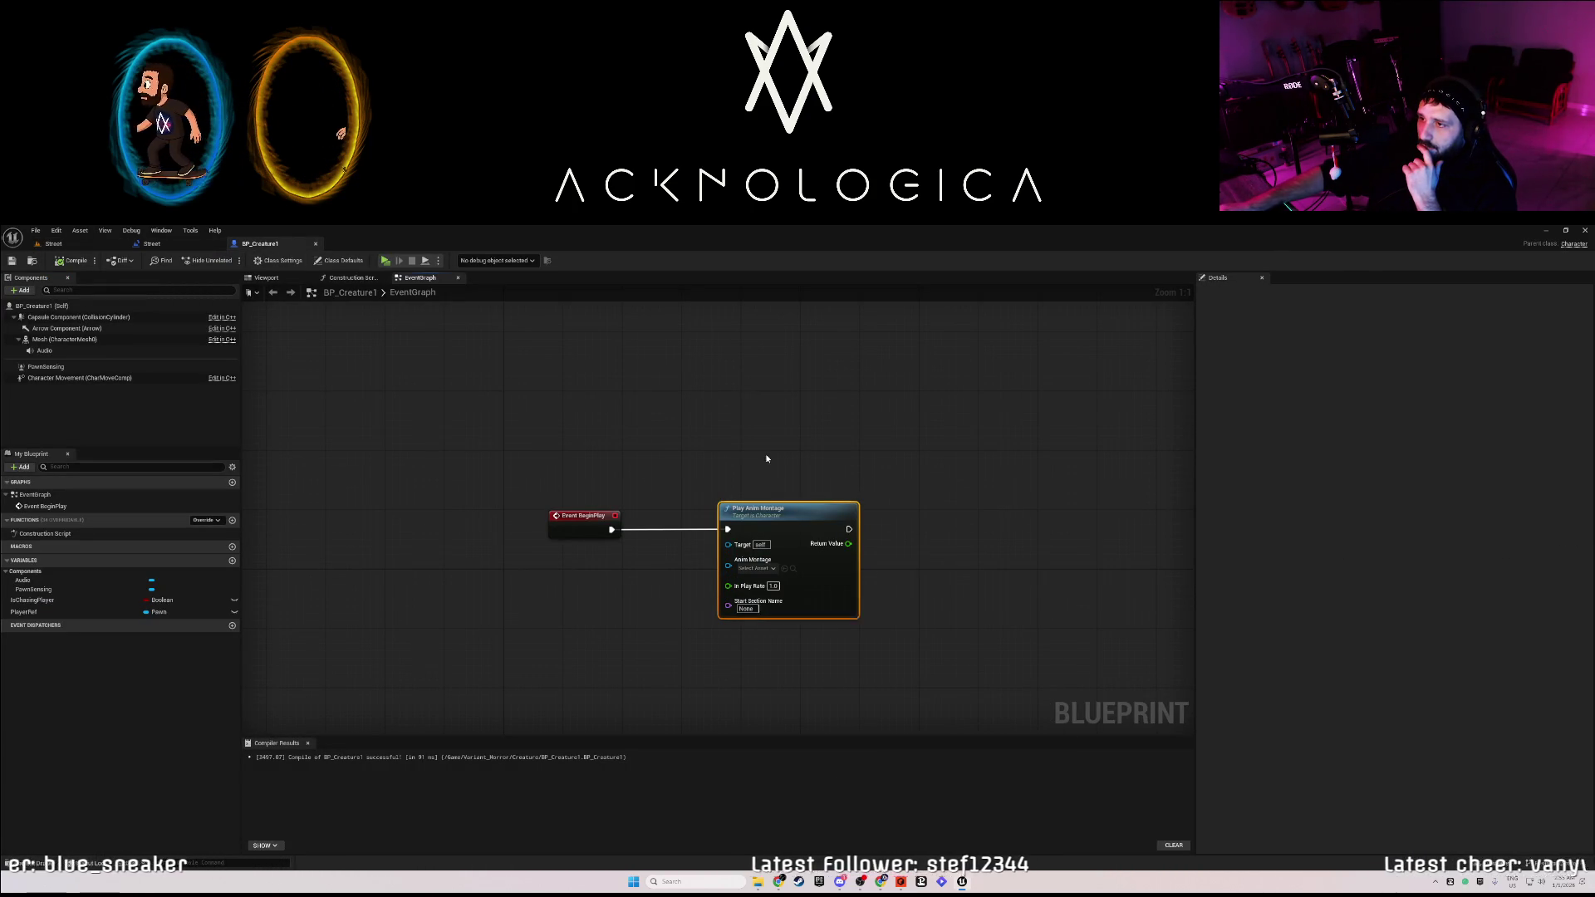
left_click(197, 246)
left_click(108, 247)
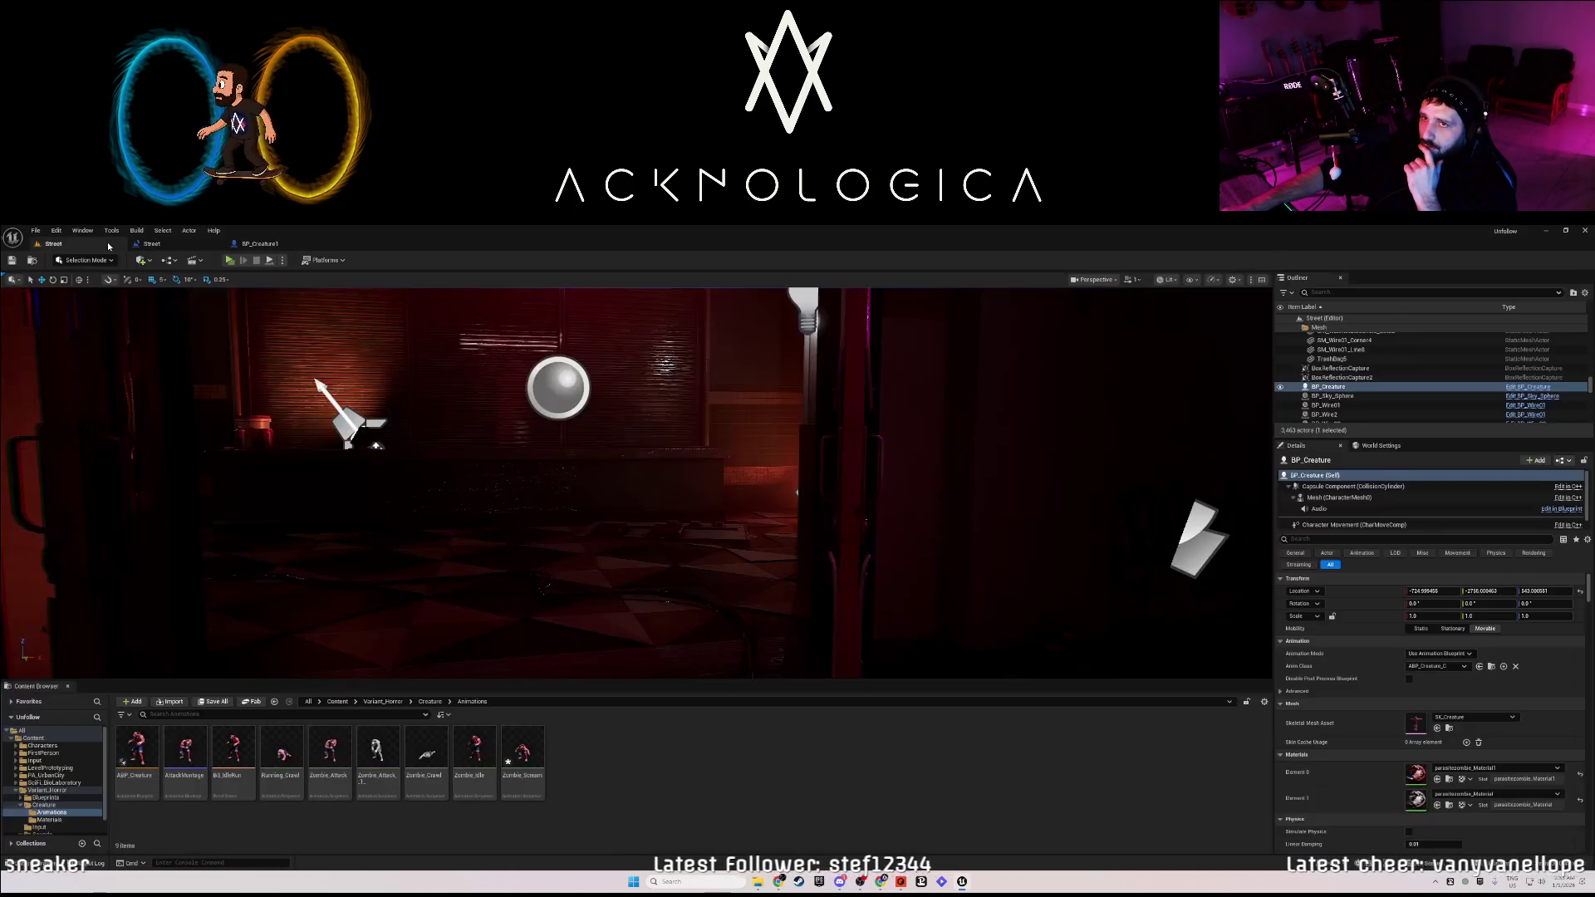
Create an anim montage from Zombie_Scream, keeping the name Zombie_Scream_Montage.
right_click(529, 749)
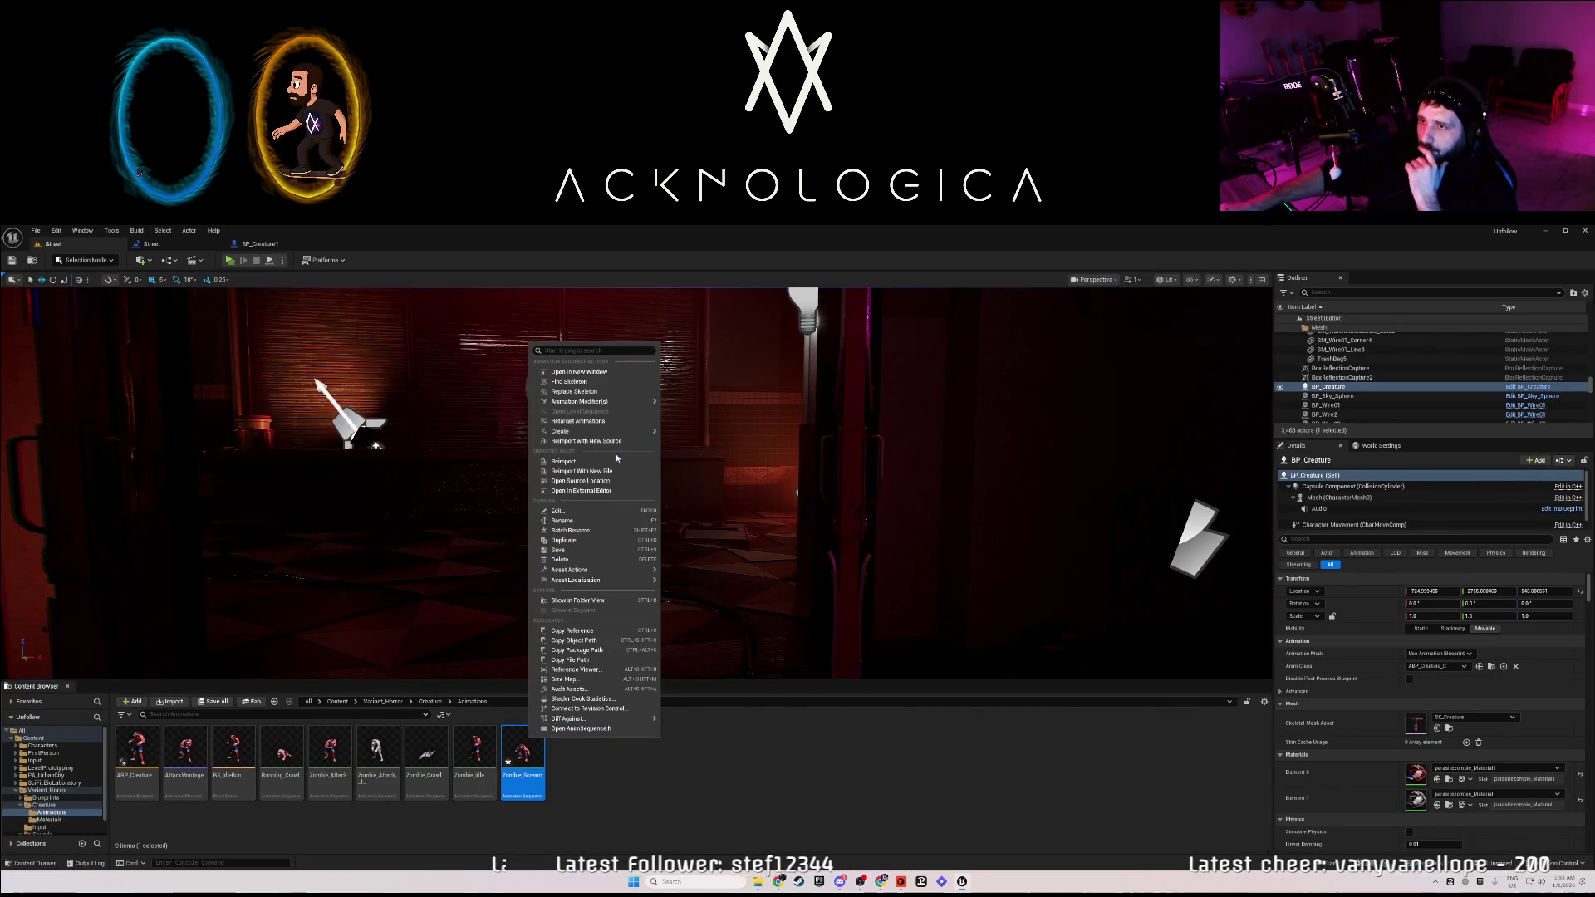
mouse_move(612, 582)
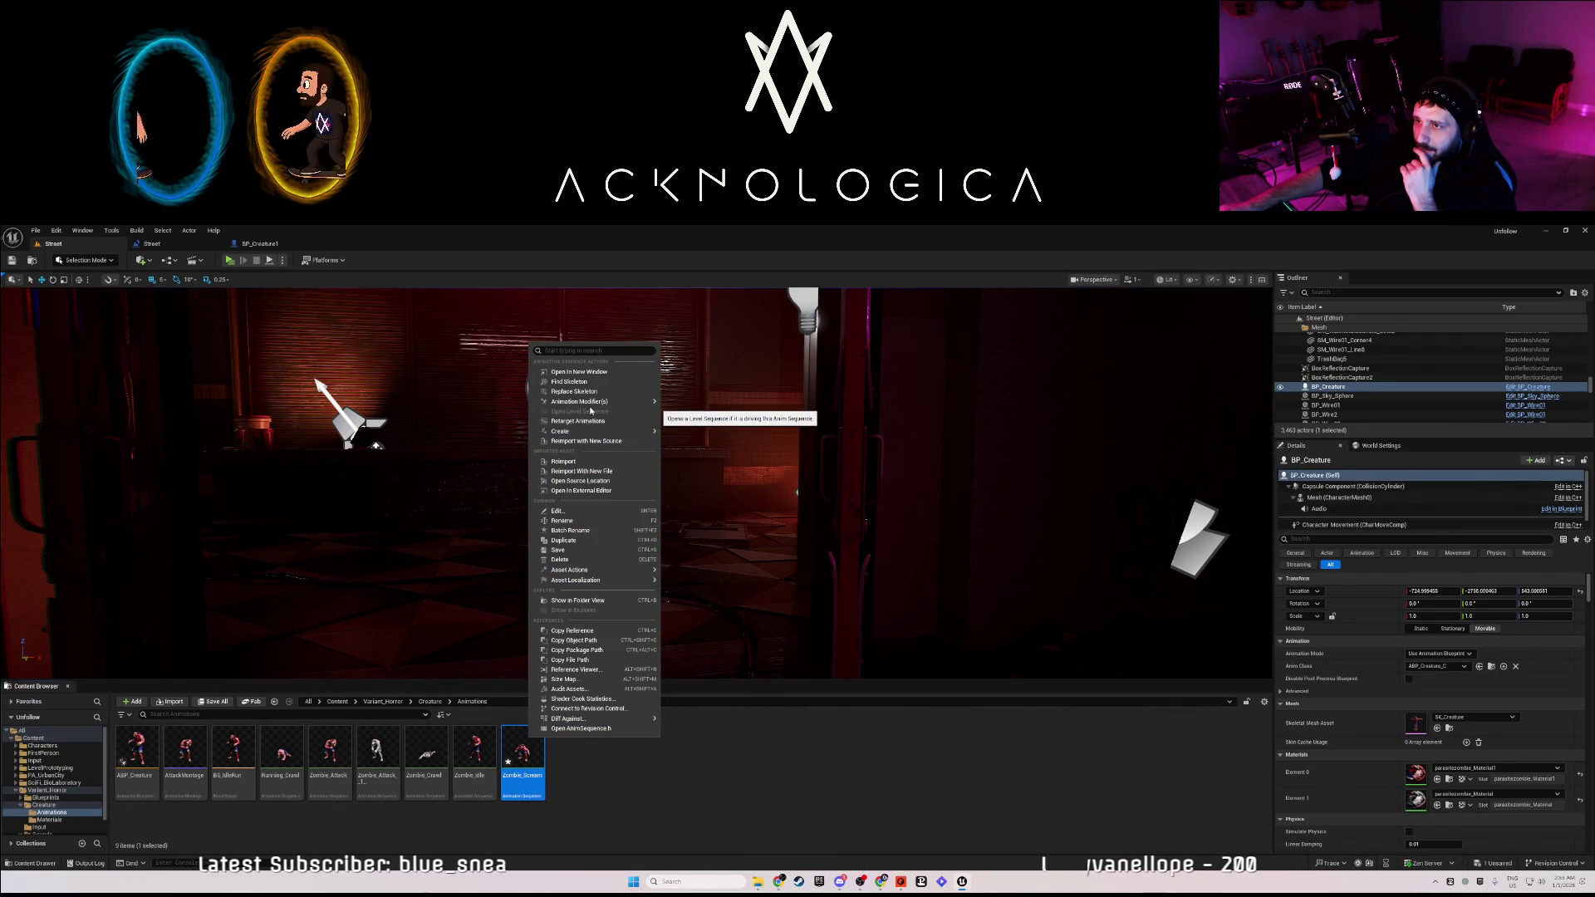
mouse_move(598, 401)
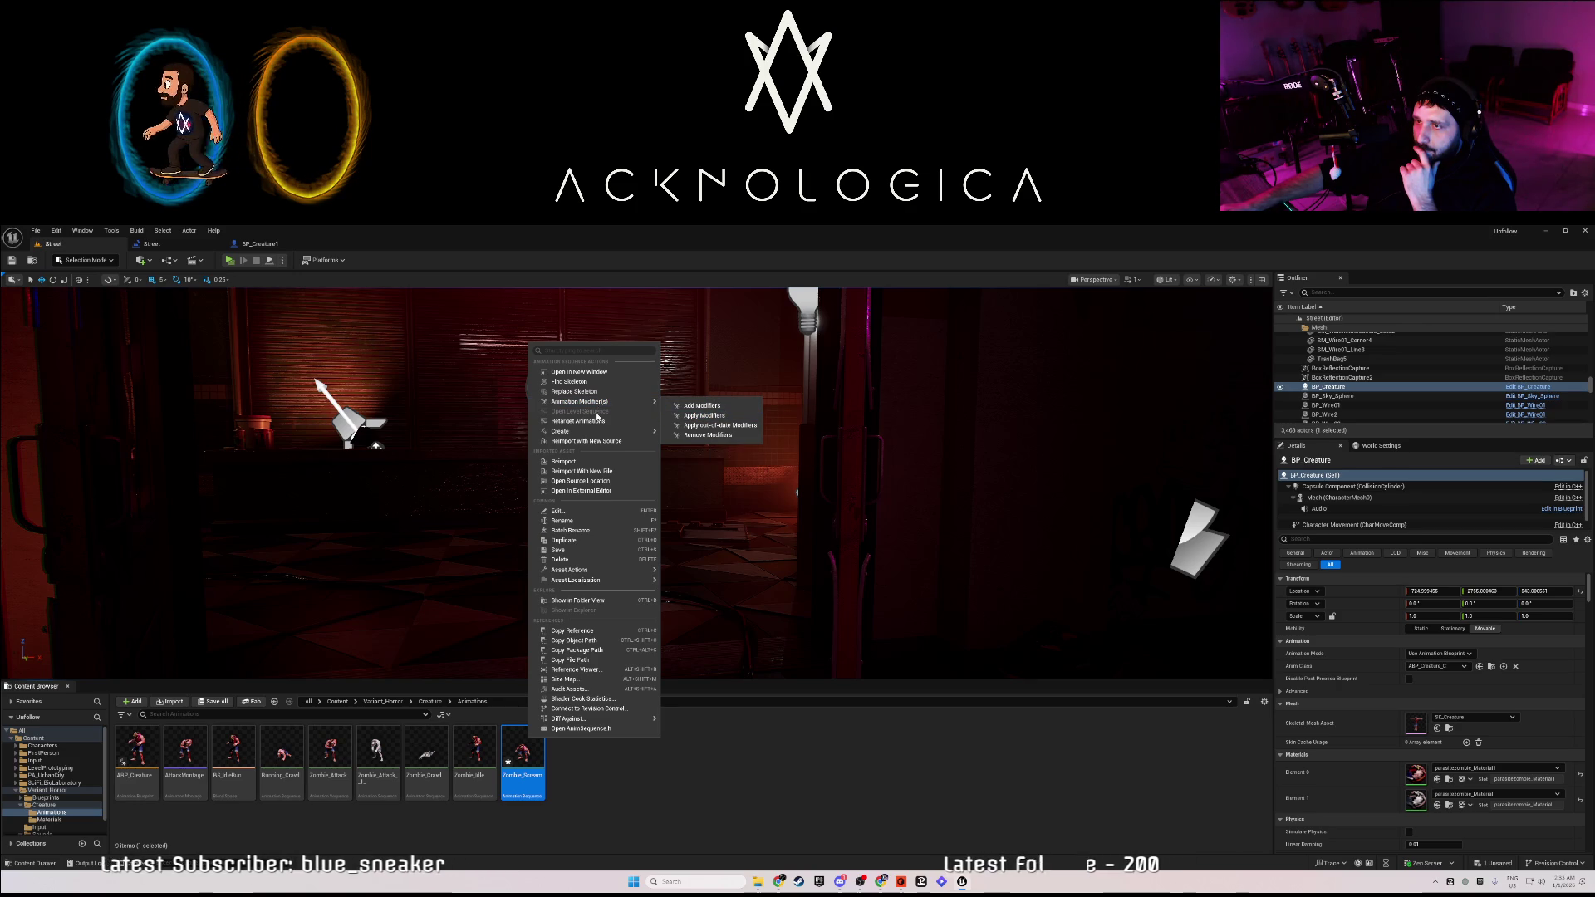
mouse_move(631, 431)
left_click(709, 449)
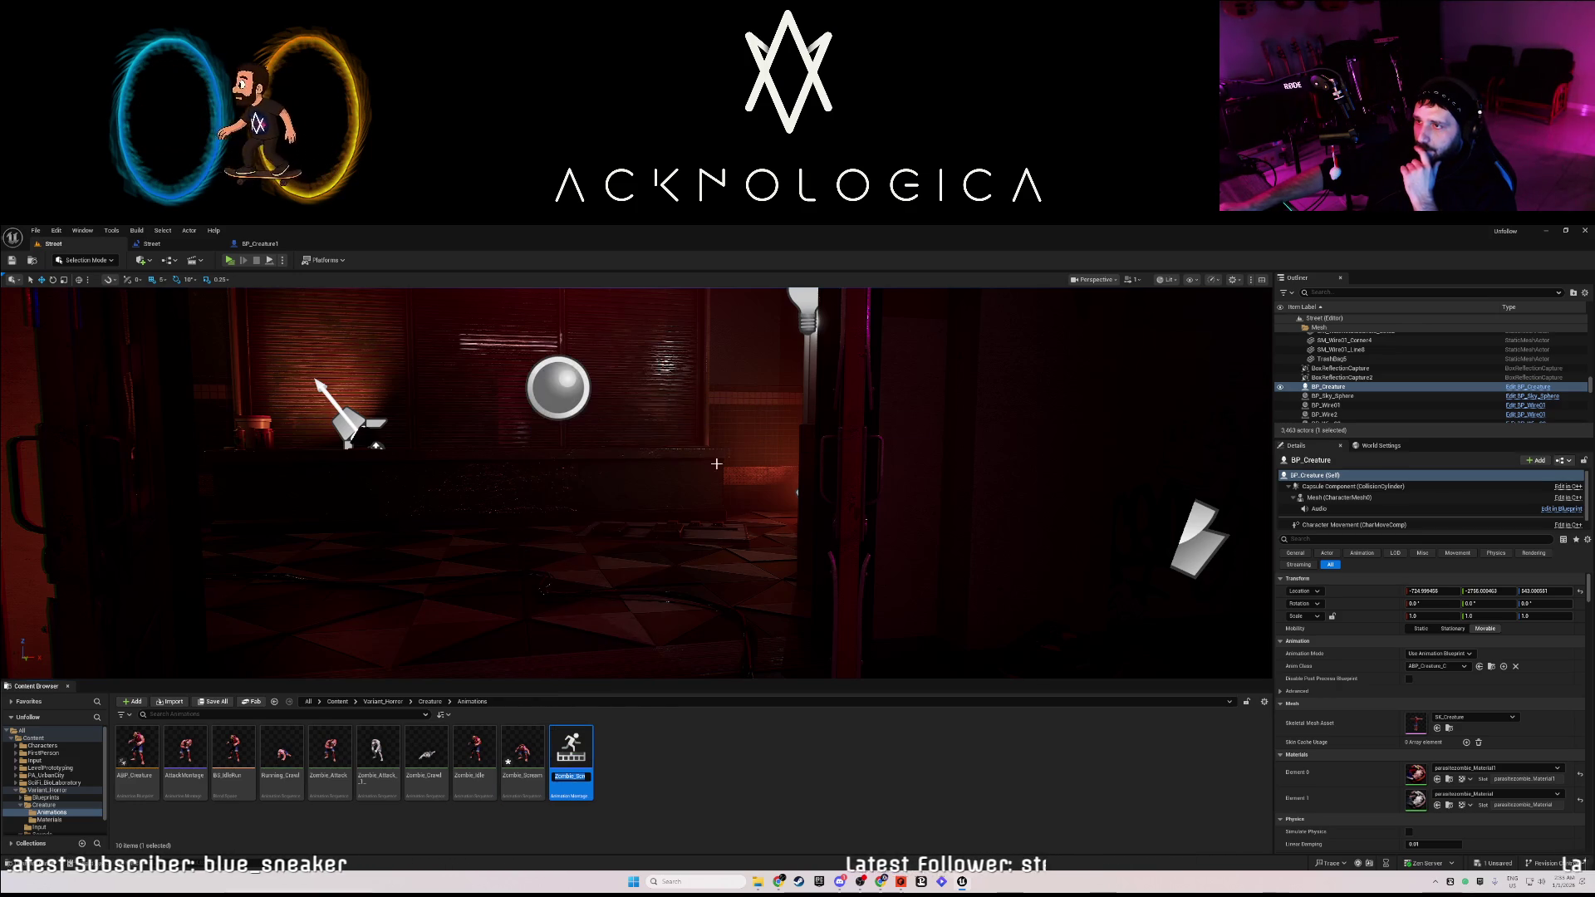
key("Return")
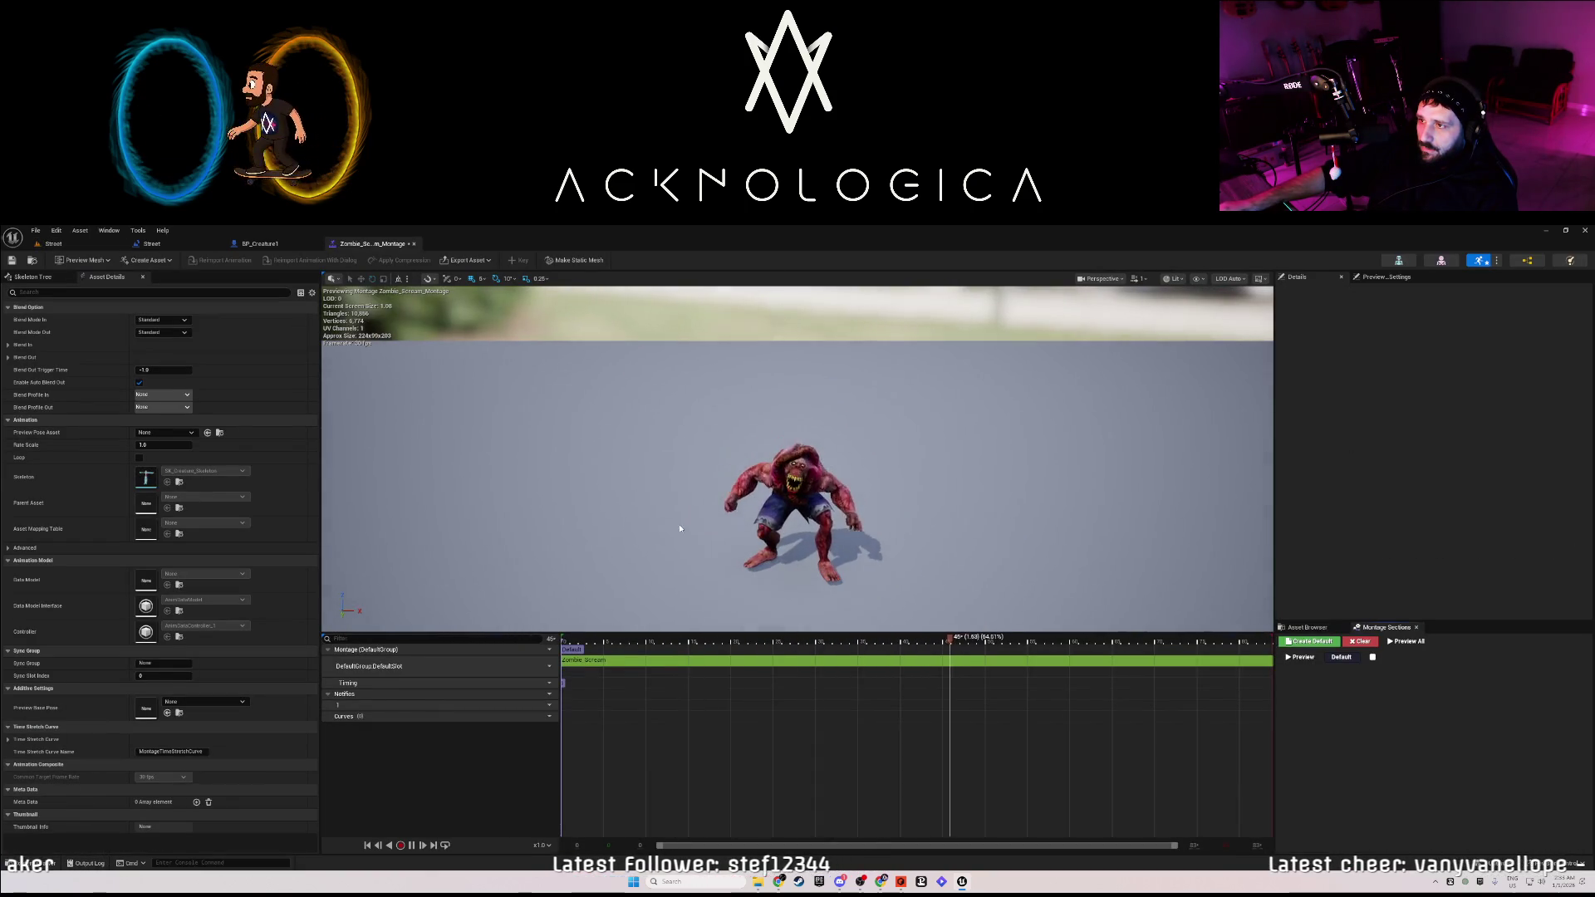
Set BP_Creature1's Play Anim Montage to Zombie_Scream_Montage and close the montage and blueprint editors.
left_click(414, 245)
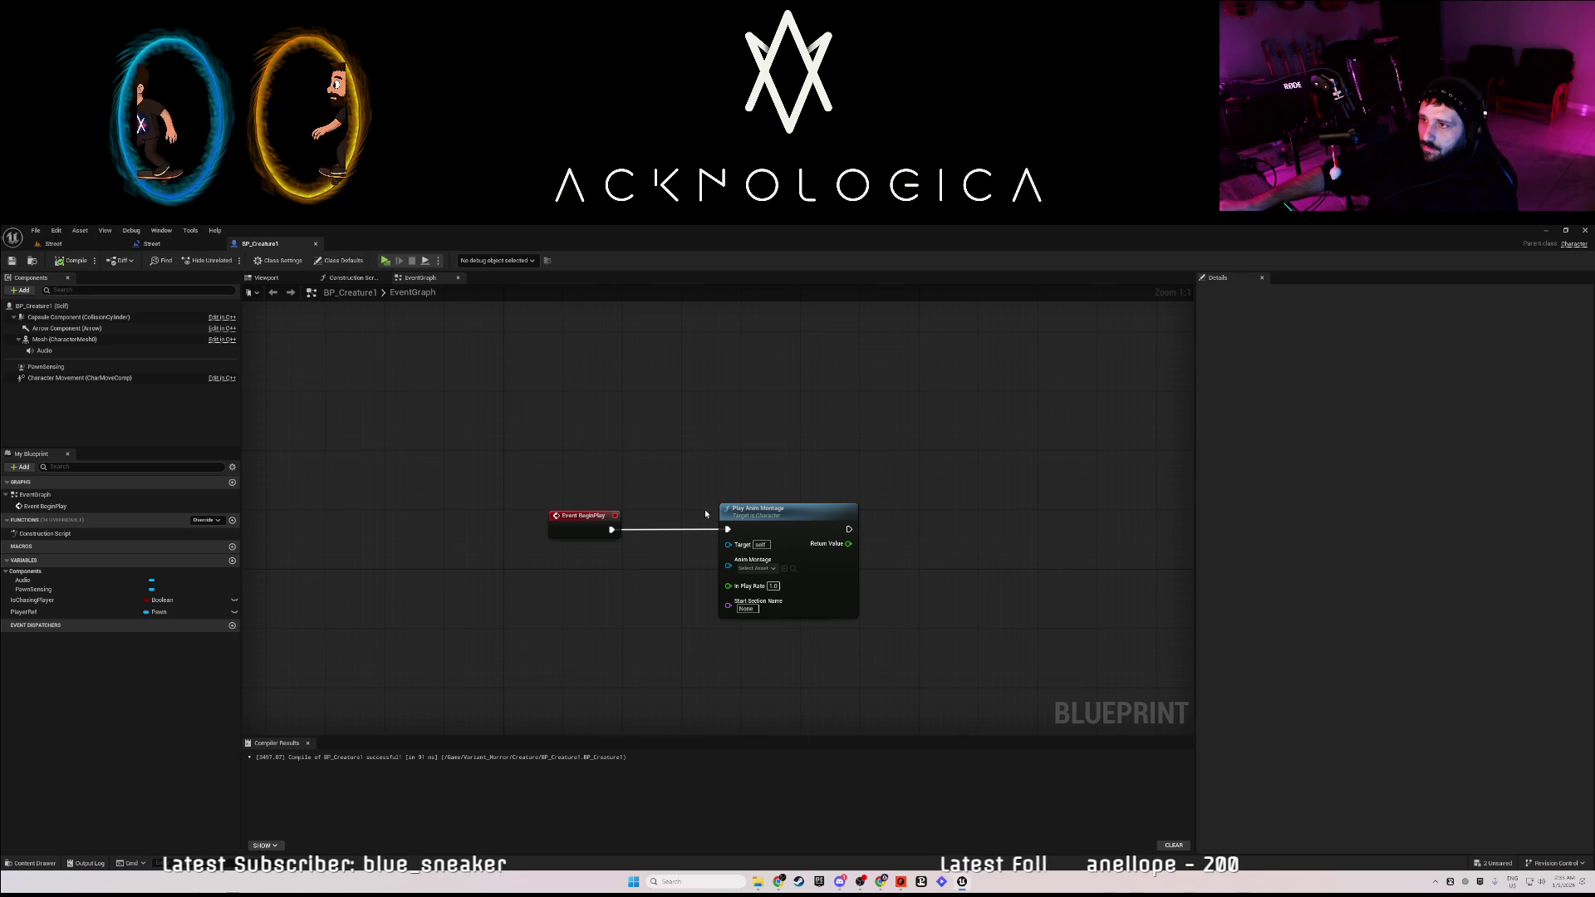
left_click(756, 568)
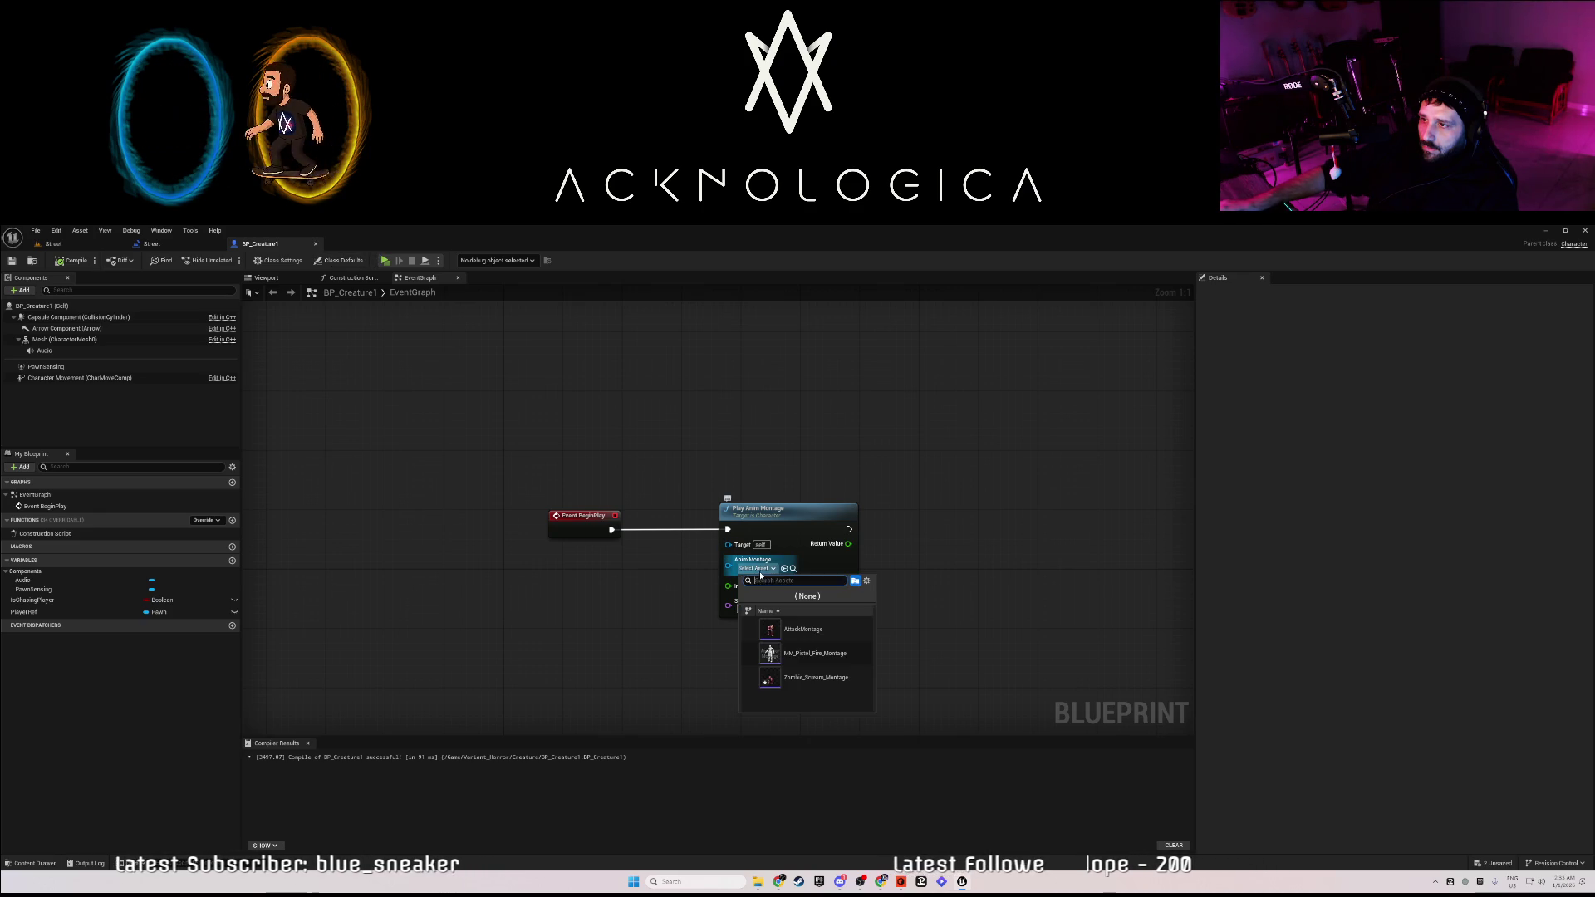
left_click(798, 679)
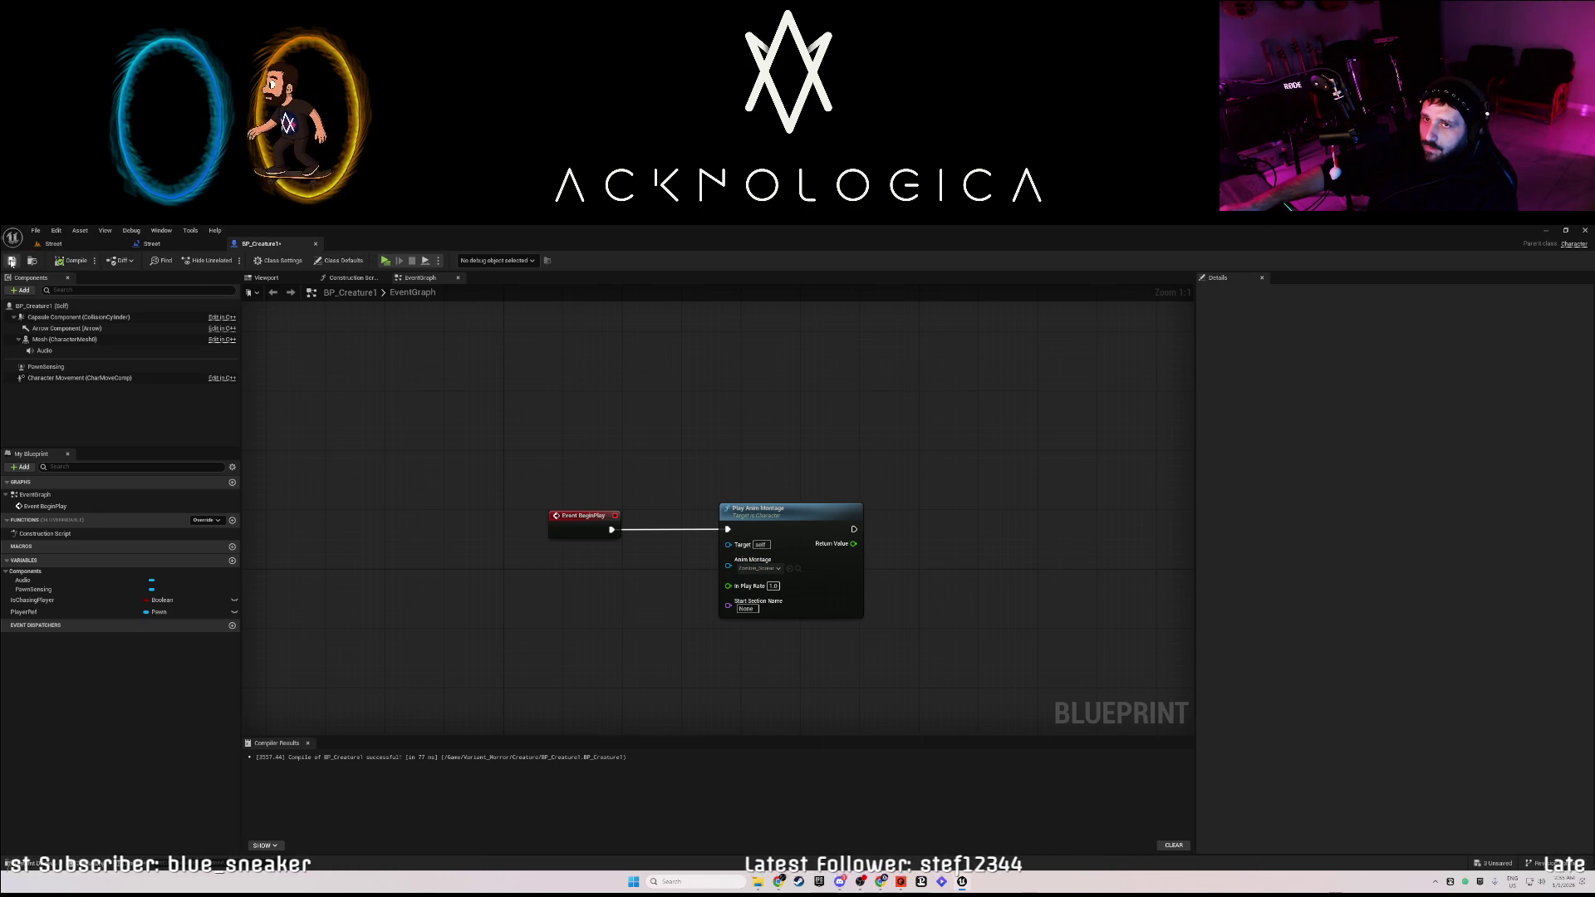
left_click(315, 244)
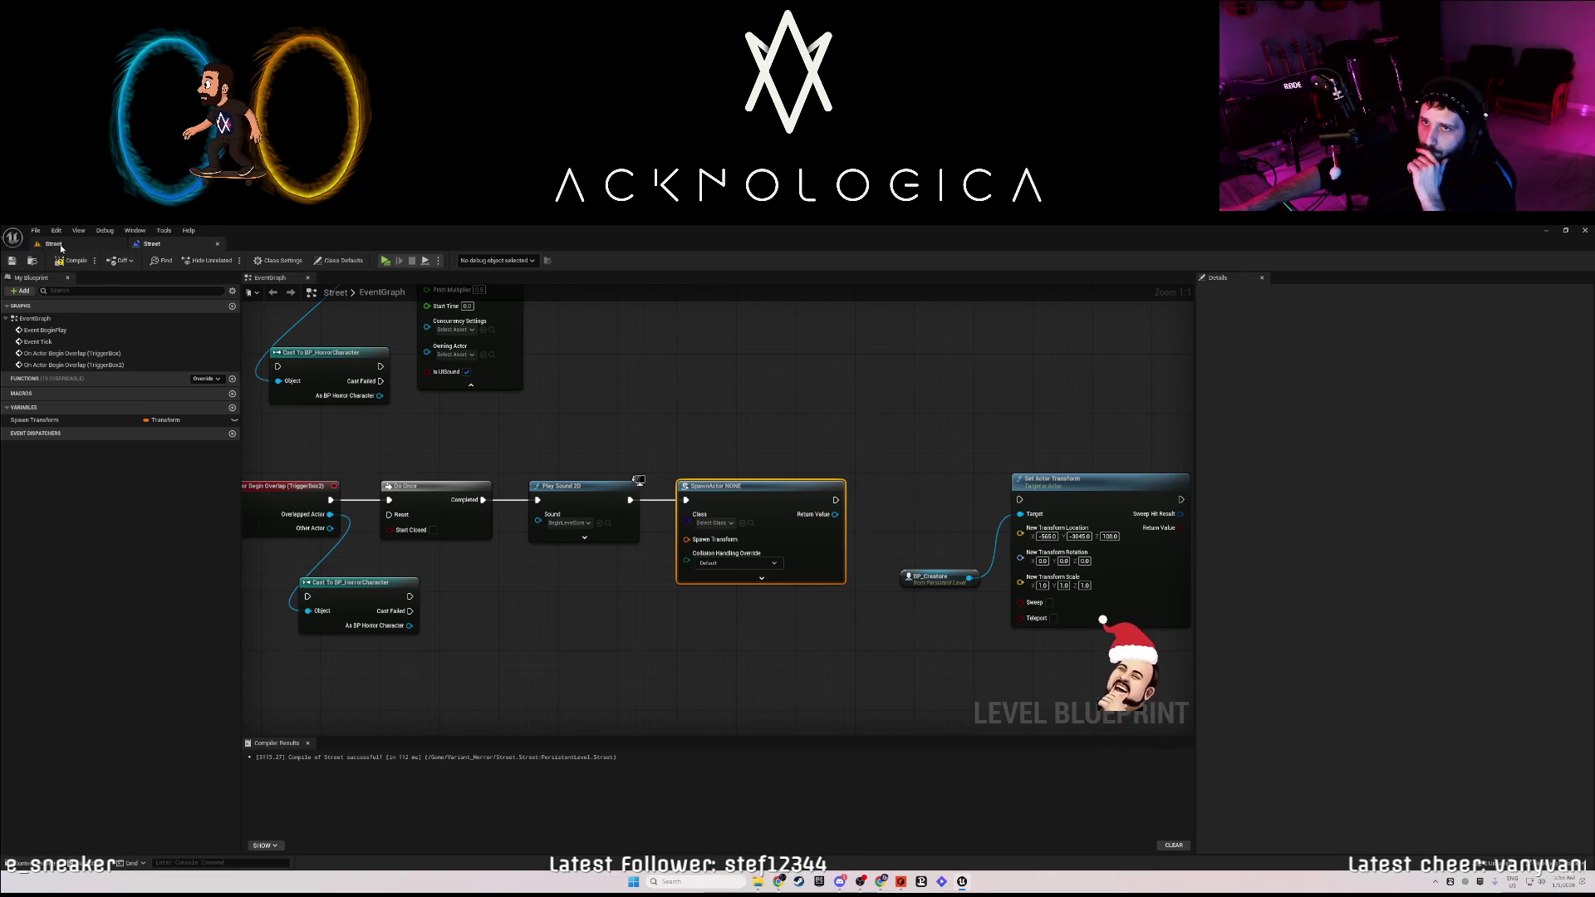
Leave the level blueprint and return to the Street level viewport tab.
left_click(61, 247)
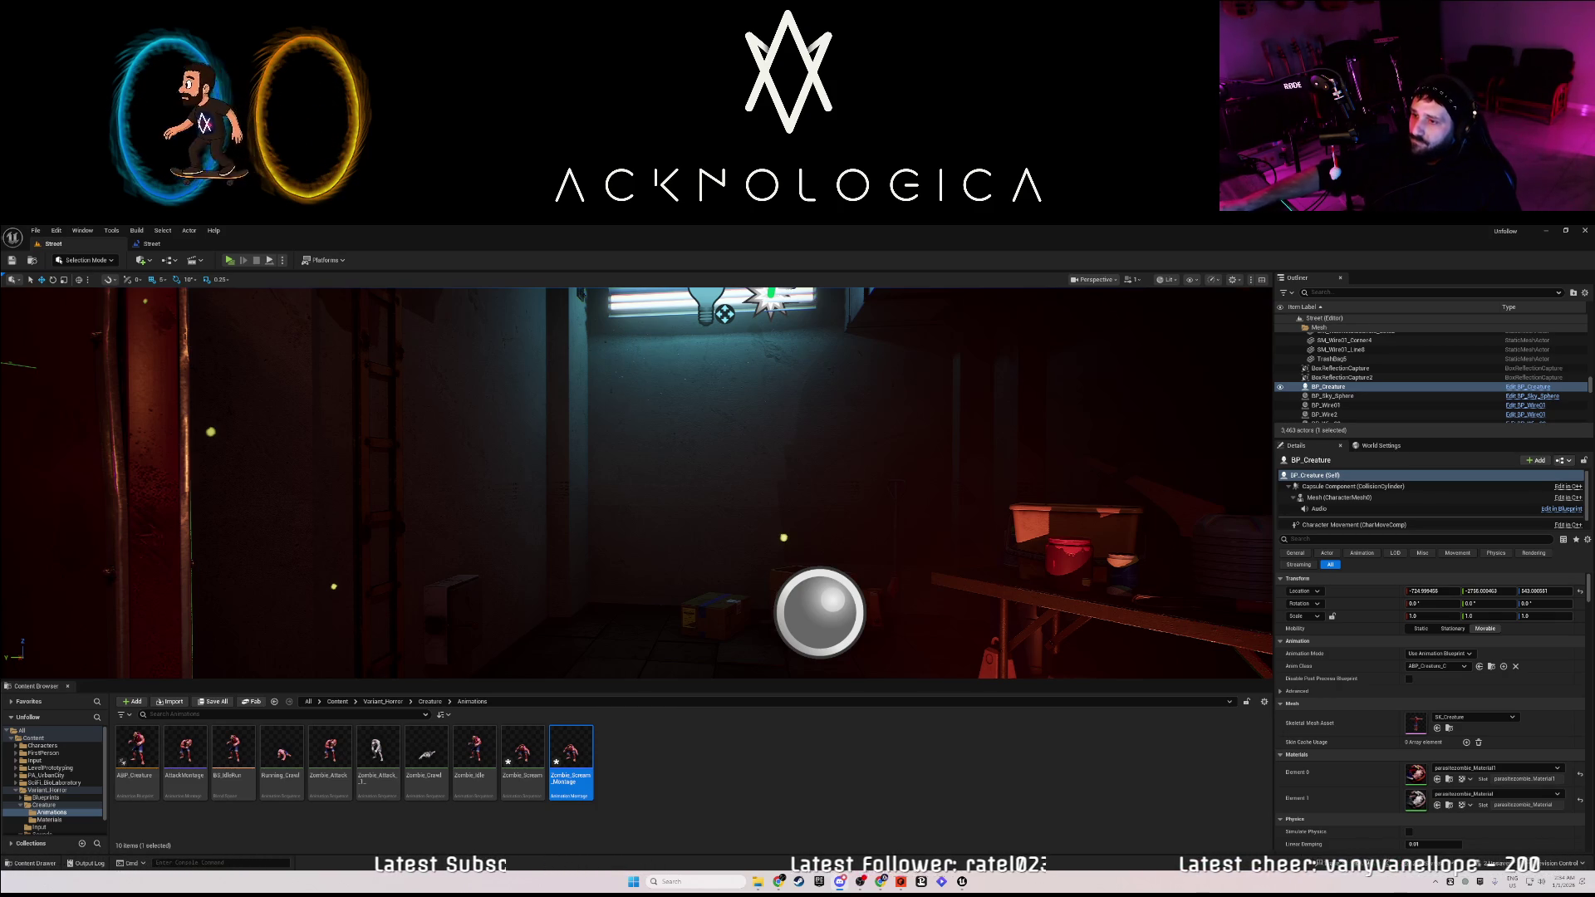
Drop the Zombie_Scream animation into the level, delete it, then reopen the Street Level Blueprint.
left_click(701, 807)
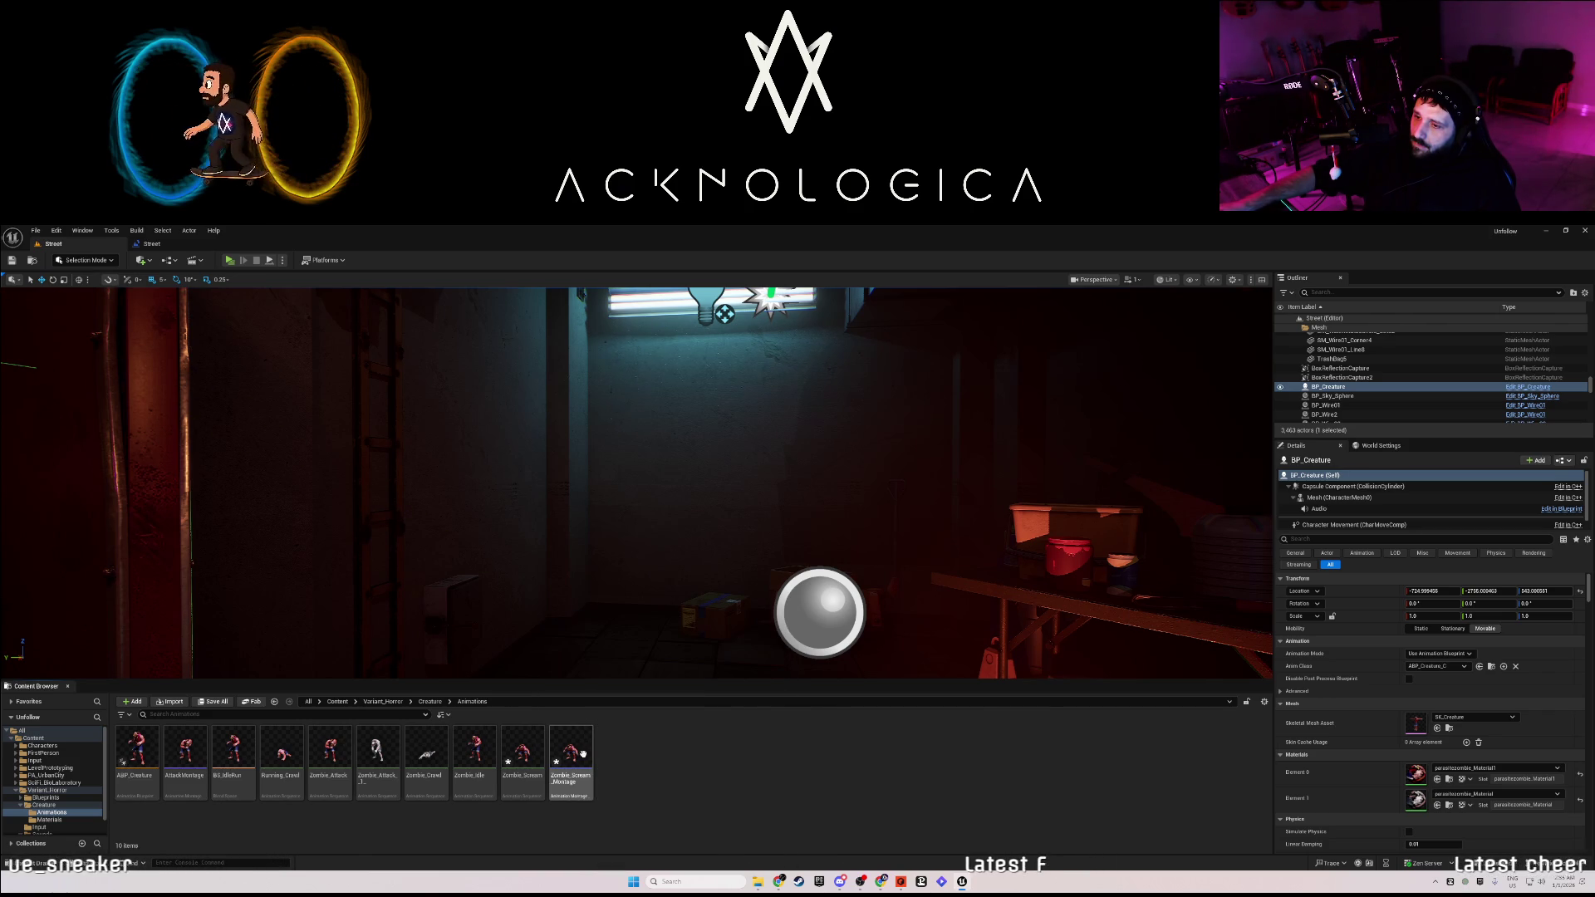
mouse_move(518, 749)
left_mouse_down()
mouse_move(643, 633)
mouse_move(644, 649)
mouse_move(702, 662)
left_mouse_up()
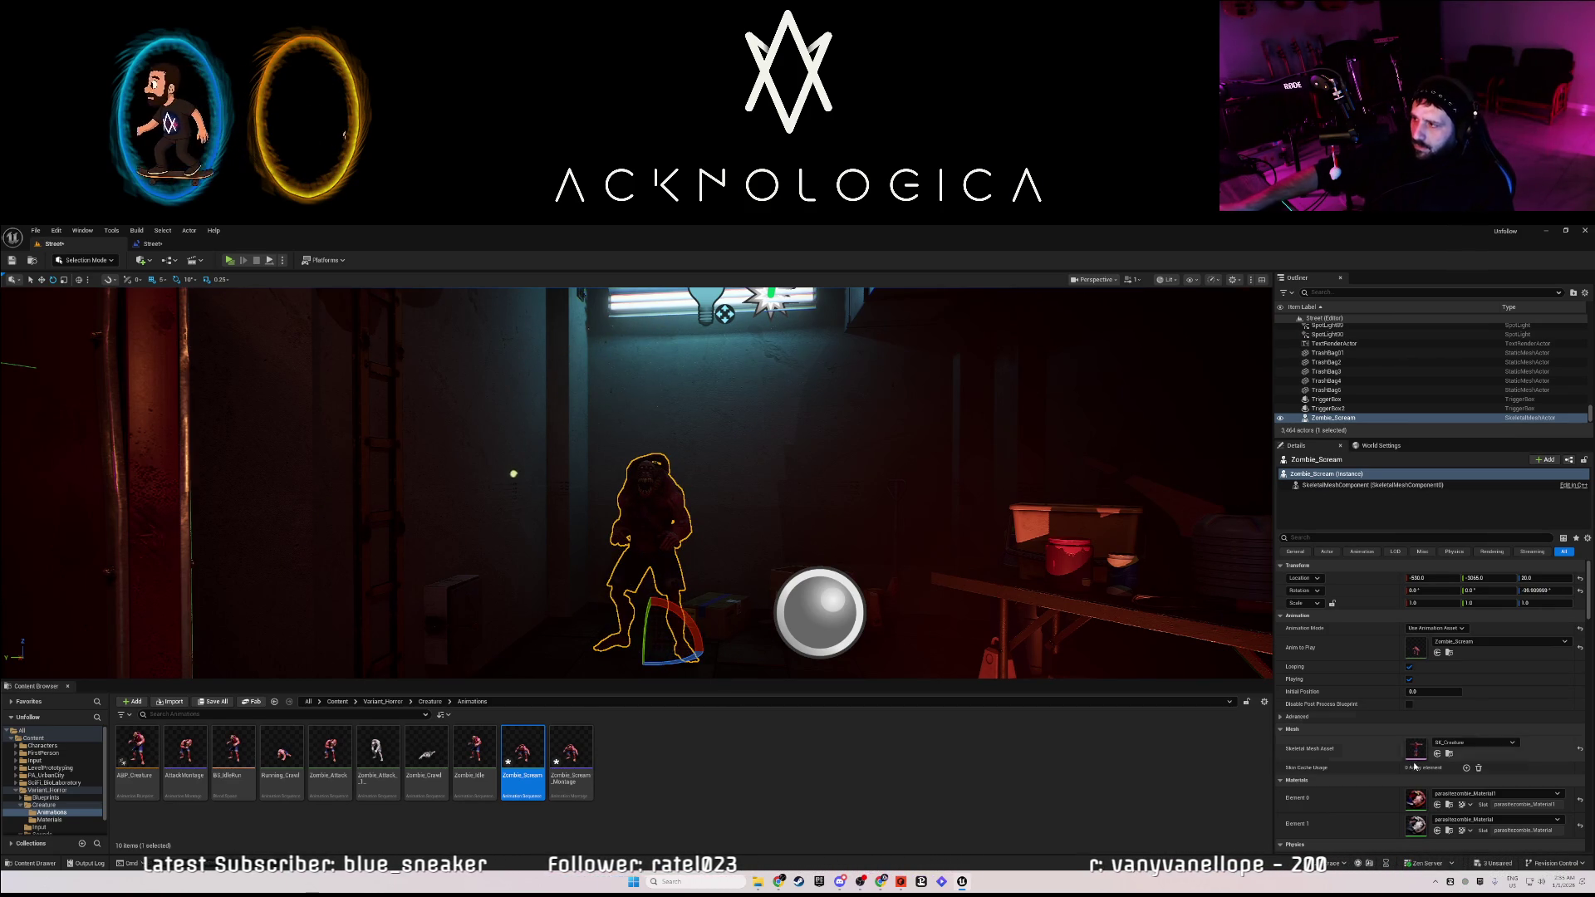
scroll(1339, 724, "down", 2)
scroll(1339, 723, "down", 3)
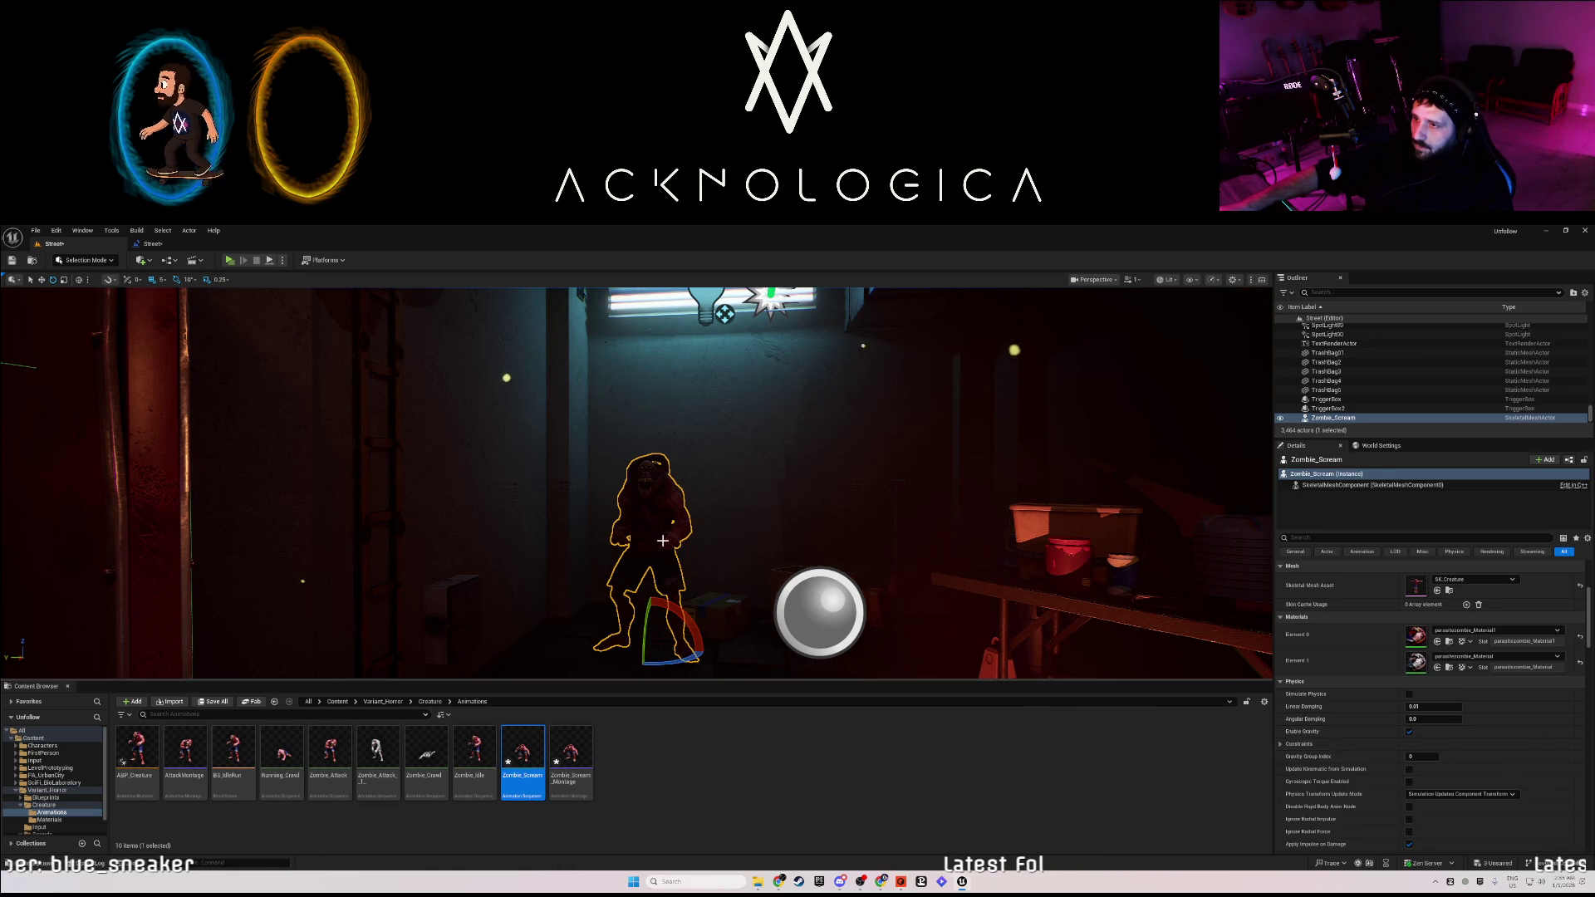
key("Delete")
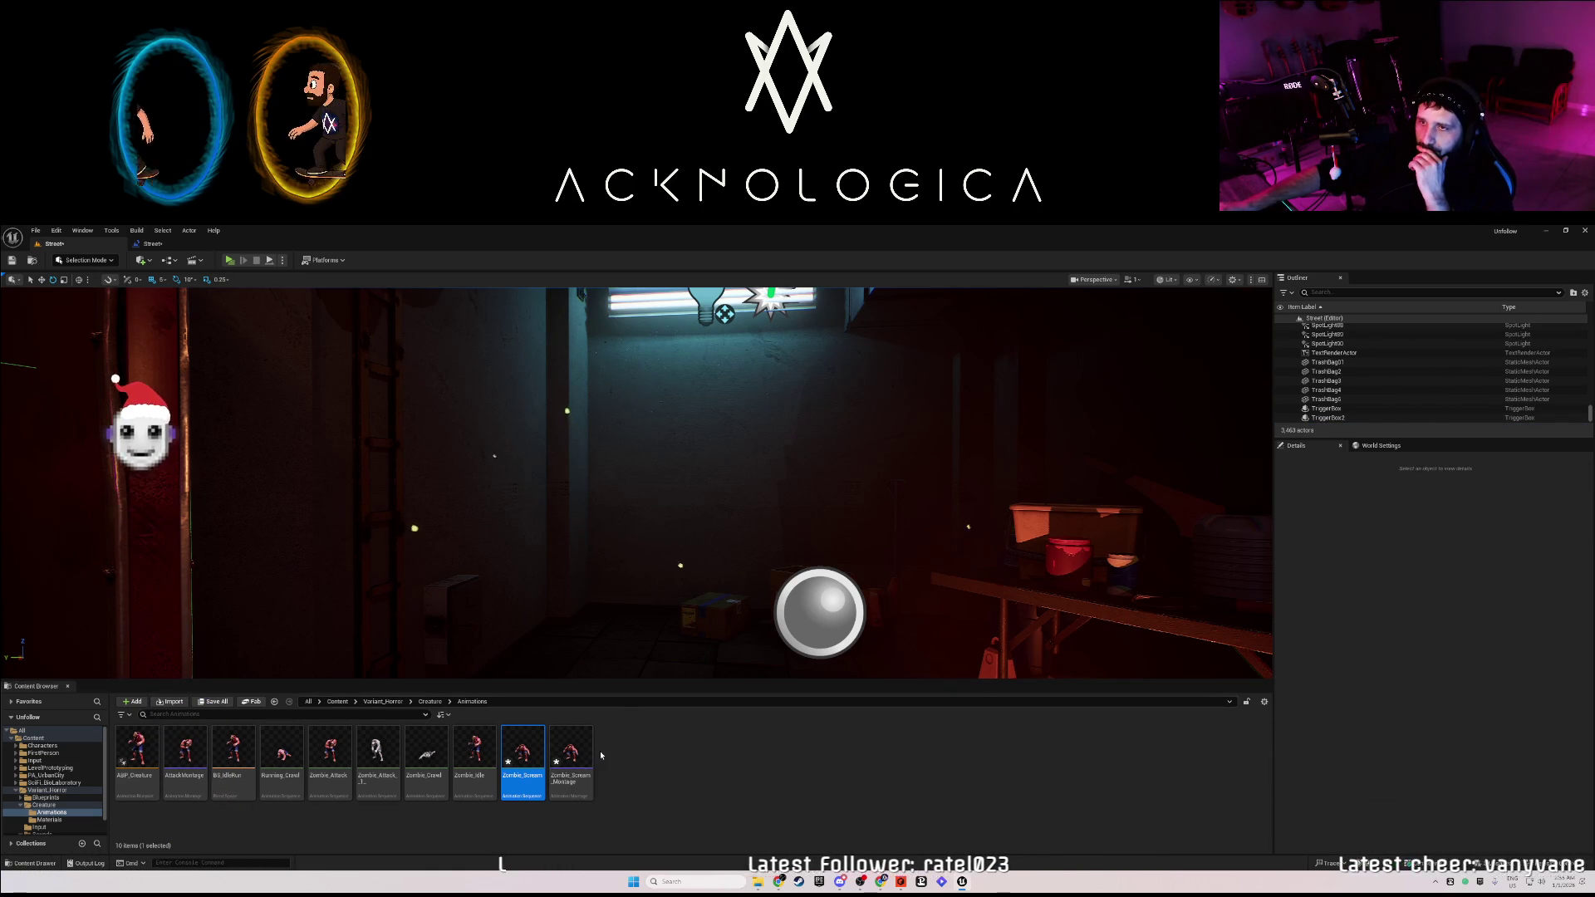
left_click(150, 243)
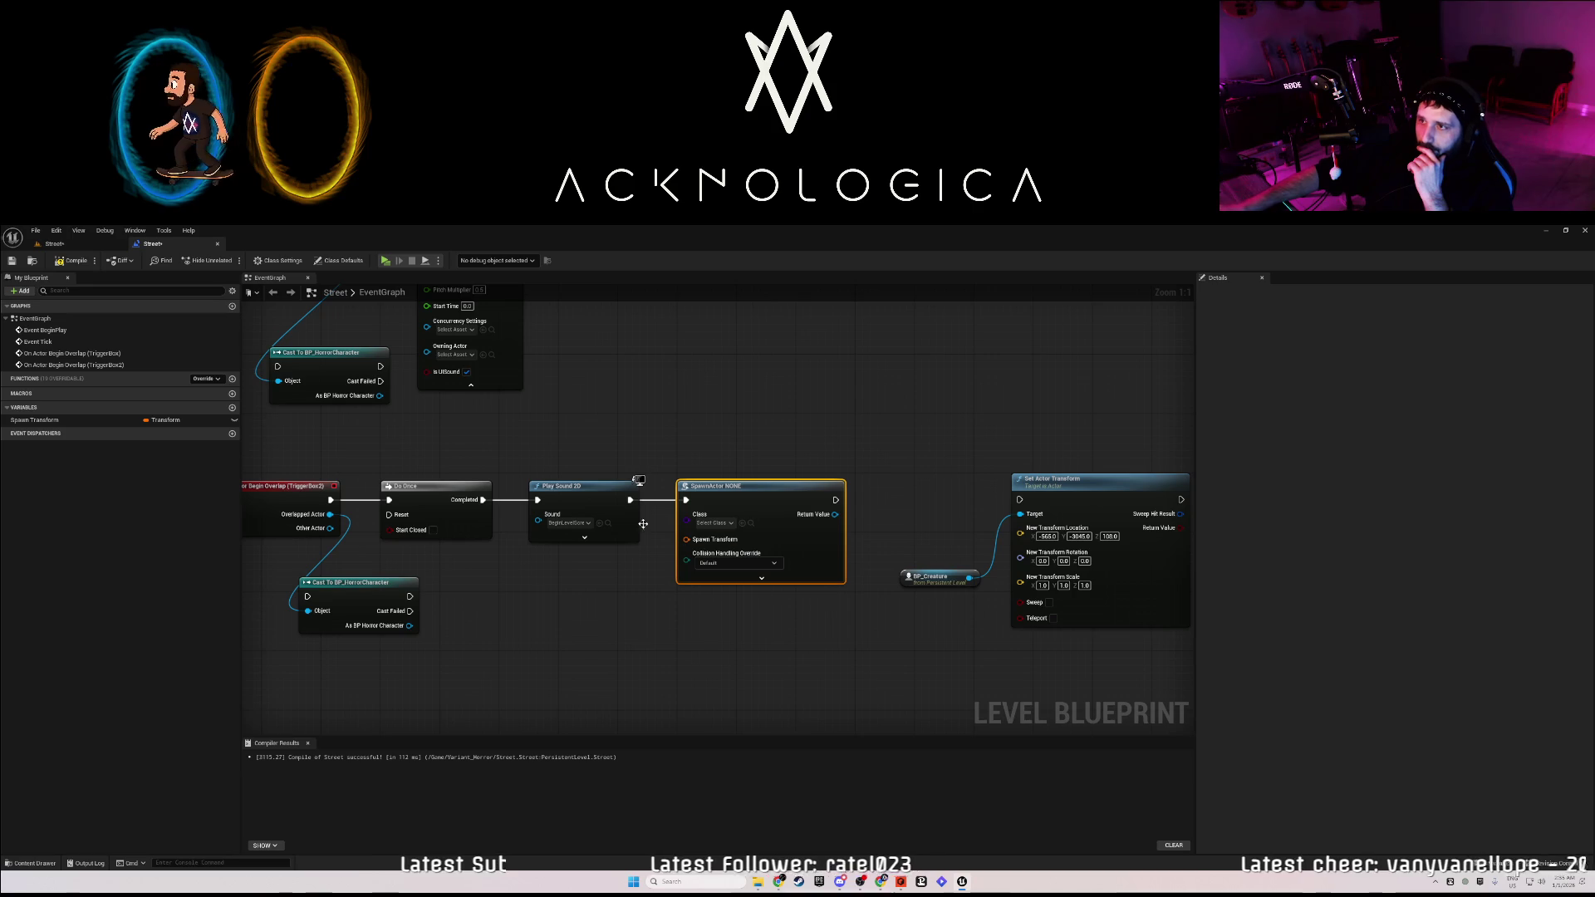
Set SpawnActor's class to BP Creature 1 and split its Spawn Transform pin.
left_click(731, 523)
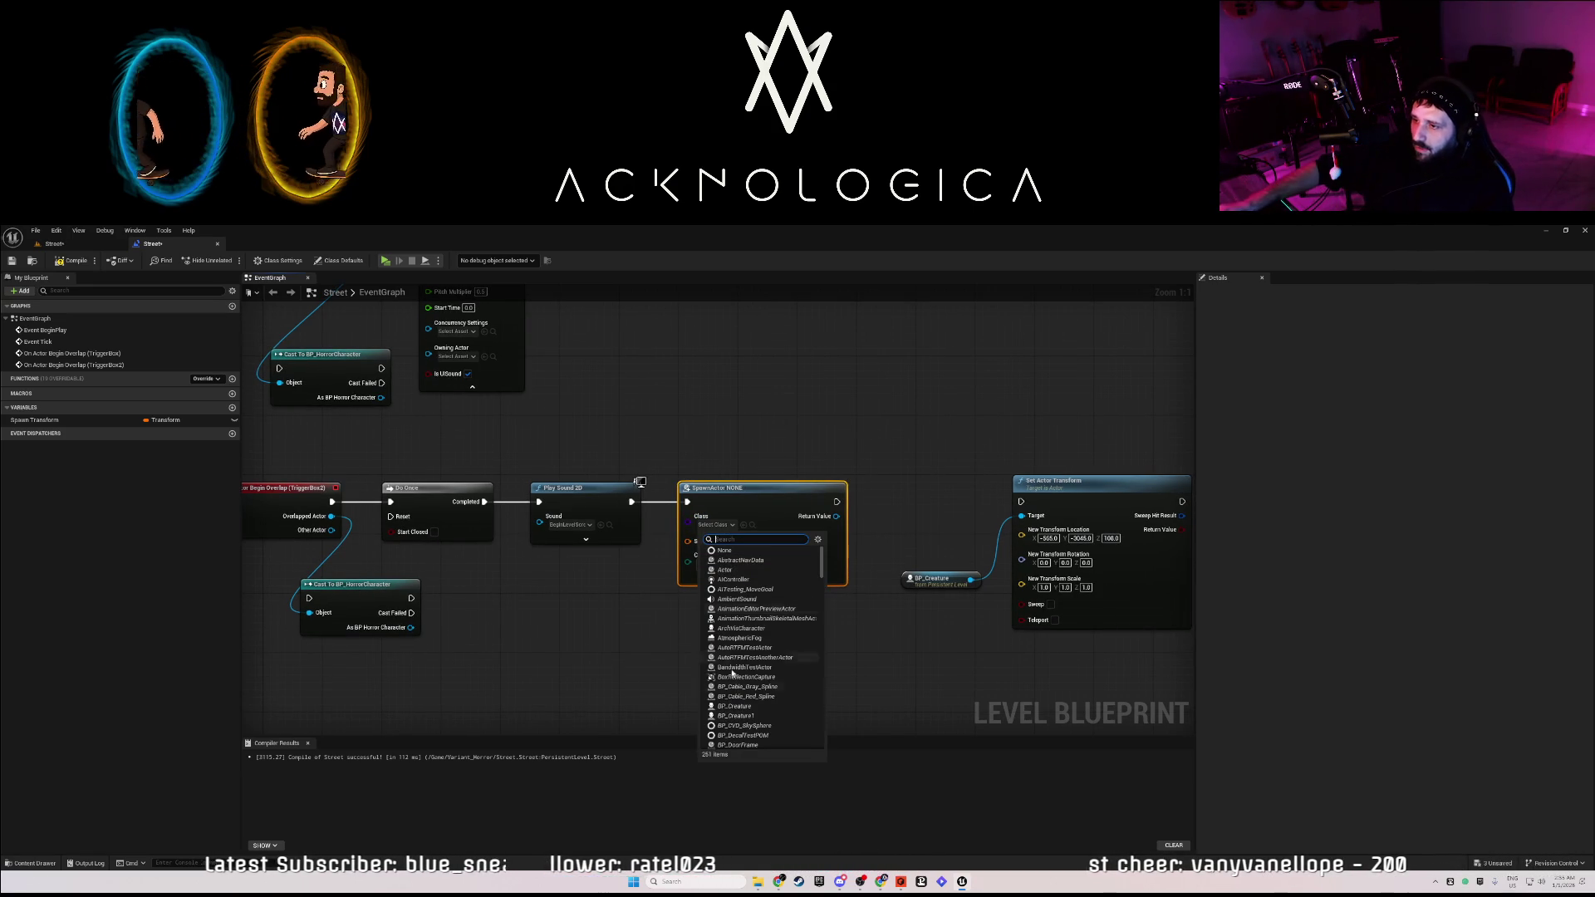
key("Escape")
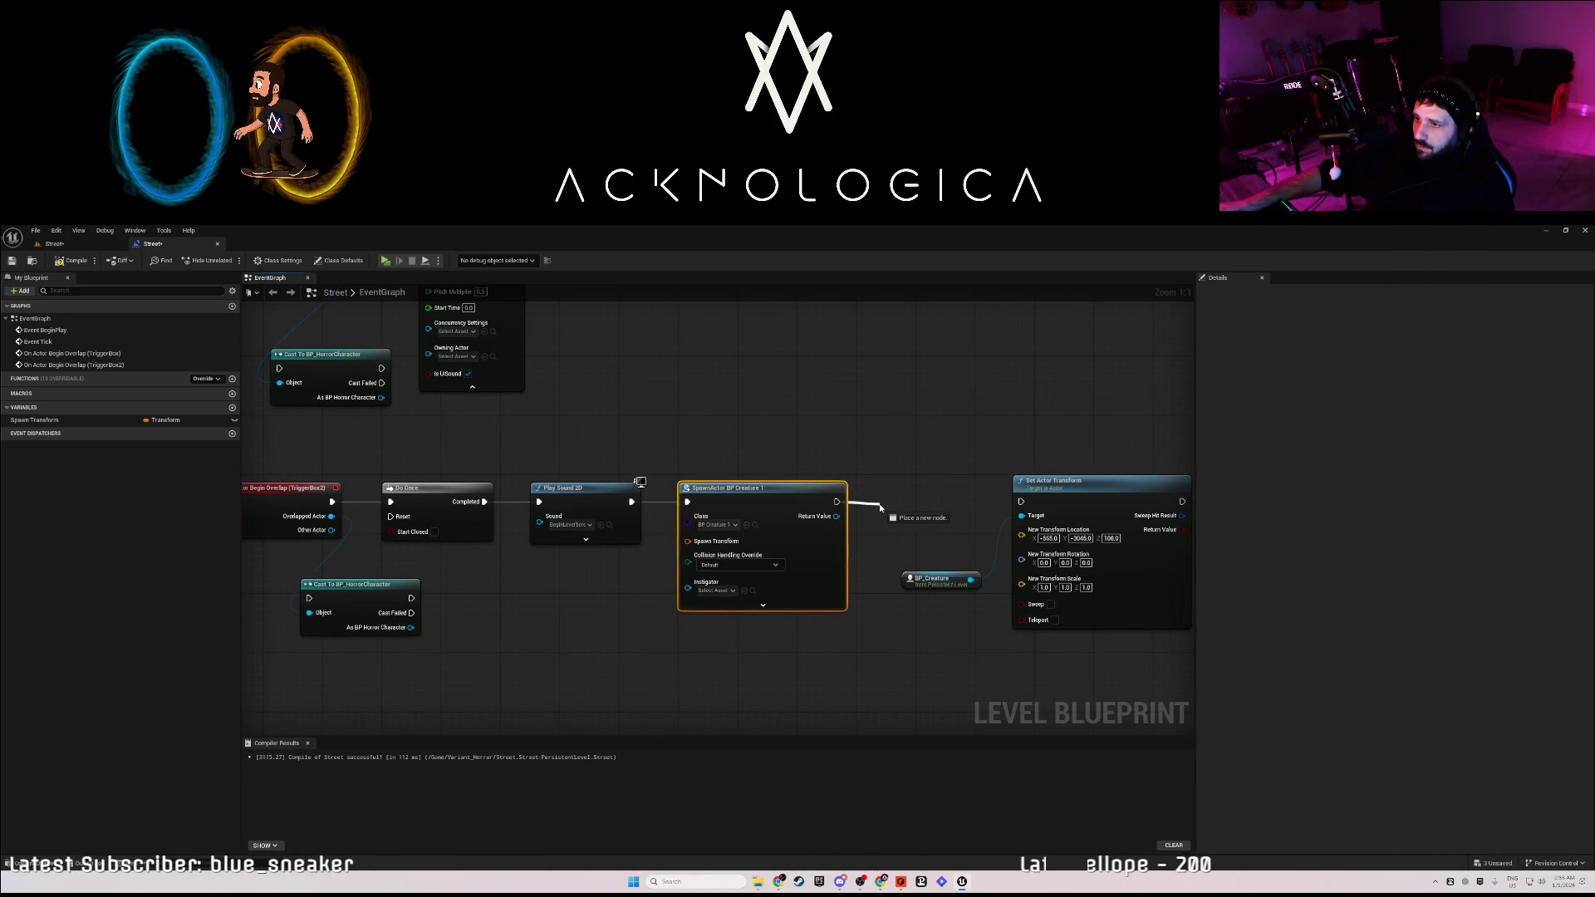
left_click_drag(881, 506, 882, 507)
key("Escape")
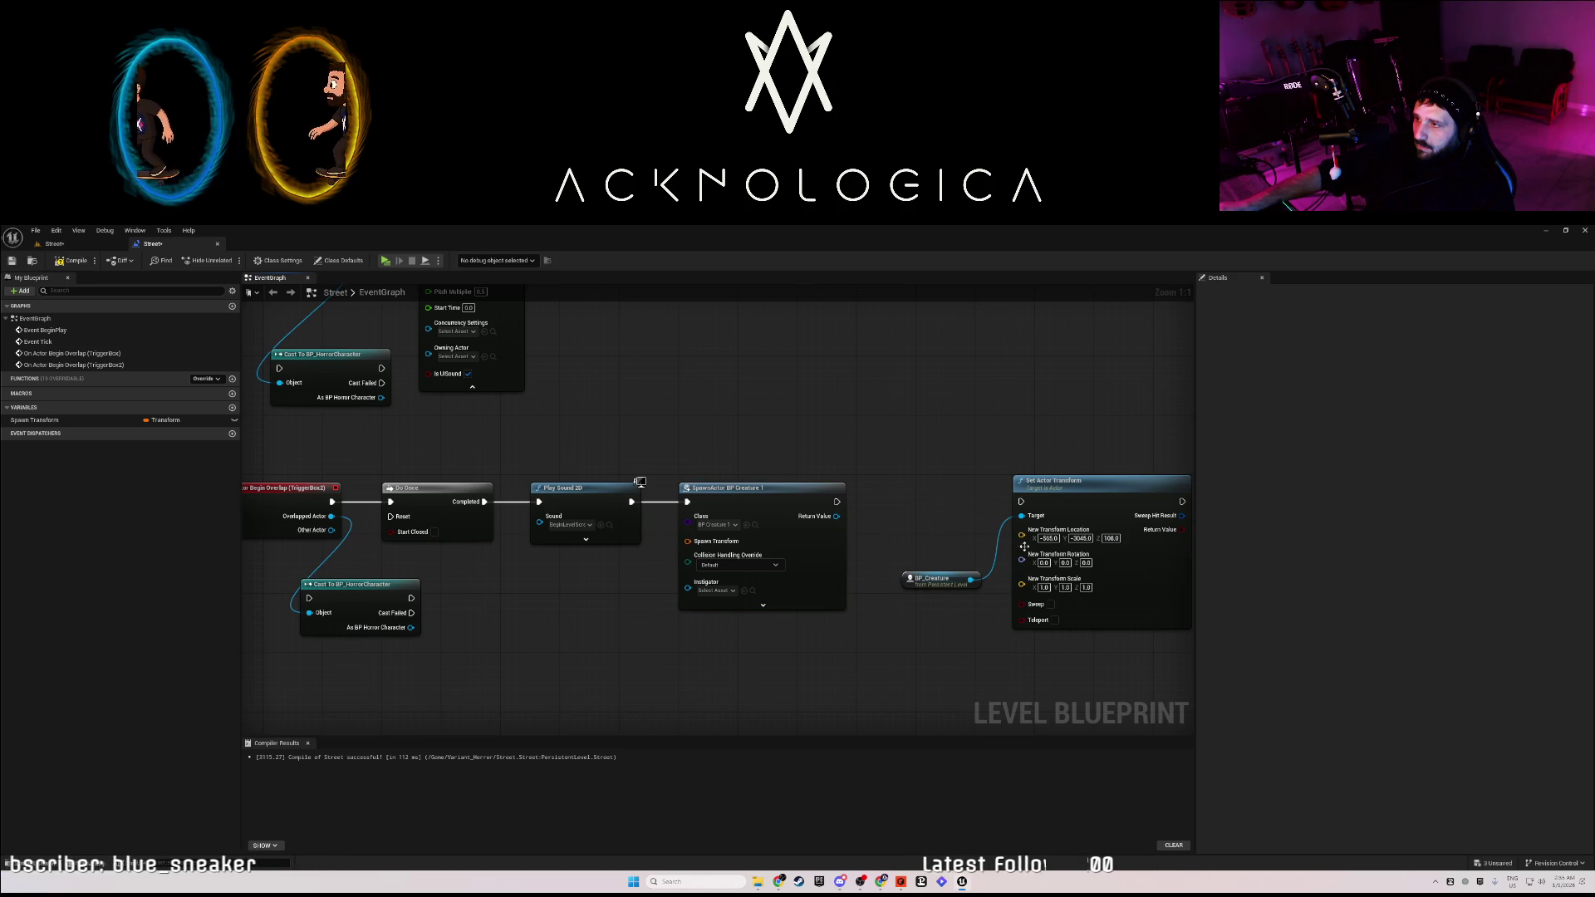
right_click(719, 546)
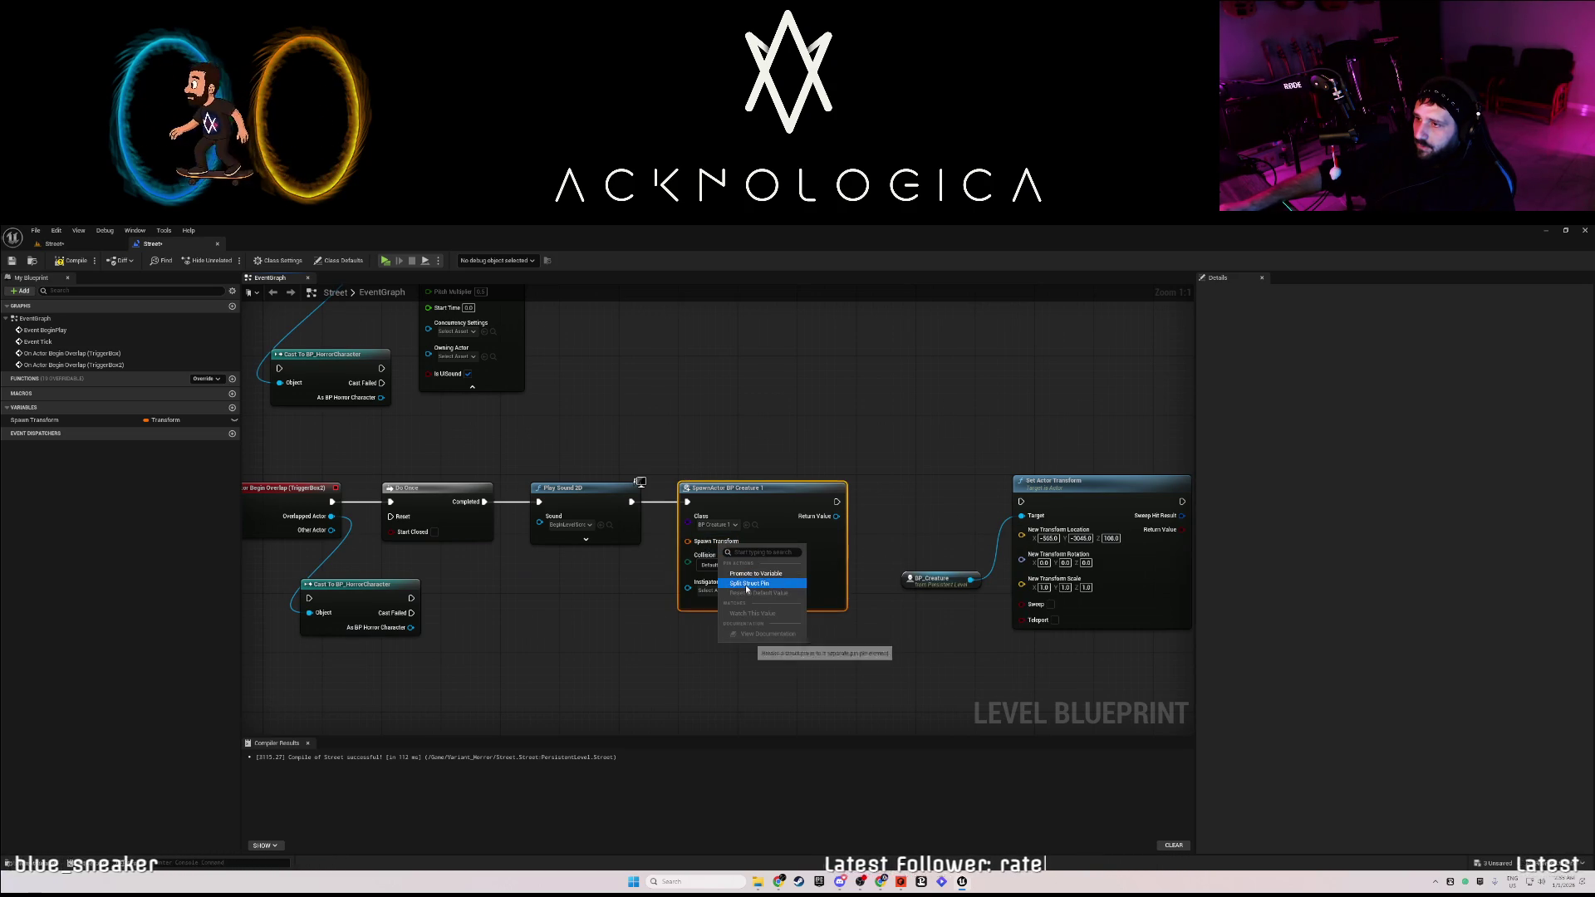
left_click(747, 585)
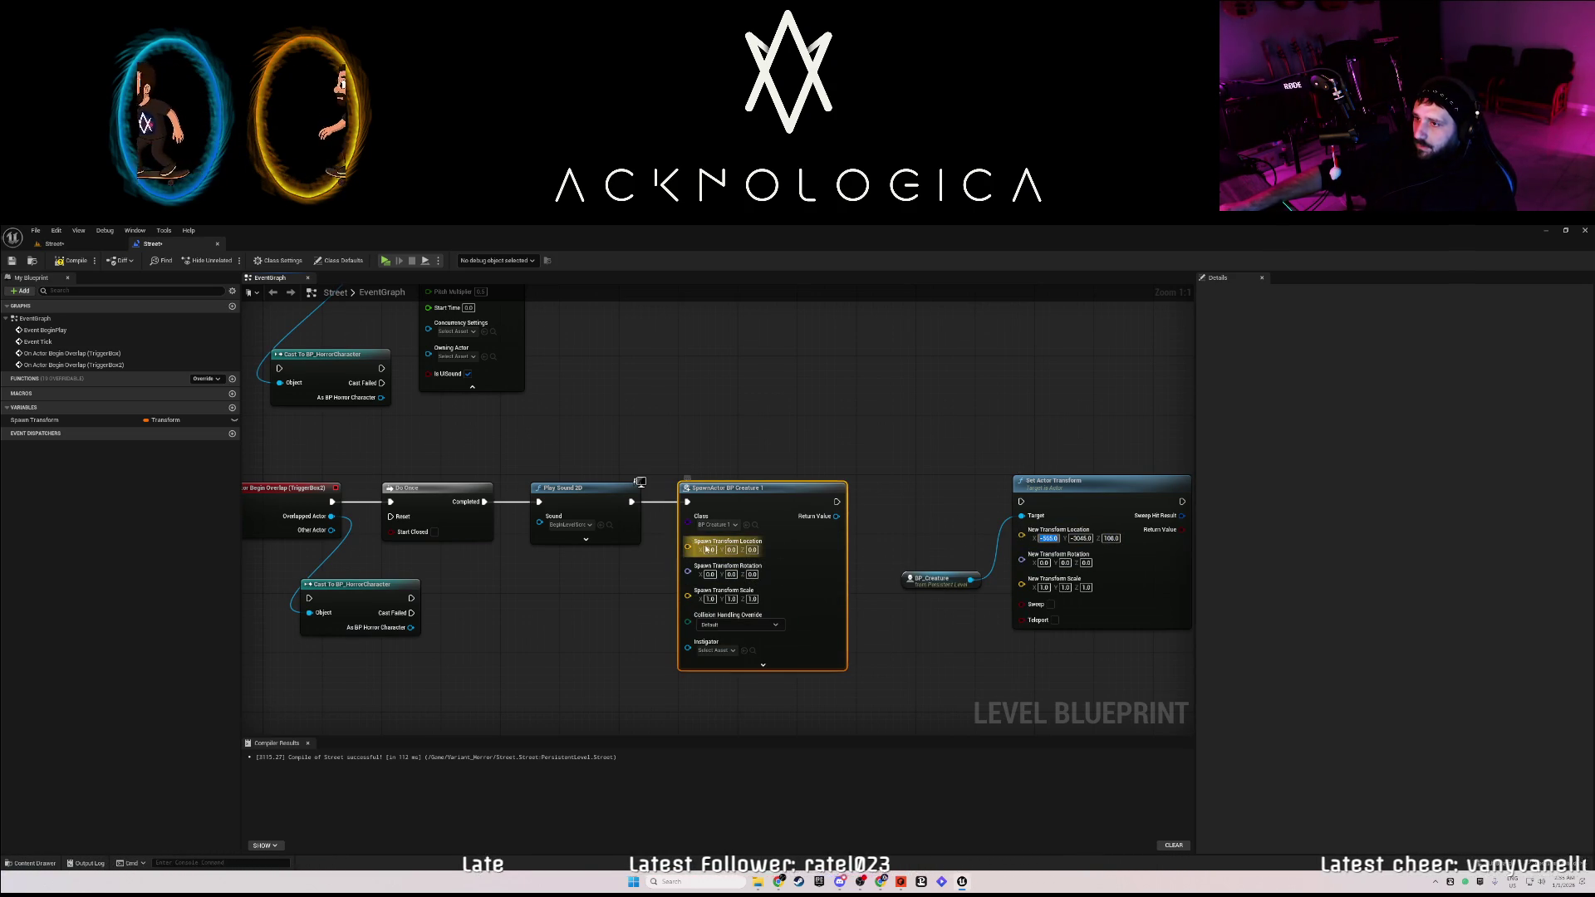
Copy location -565.0, -3045.0, 108.0 from Set Actor Transform into SpawnActor's spawn location.
key("ctrl+v")
left_click(1081, 539)
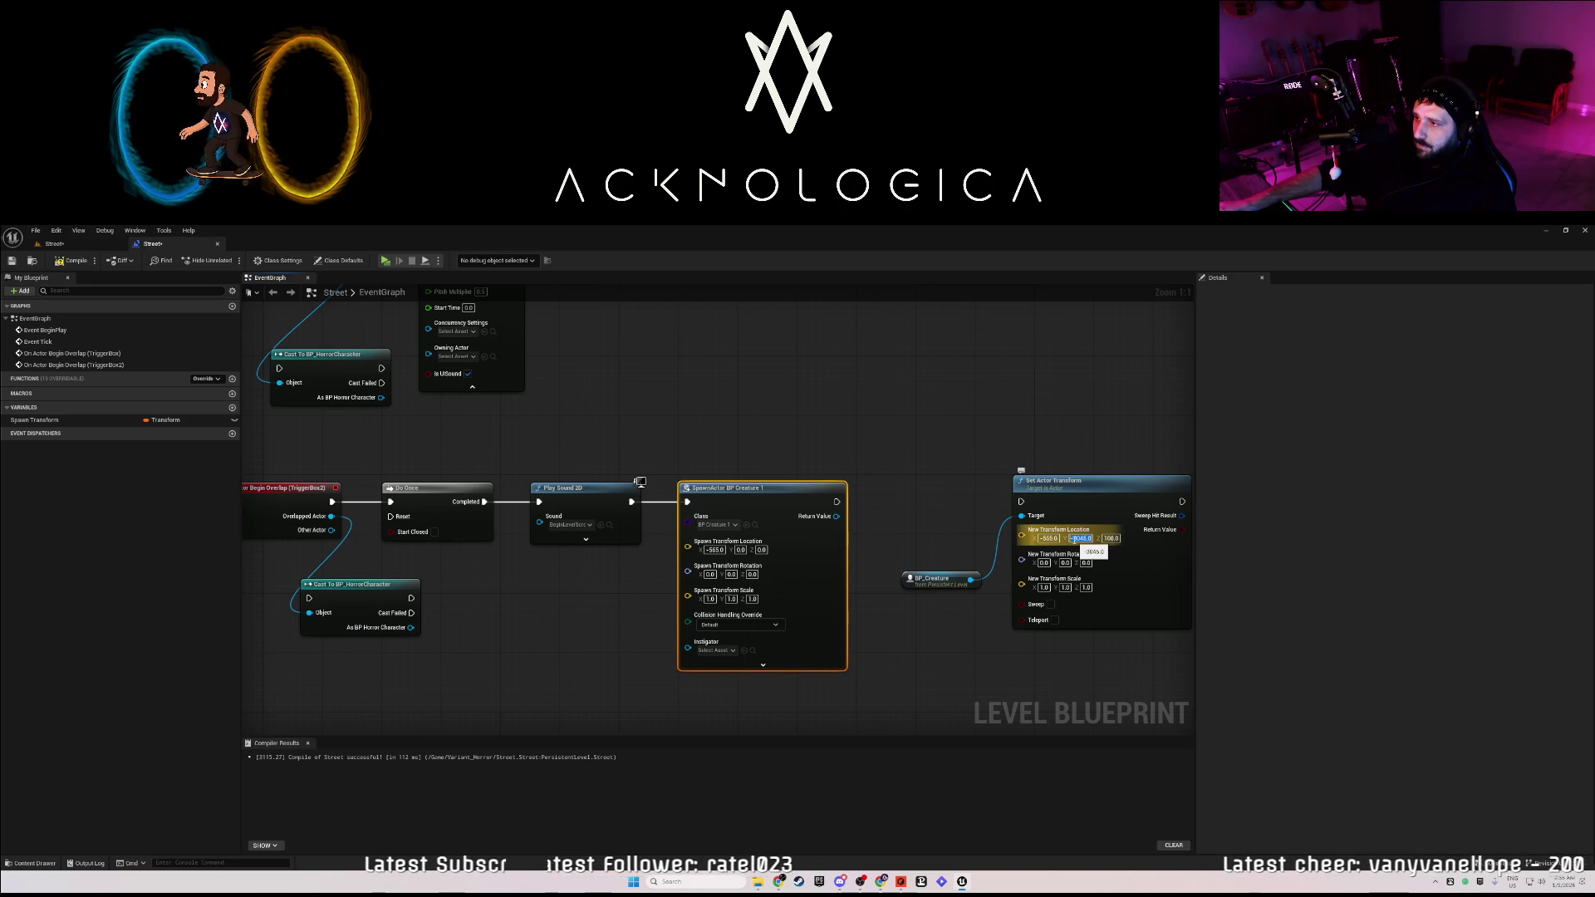
key("ctrl+c")
left_click(740, 550)
key("ctrl+v")
left_click(1111, 538)
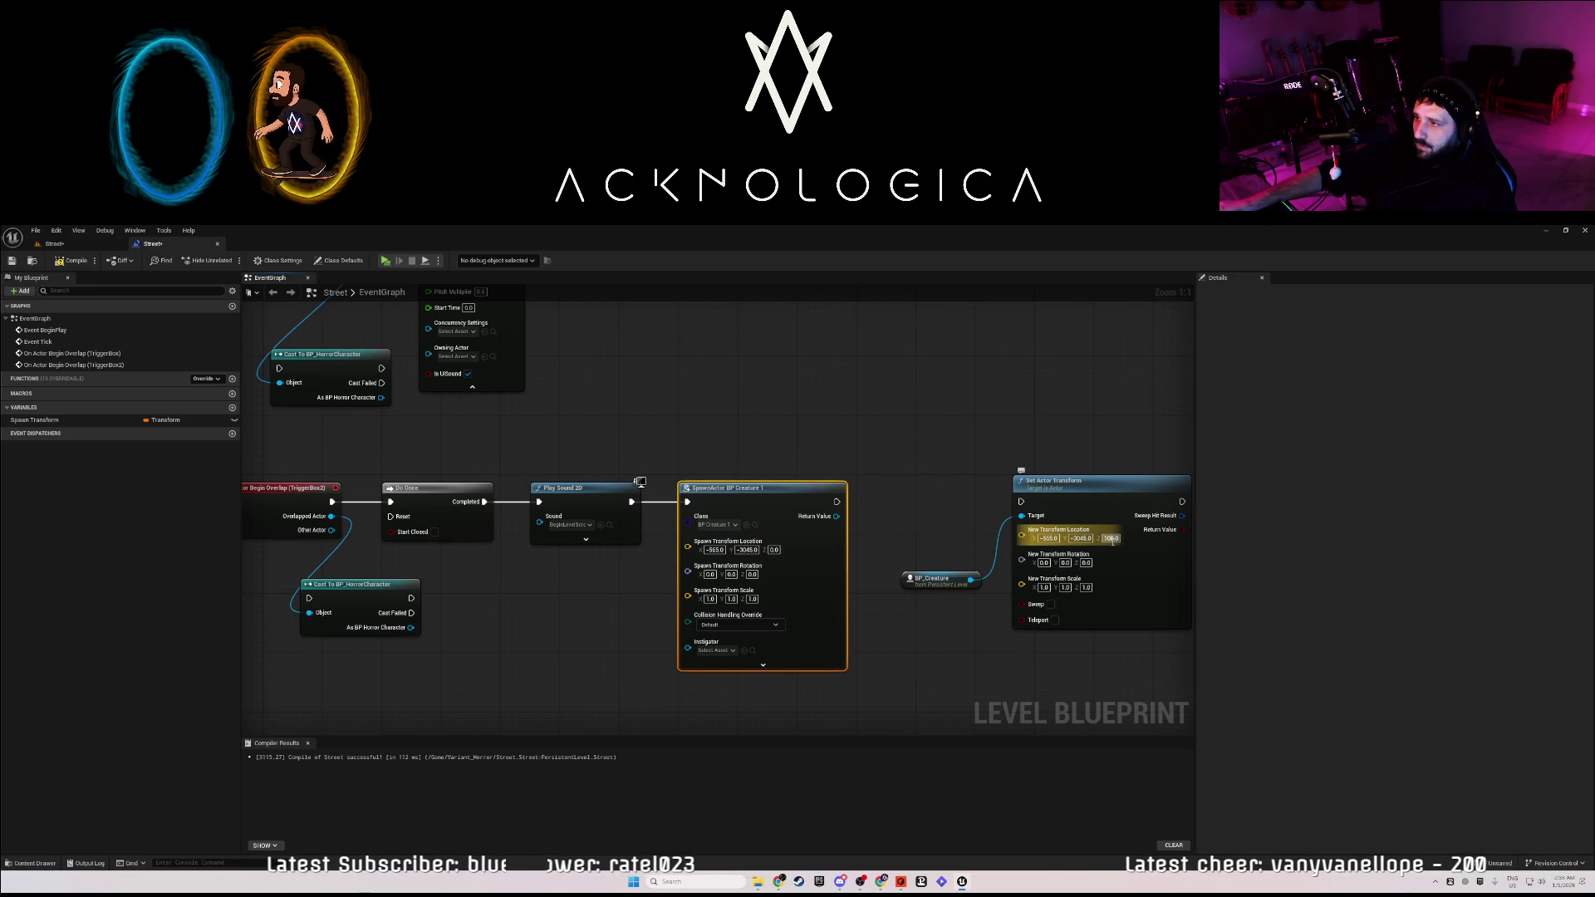
key("ctrl+c")
left_click(774, 550)
key("ctrl+v")
left_click_drag(873, 506, 873, 506)
Insert a Delay node after SpawnActor and shift BP_Creature and Set Actor Transform right.
type("delay")
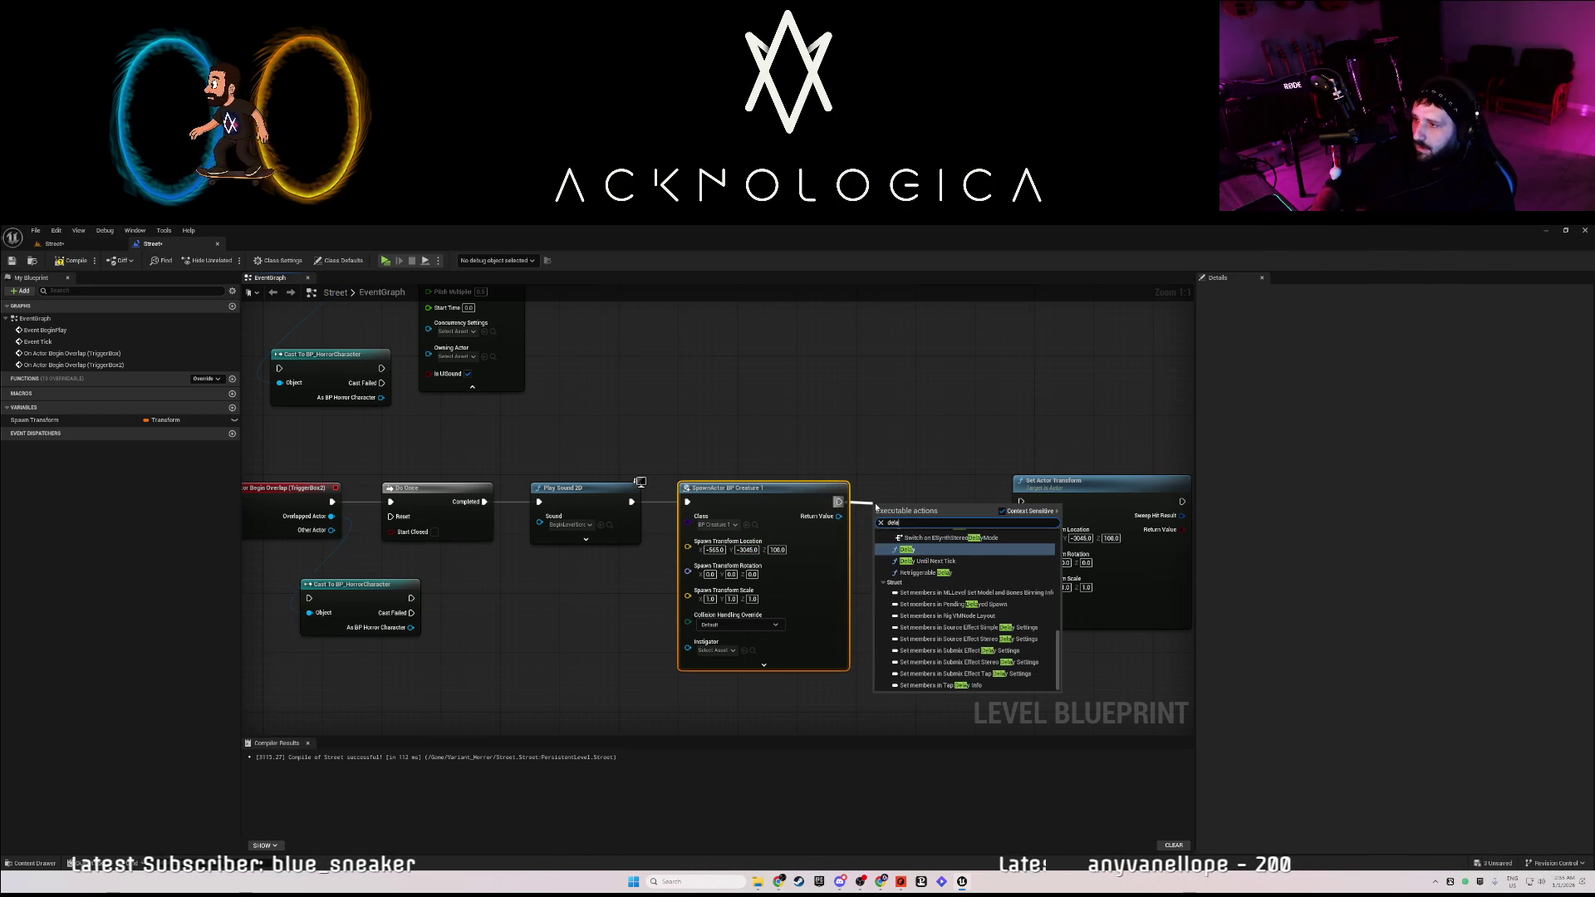
left_click(920, 565)
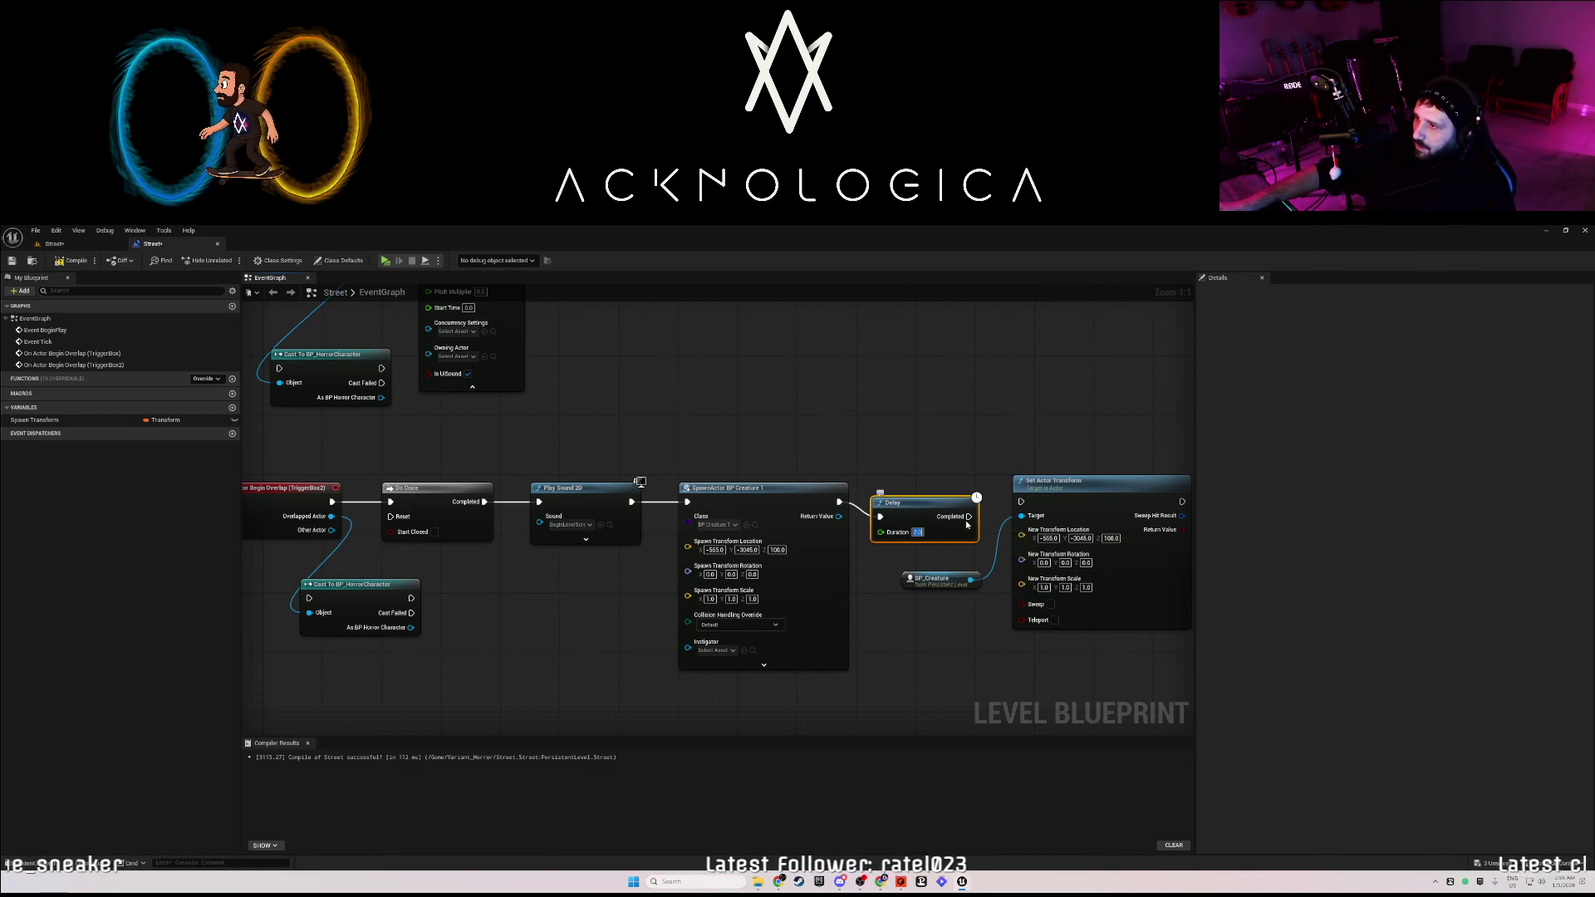
mouse_move(1078, 692)
left_mouse_down()
mouse_move(959, 504)
mouse_move(984, 498)
left_mouse_up()
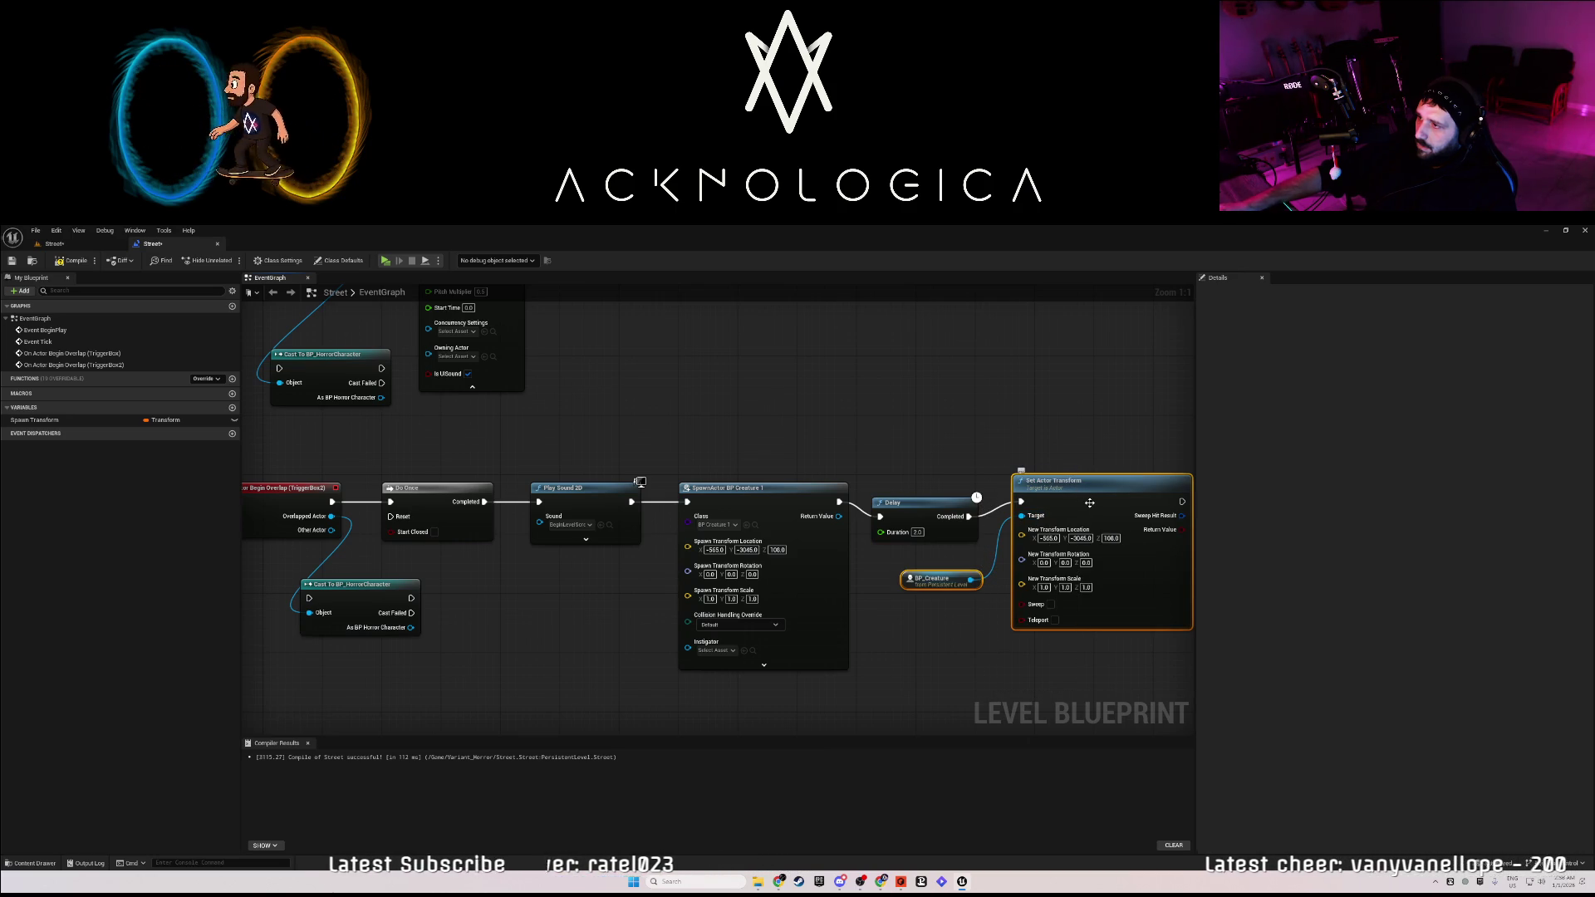
left_click_drag(939, 704, 599, 656)
left_click_drag(755, 456, 974, 447)
left_click(564, 456)
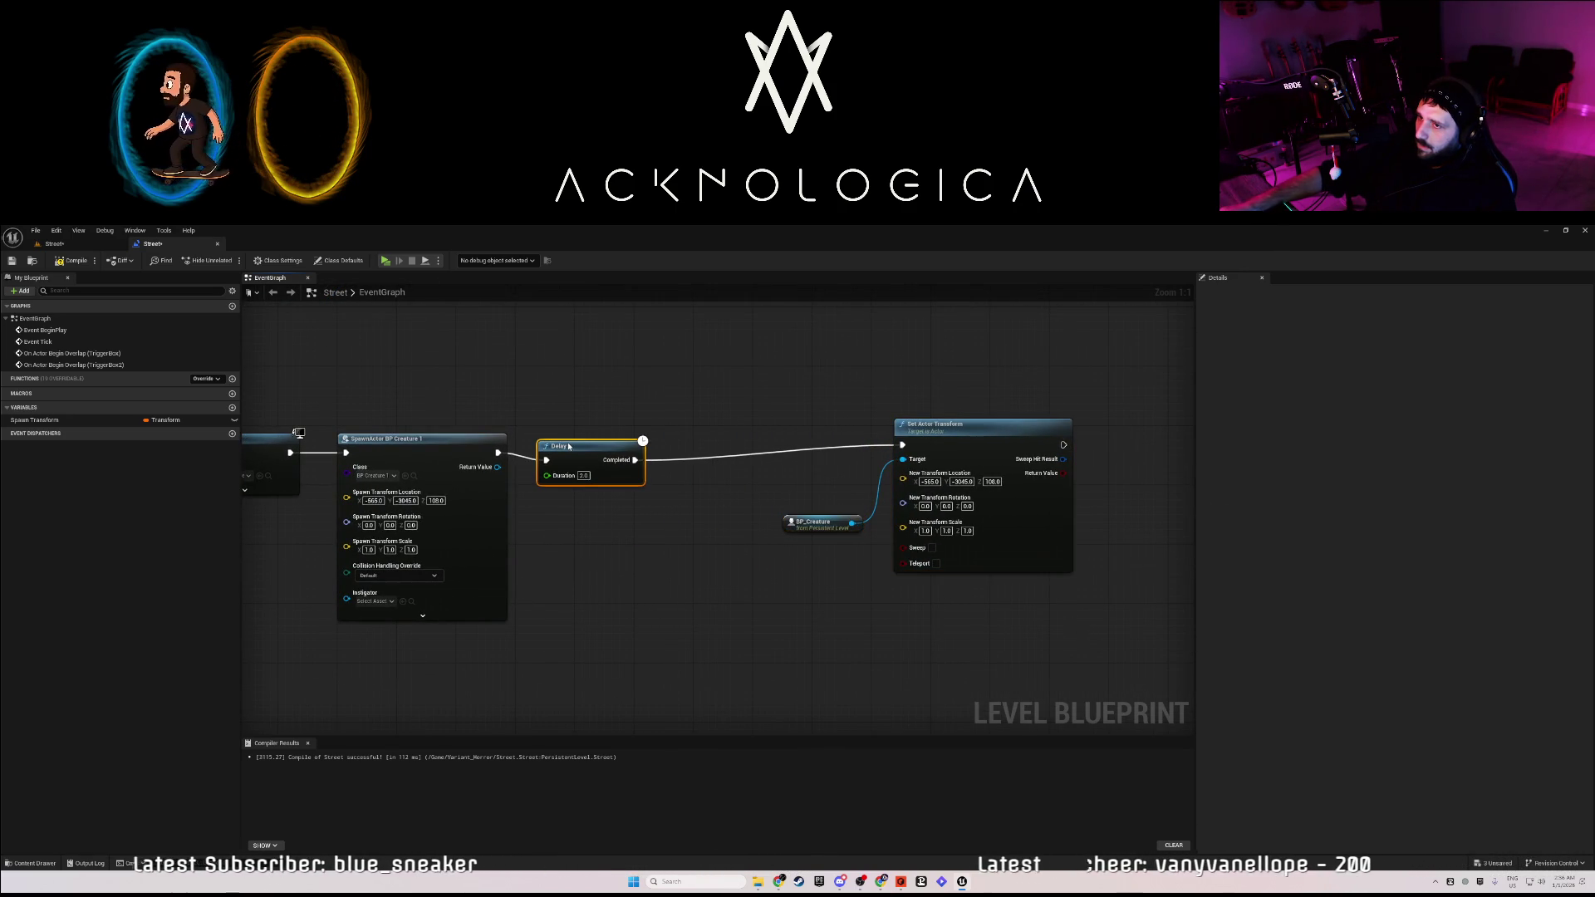
Duplicate the SpawnActor node, place it after the Delay, and wire it into Set Actor Transform.
left_click_drag(564, 456, 570, 440)
left_click(581, 526)
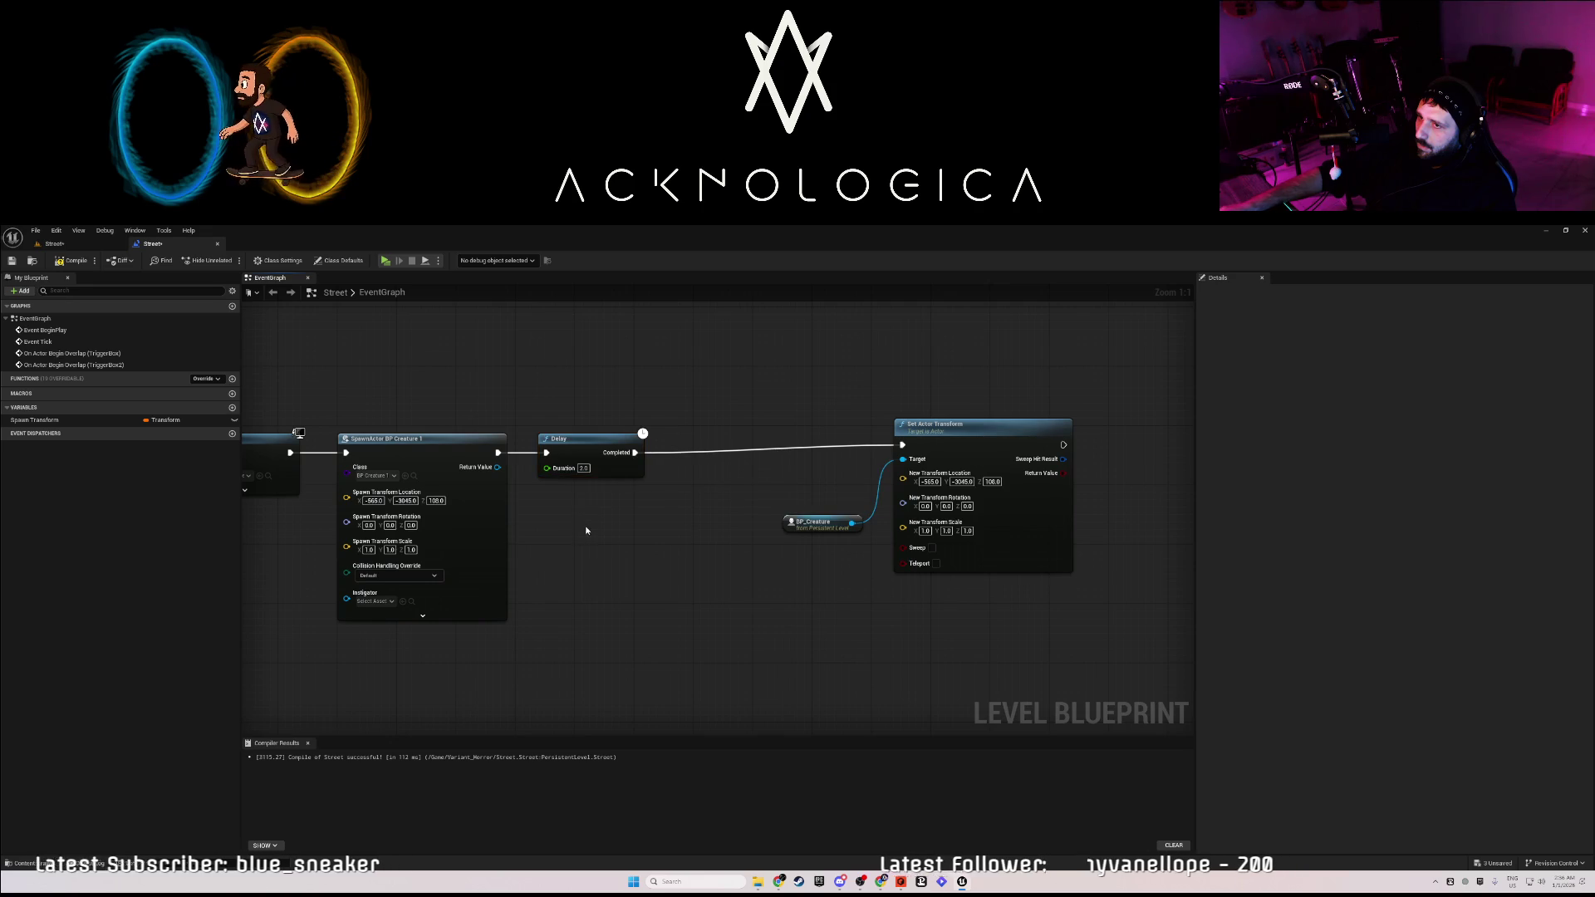
left_click(419, 450)
key("ctrl+c")
key("ctrl+v")
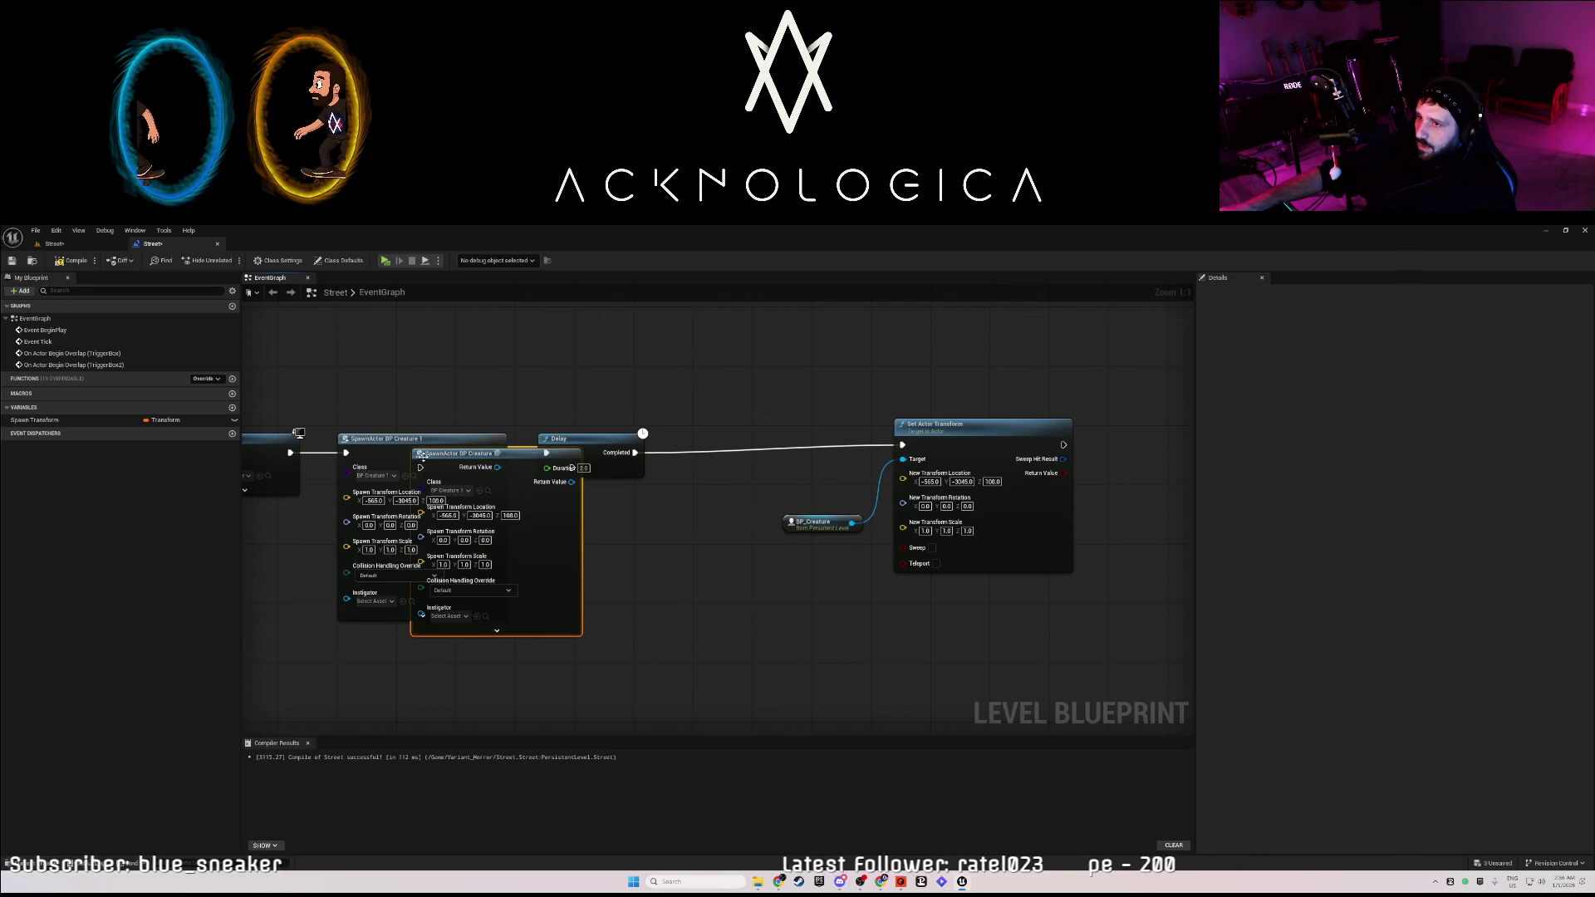
left_click_drag(549, 487, 790, 460)
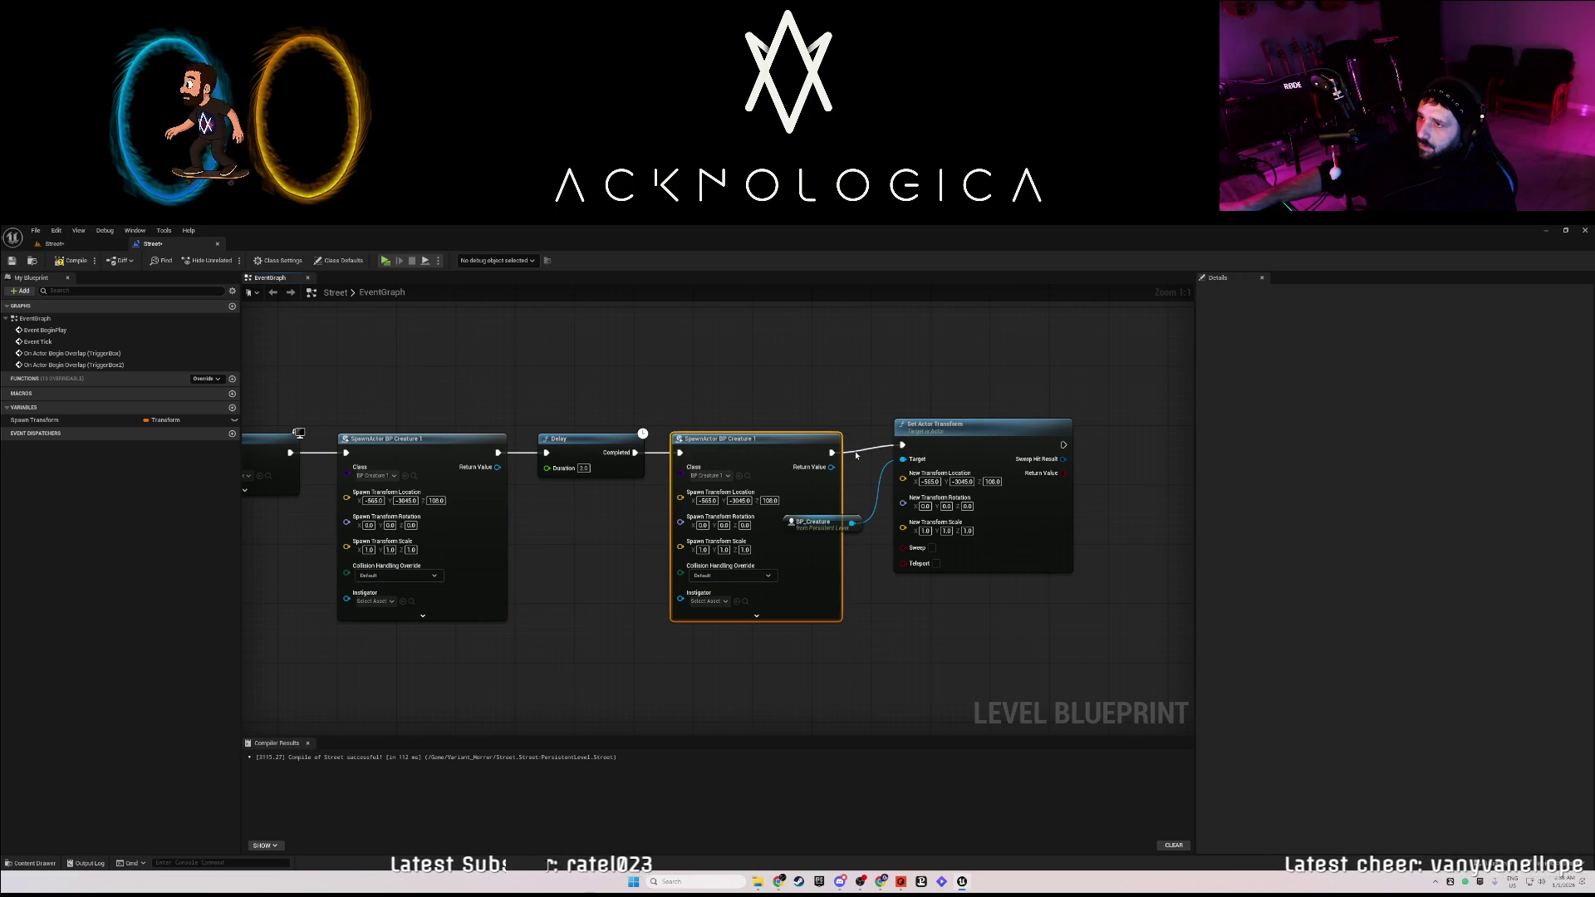
left_click_drag(882, 451, 902, 445)
Set the duplicate's spawn location to 500, 200000, 5000000 and shift the following nodes right.
type("500")
key("Tab")
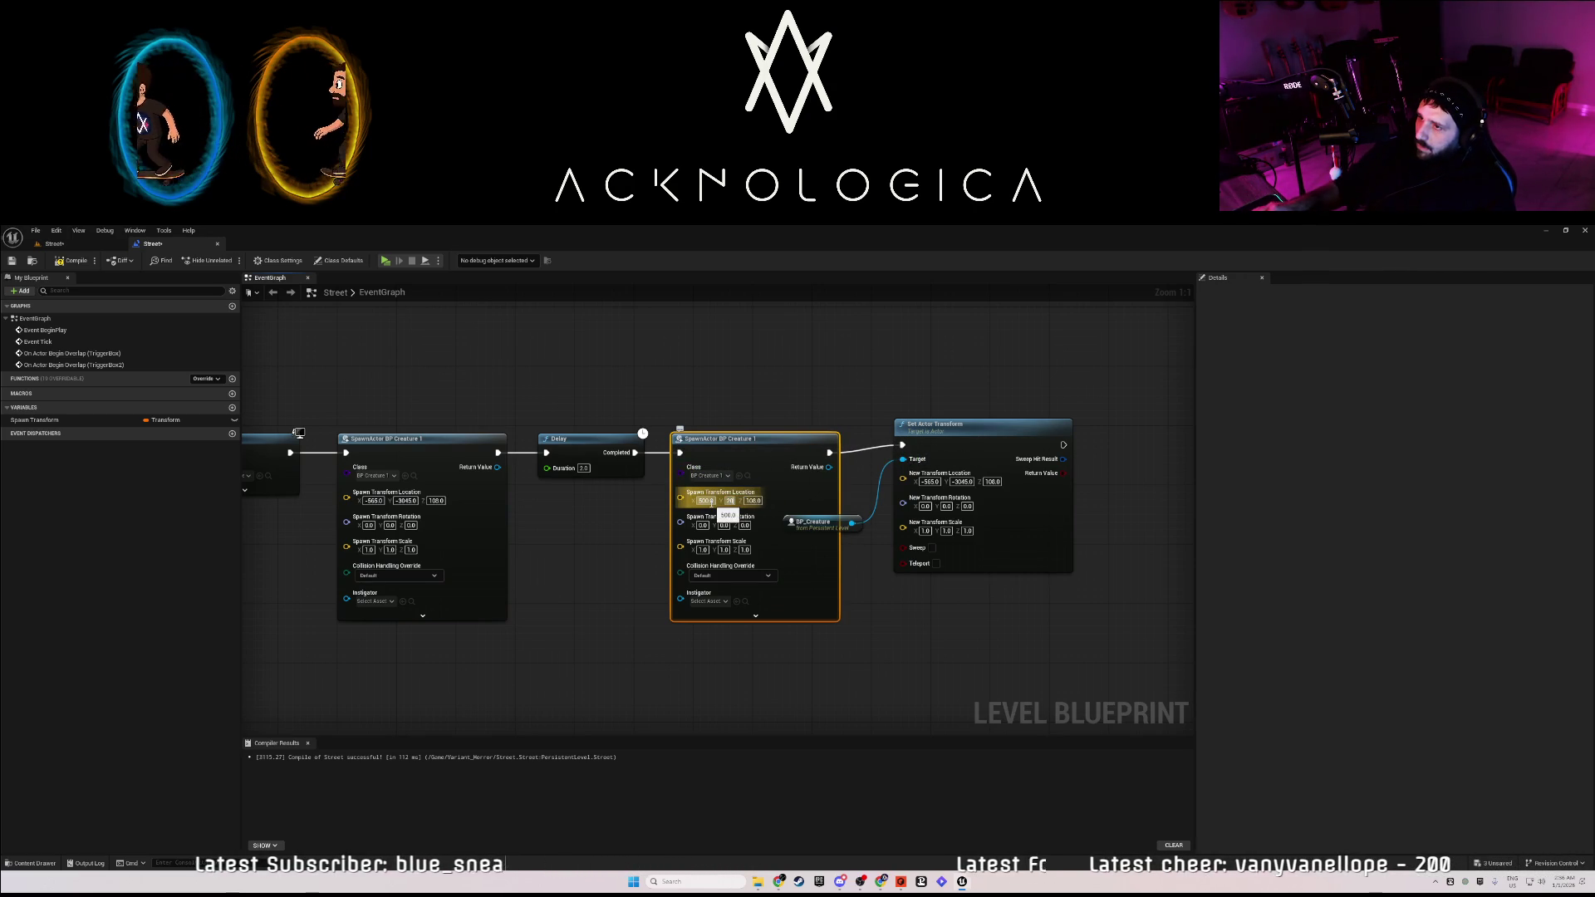
type("200000")
key("Tab")
type("5000000")
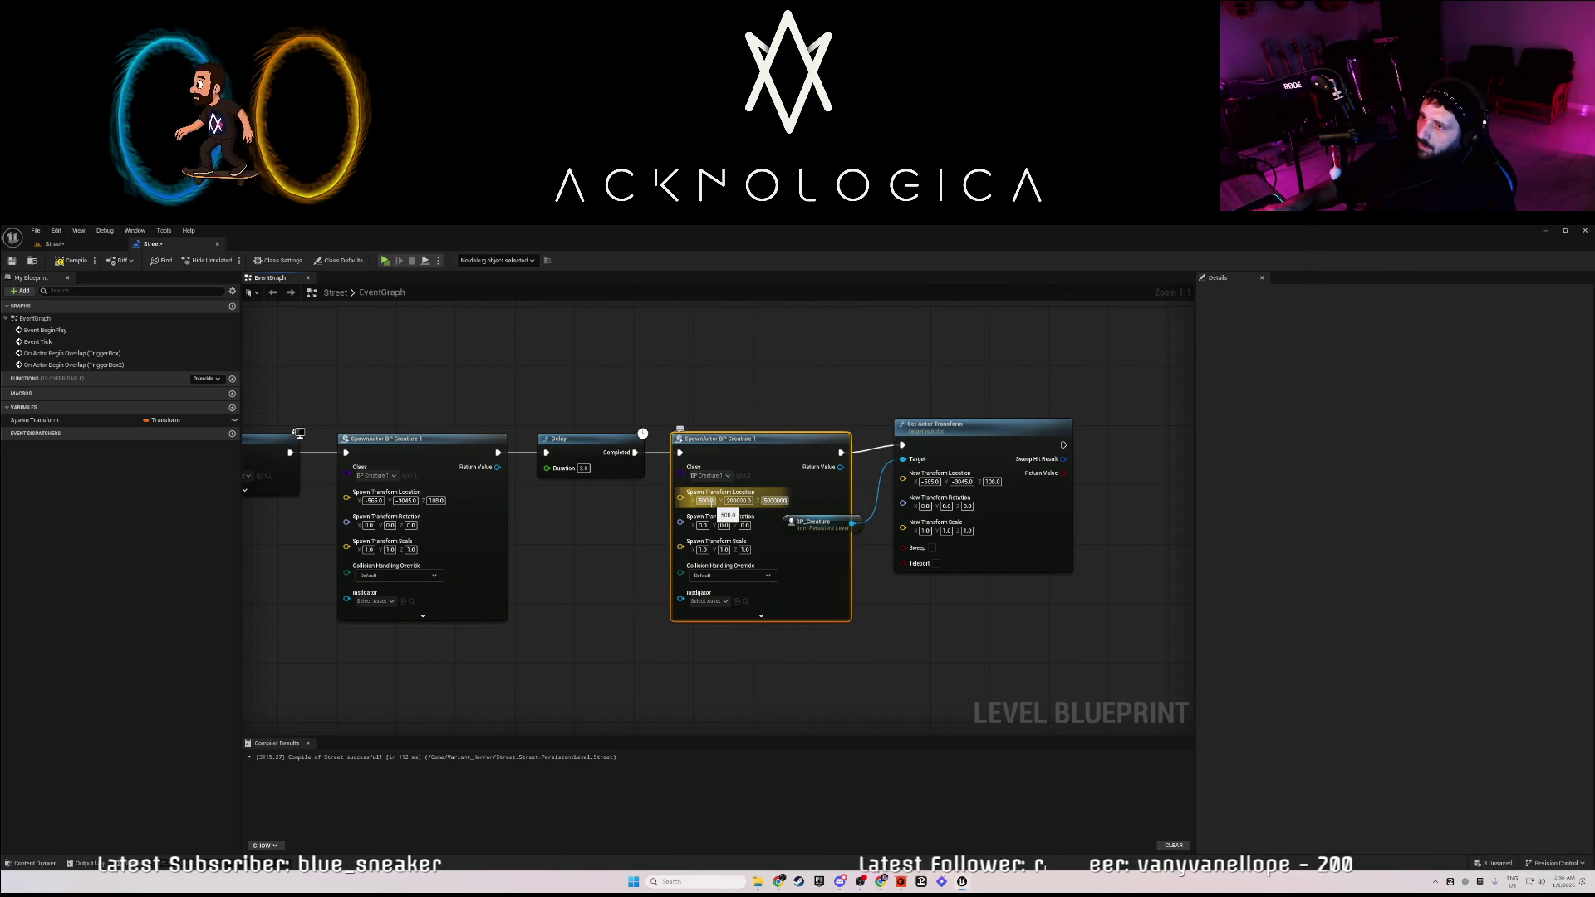
left_click(991, 457)
left_click_drag(992, 456, 1076, 465)
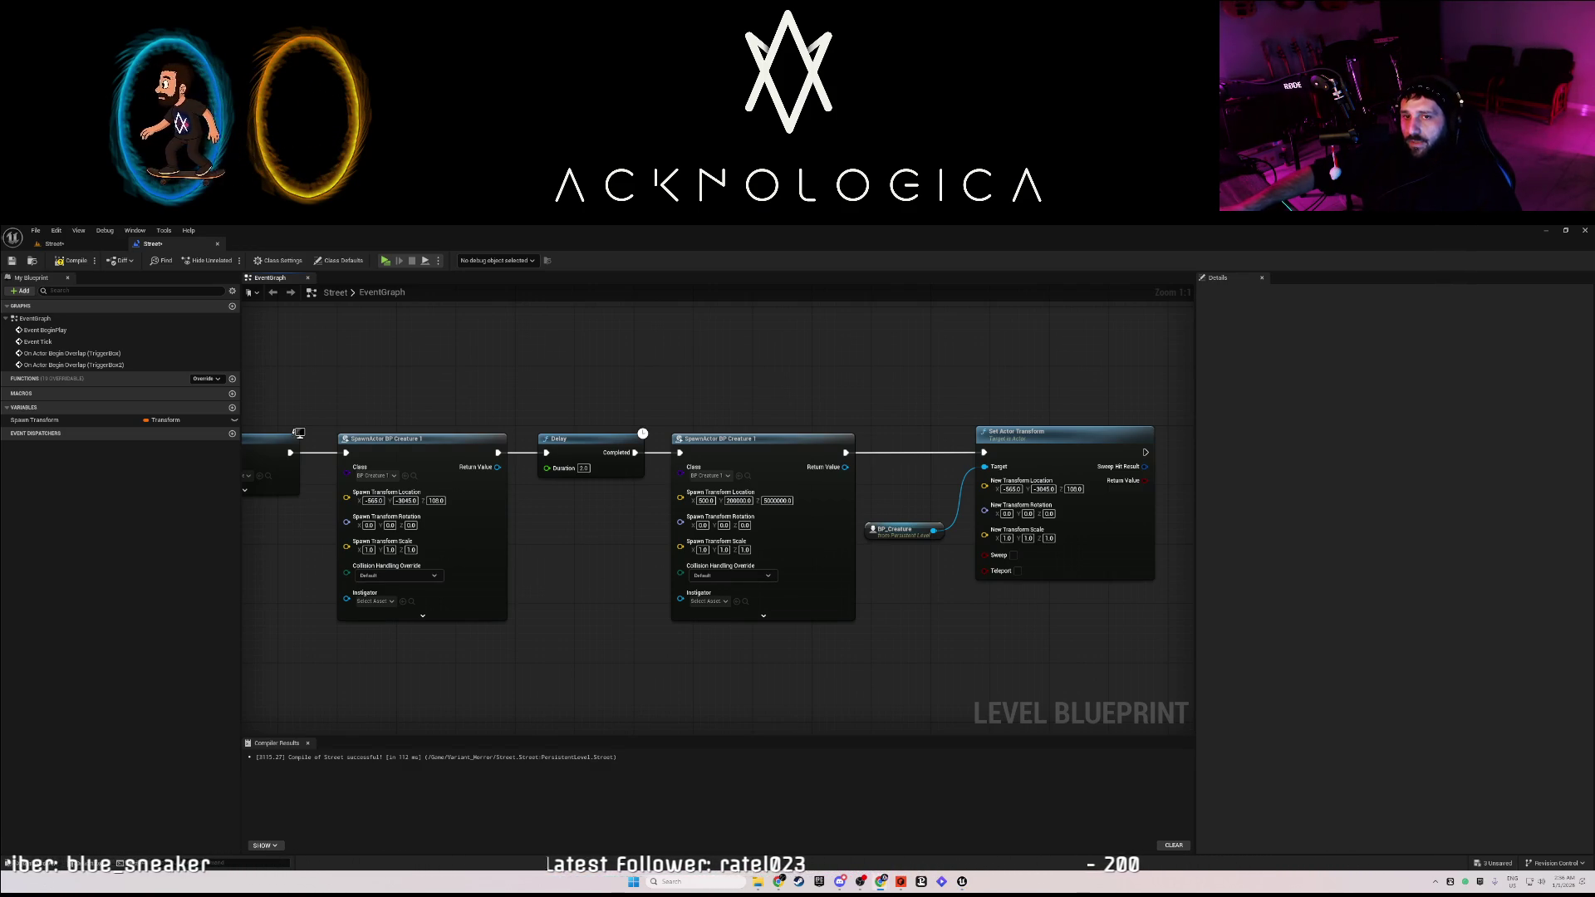
Move BP_Creature1 farther back in the Street viewport, then return to the Level Blueprint graph.
left_click(54, 244)
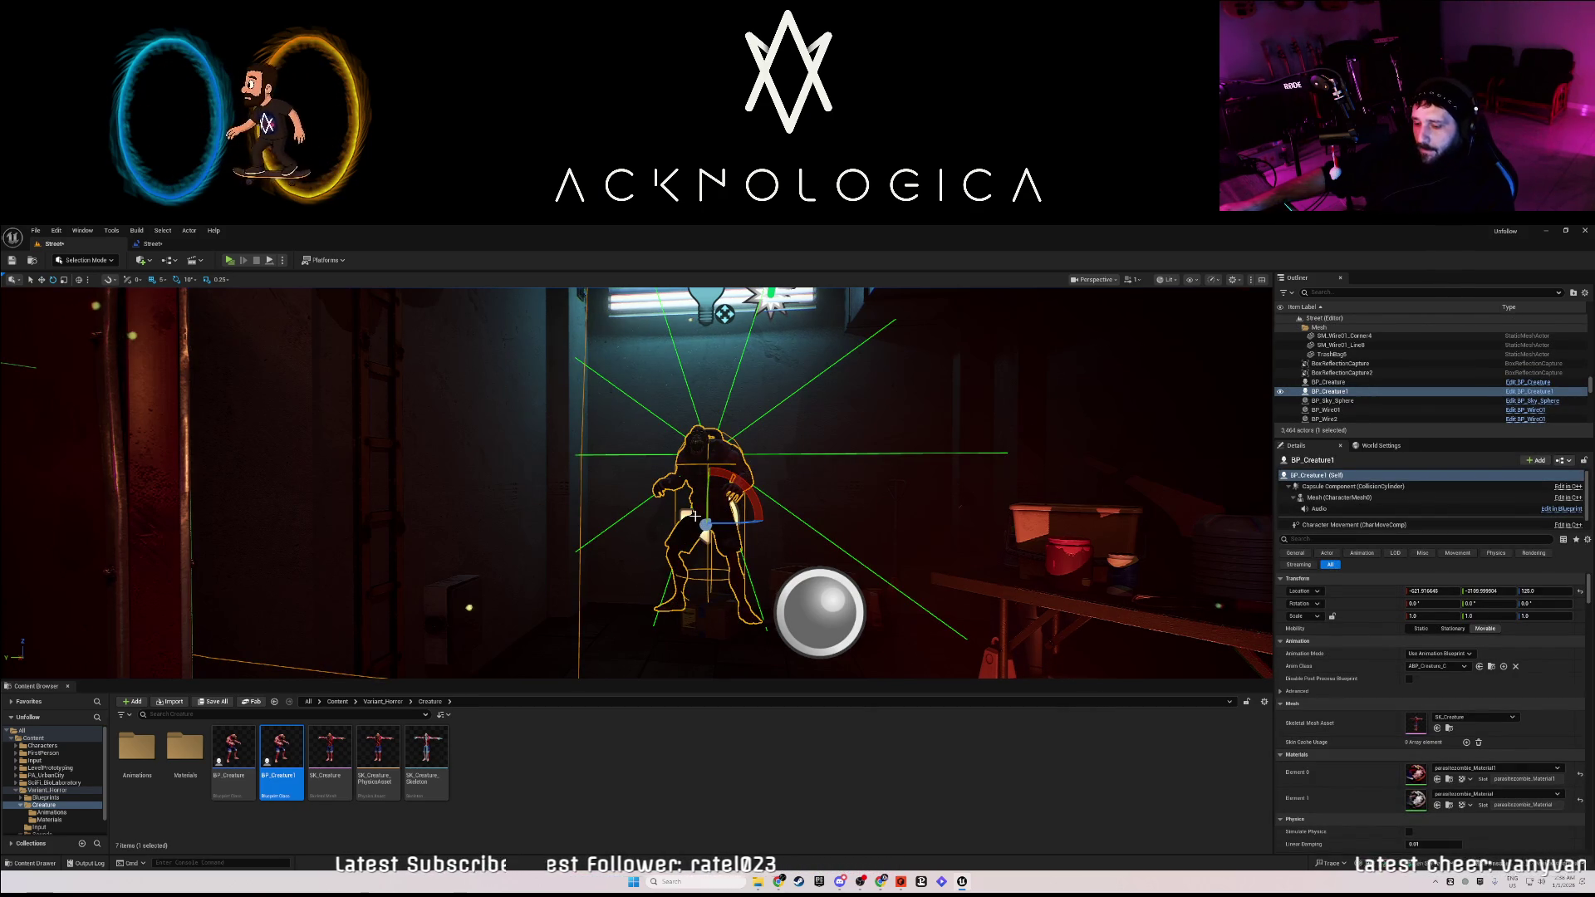
mouse_move(705, 524)
left_mouse_down()
mouse_move(718, 495)
mouse_move(719, 508)
left_mouse_up()
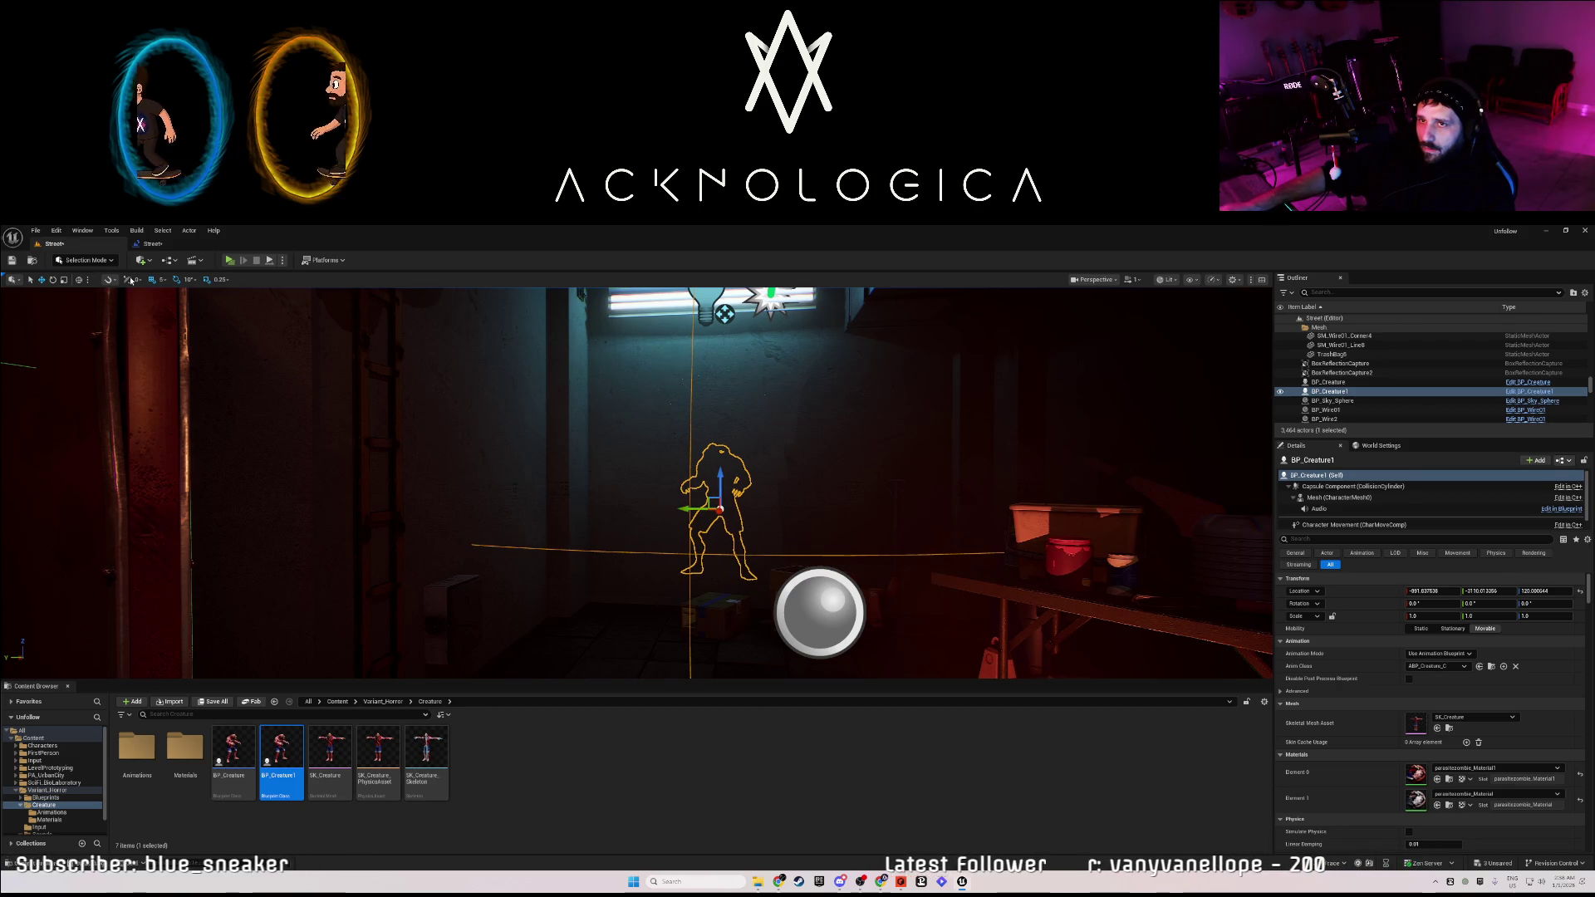
left_click(145, 245)
right_click(625, 527)
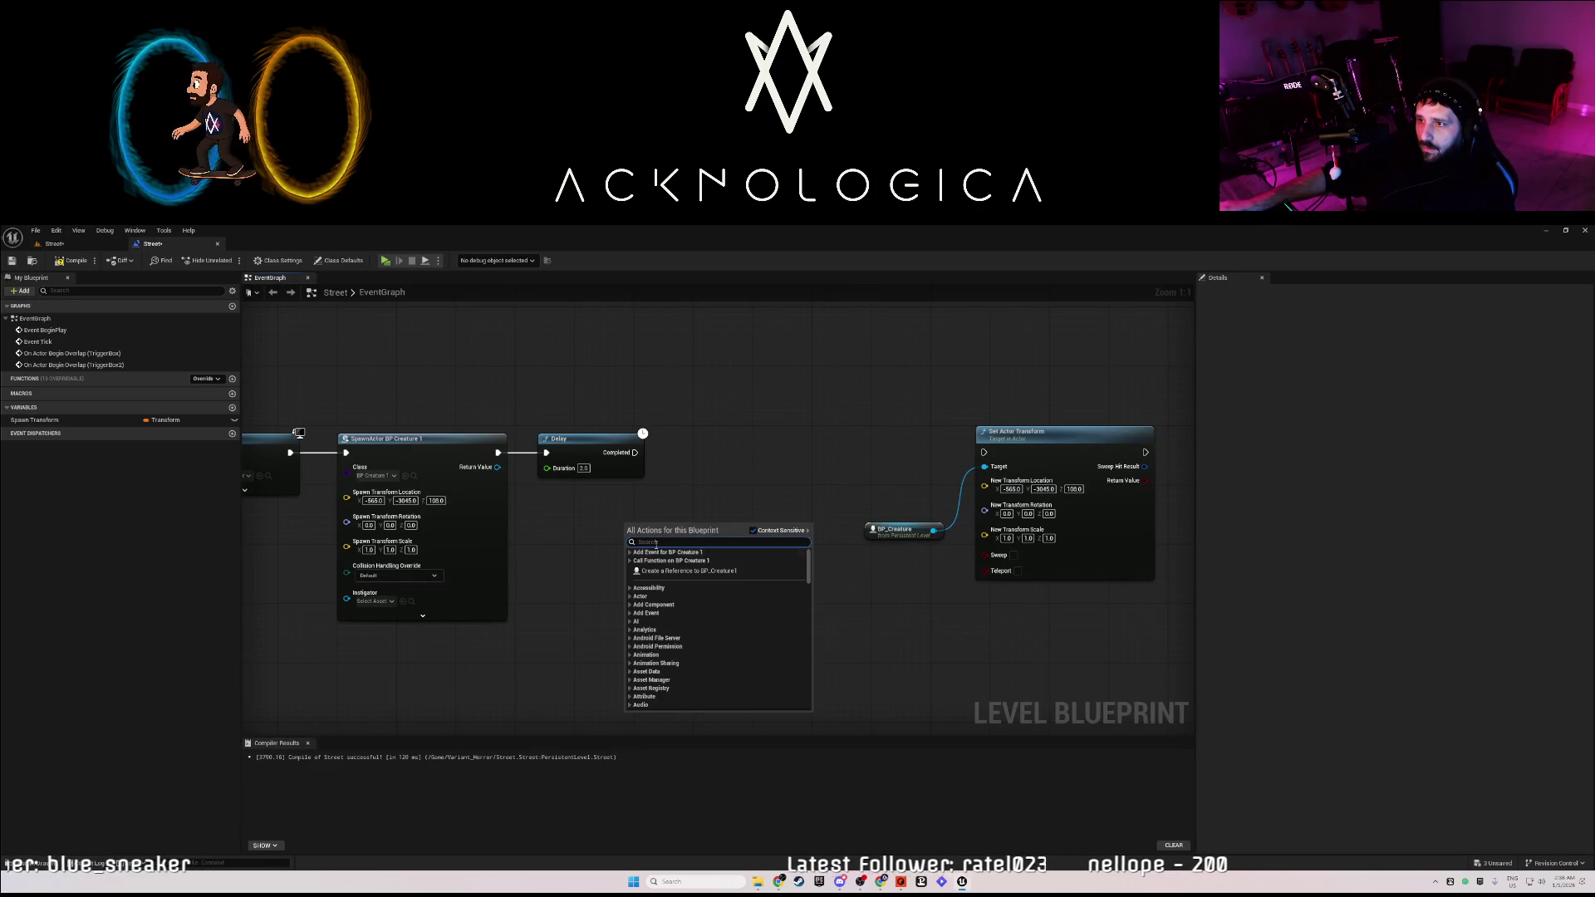
Add a BP_Creature1 reference and a Set Actor Transform for it, wired after the Delay.
left_click(674, 572)
left_click_drag(650, 531, 613, 553)
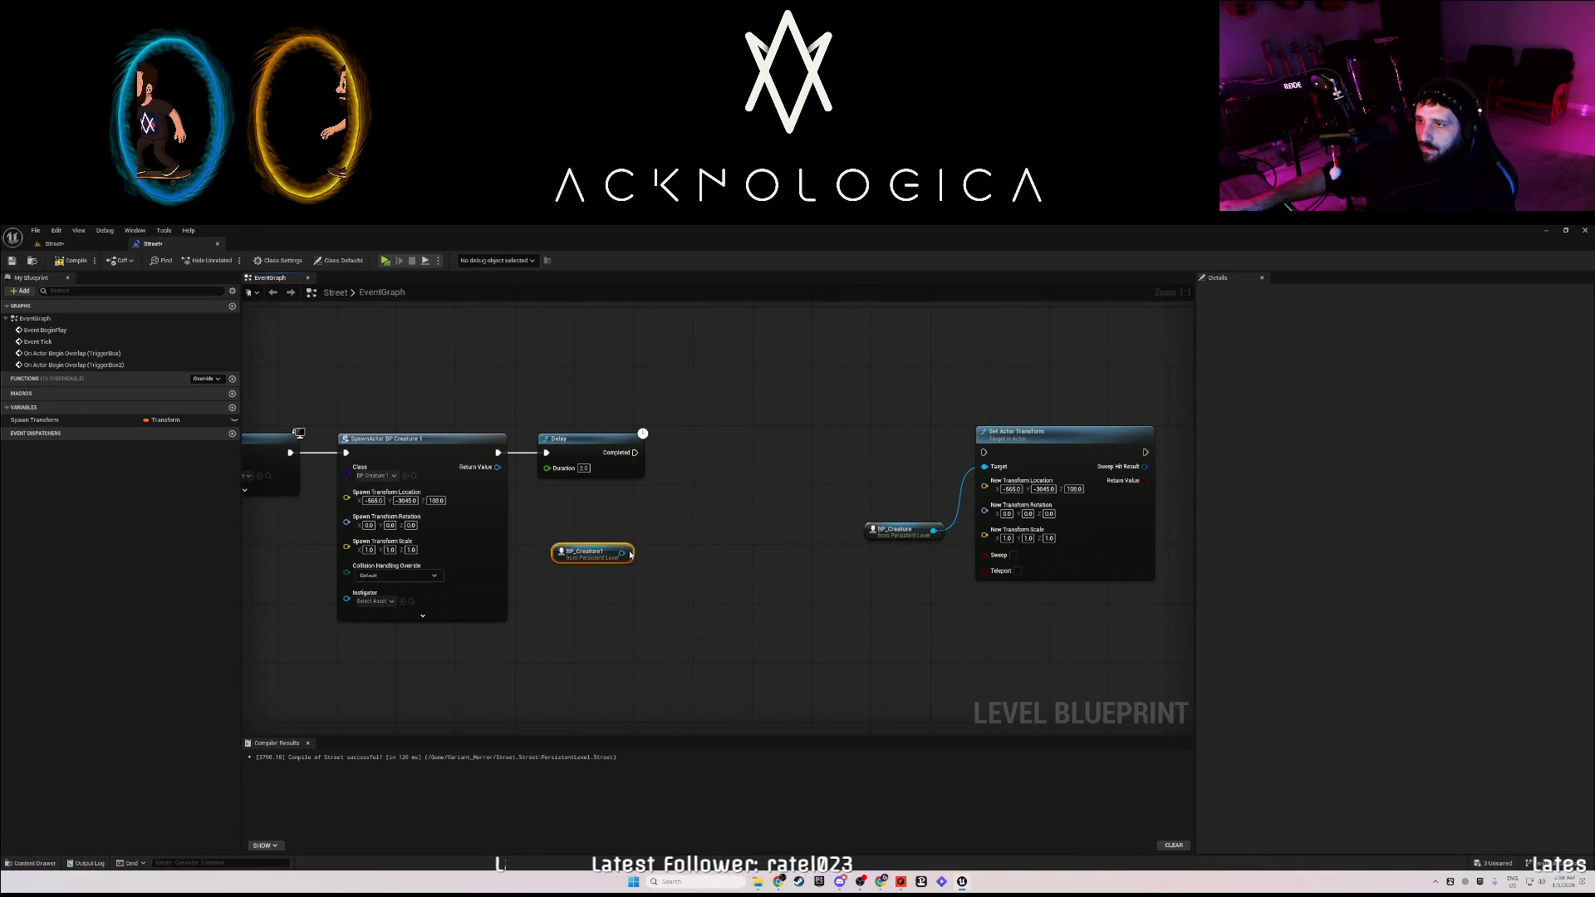
left_click_drag(624, 553, 669, 515)
type("set trans")
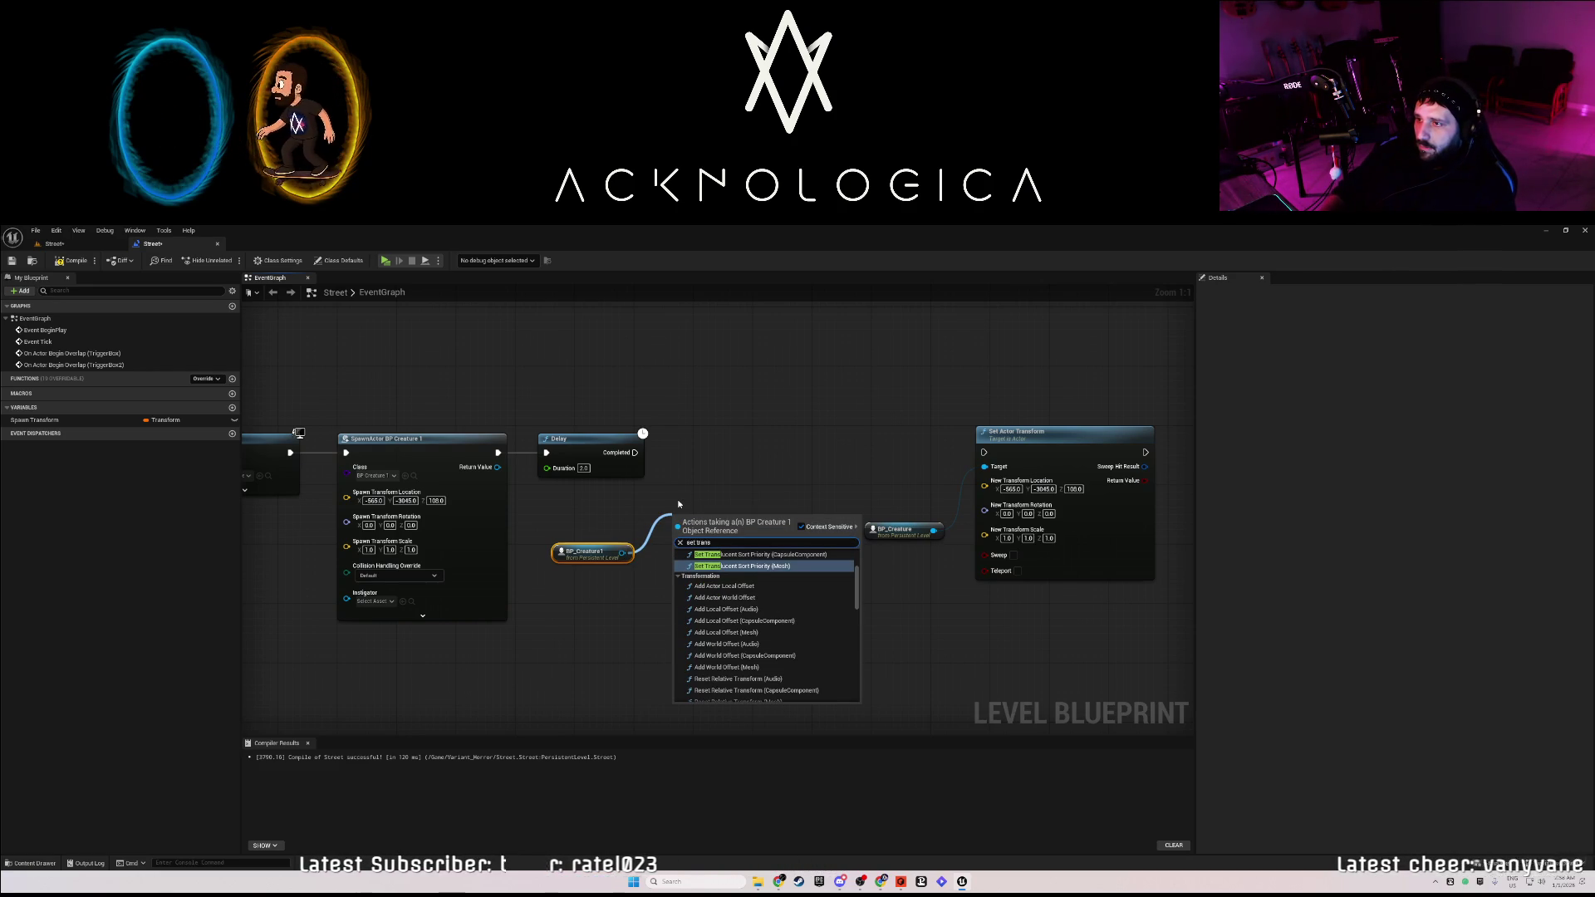
type("f")
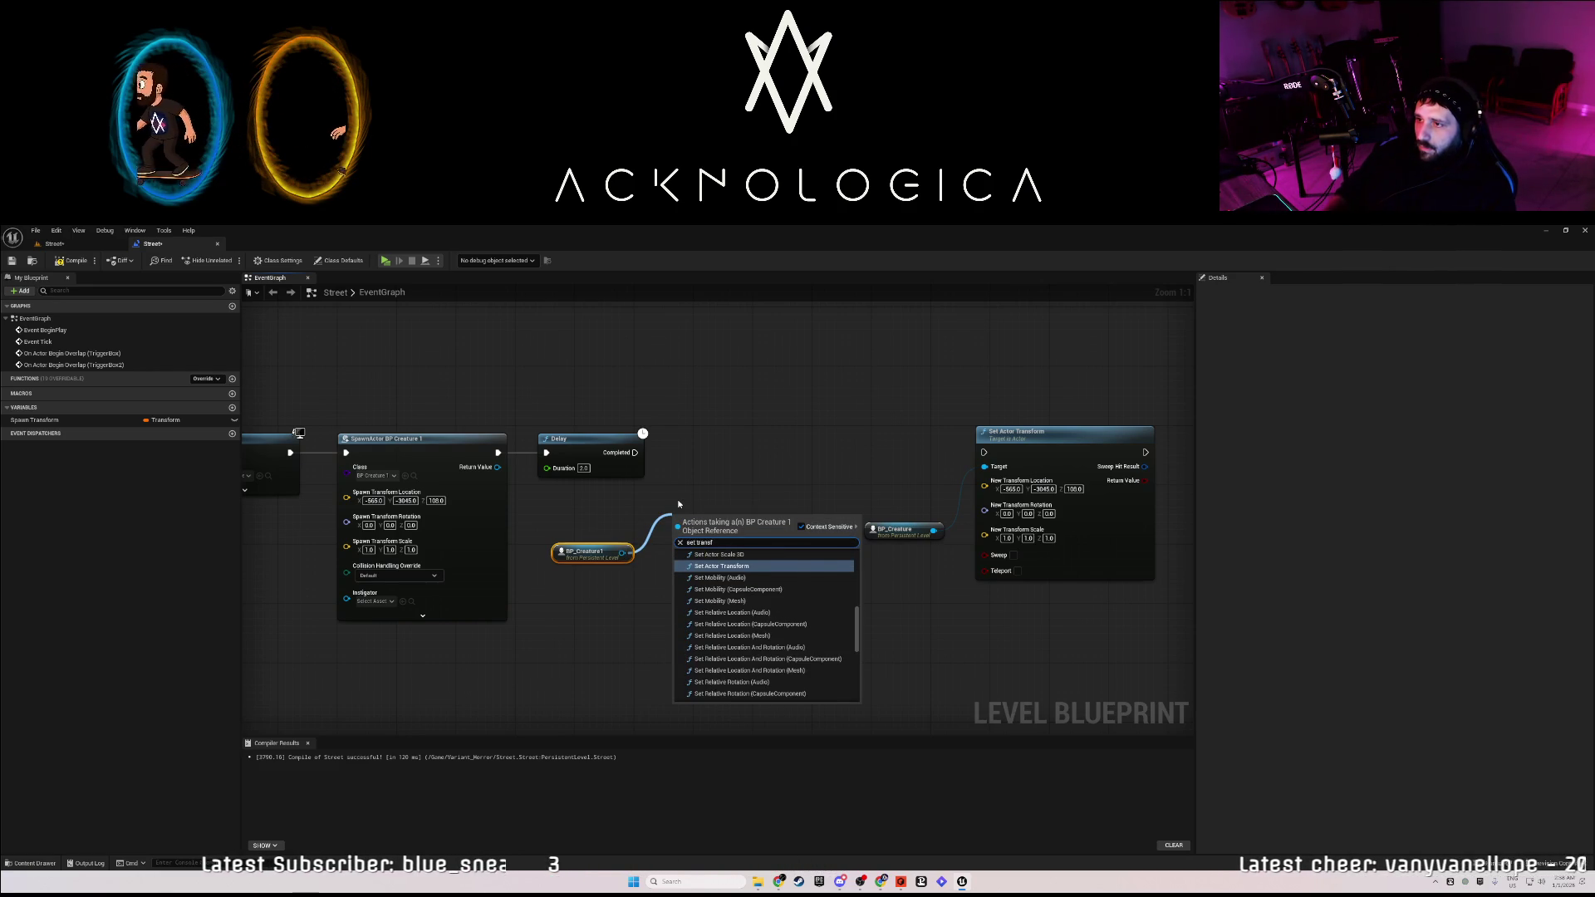
key("Return")
mouse_move(710, 530)
left_mouse_down()
mouse_move(726, 457)
mouse_move(697, 459)
mouse_move(746, 445)
left_mouse_up()
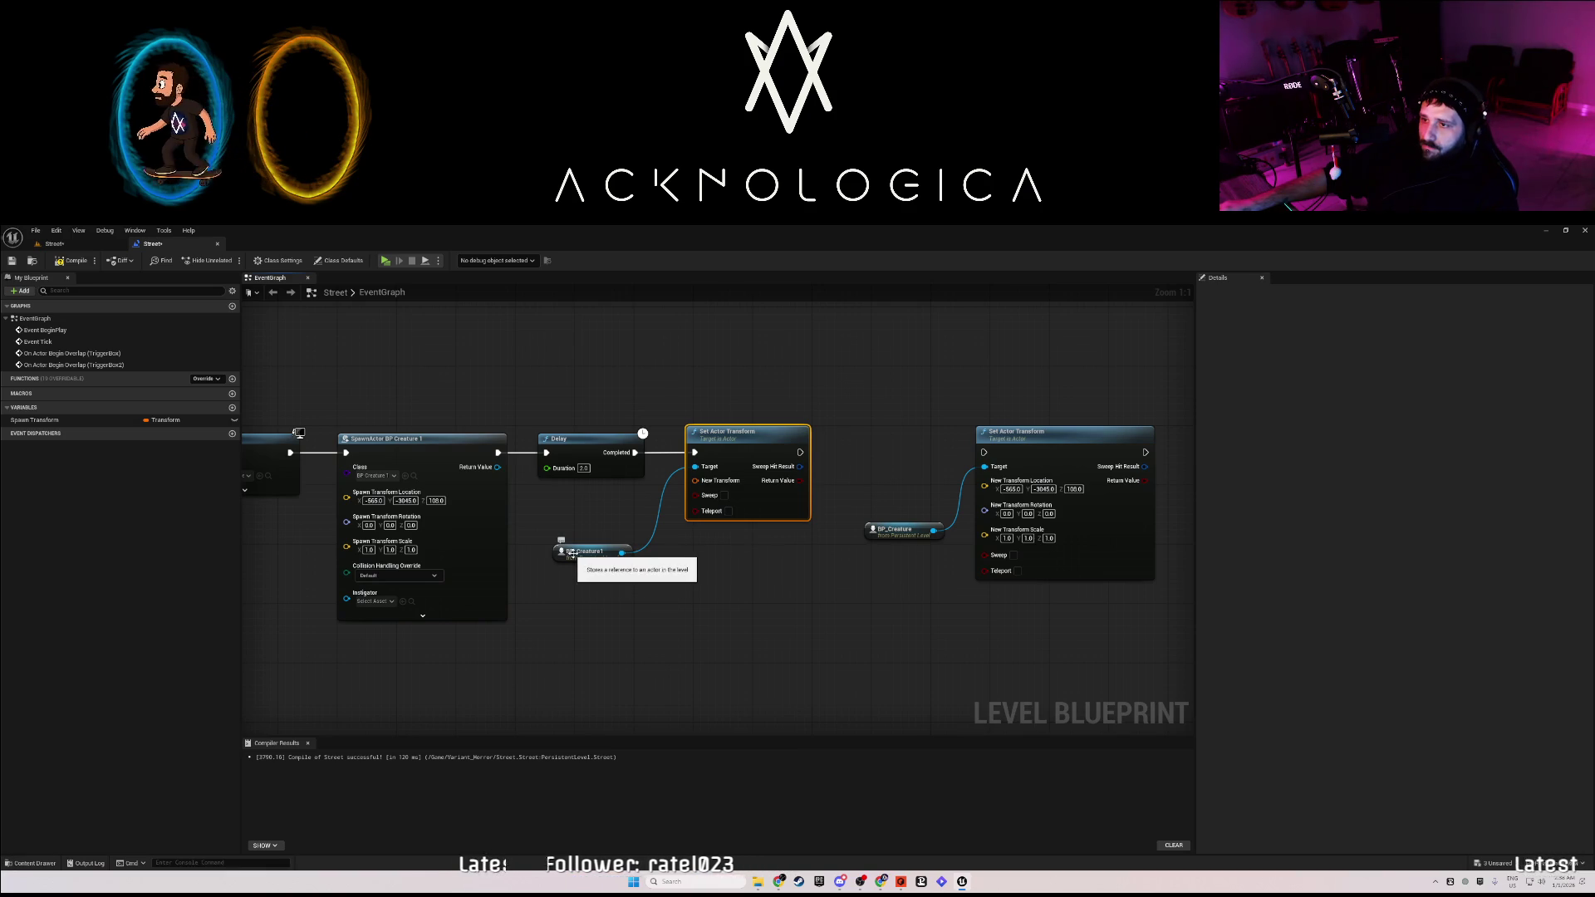
Rearrange the BP_Creature1, SpawnActor and Get Class nodes, then save the level with Ctrl+S.
left_click_drag(400, 514, 350, 476)
left_click(493, 496)
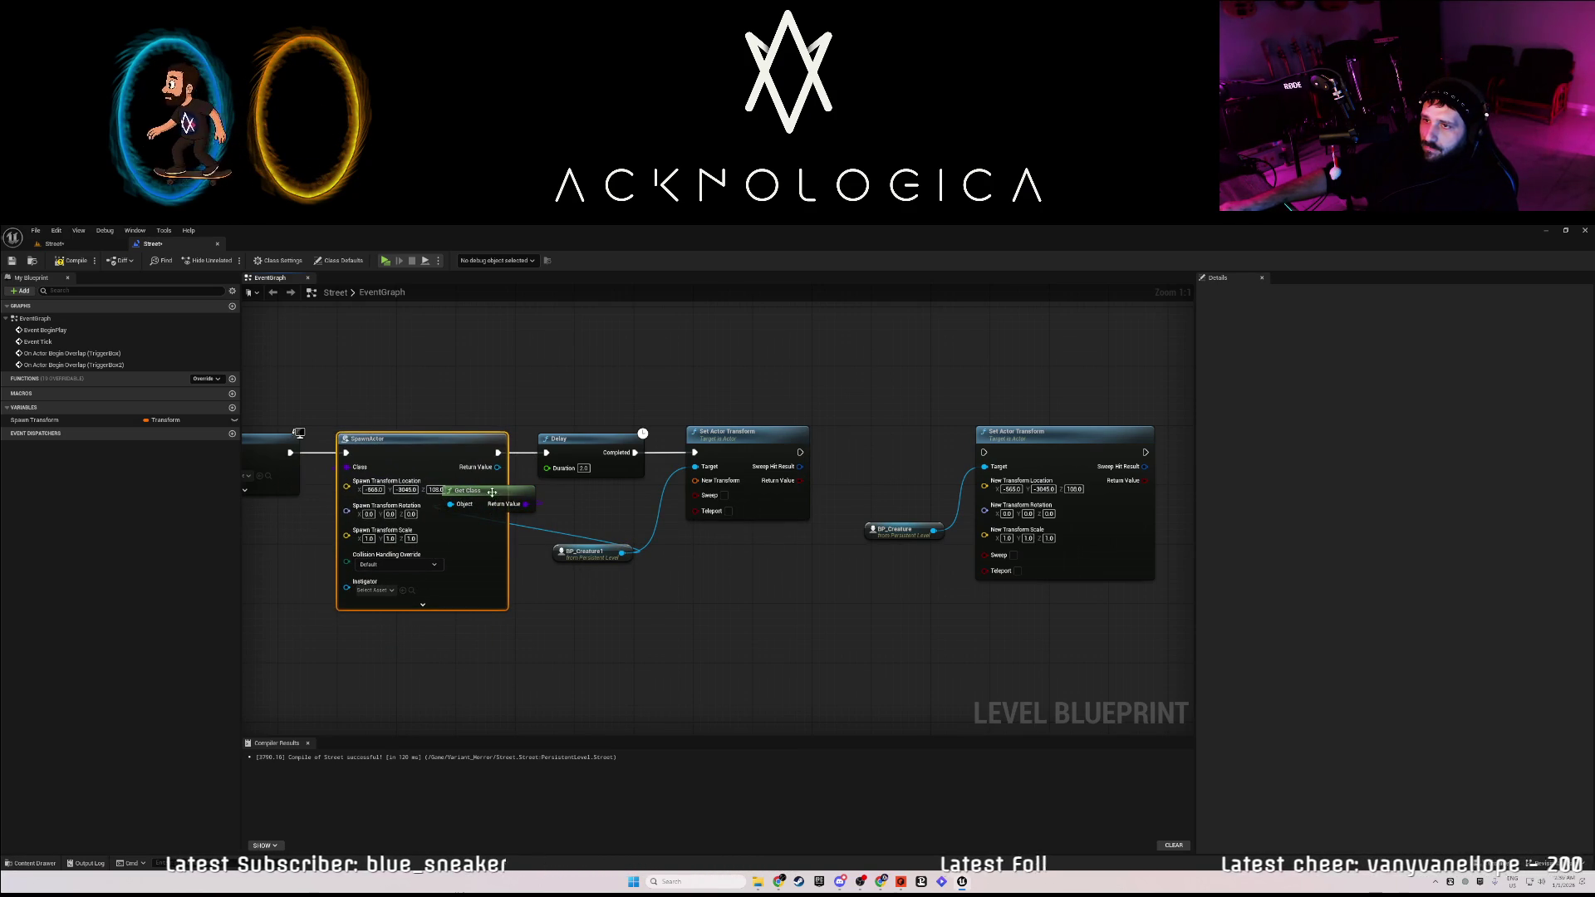
mouse_move(493, 495)
left_mouse_down()
mouse_move(490, 544)
mouse_move(399, 644)
mouse_move(412, 665)
mouse_move(297, 644)
left_mouse_up()
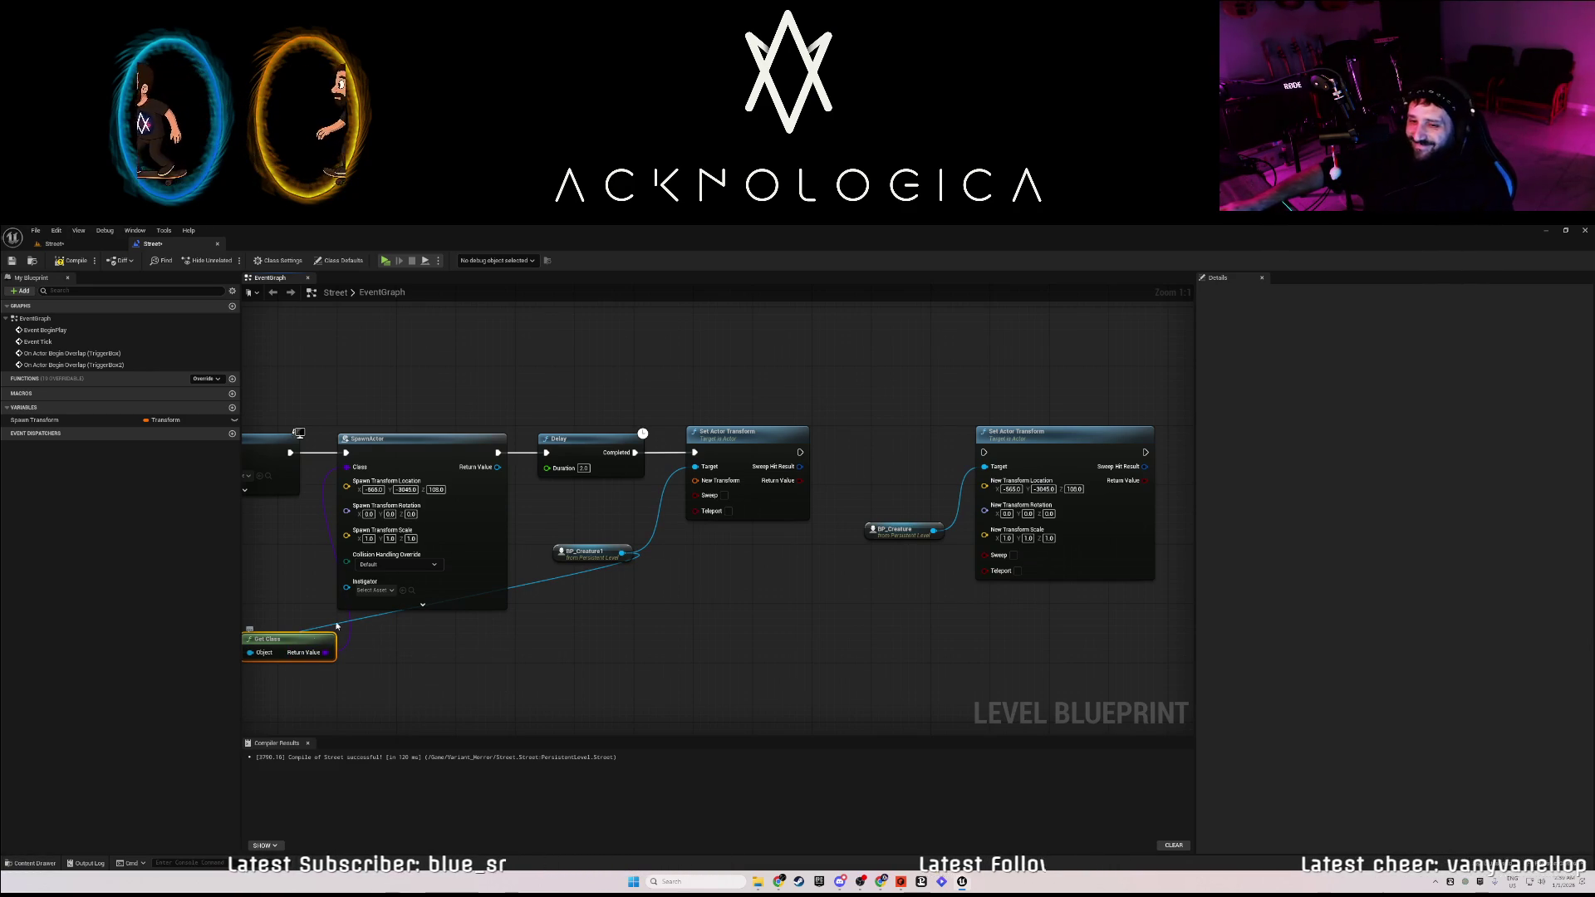
left_click_drag(604, 554, 607, 516)
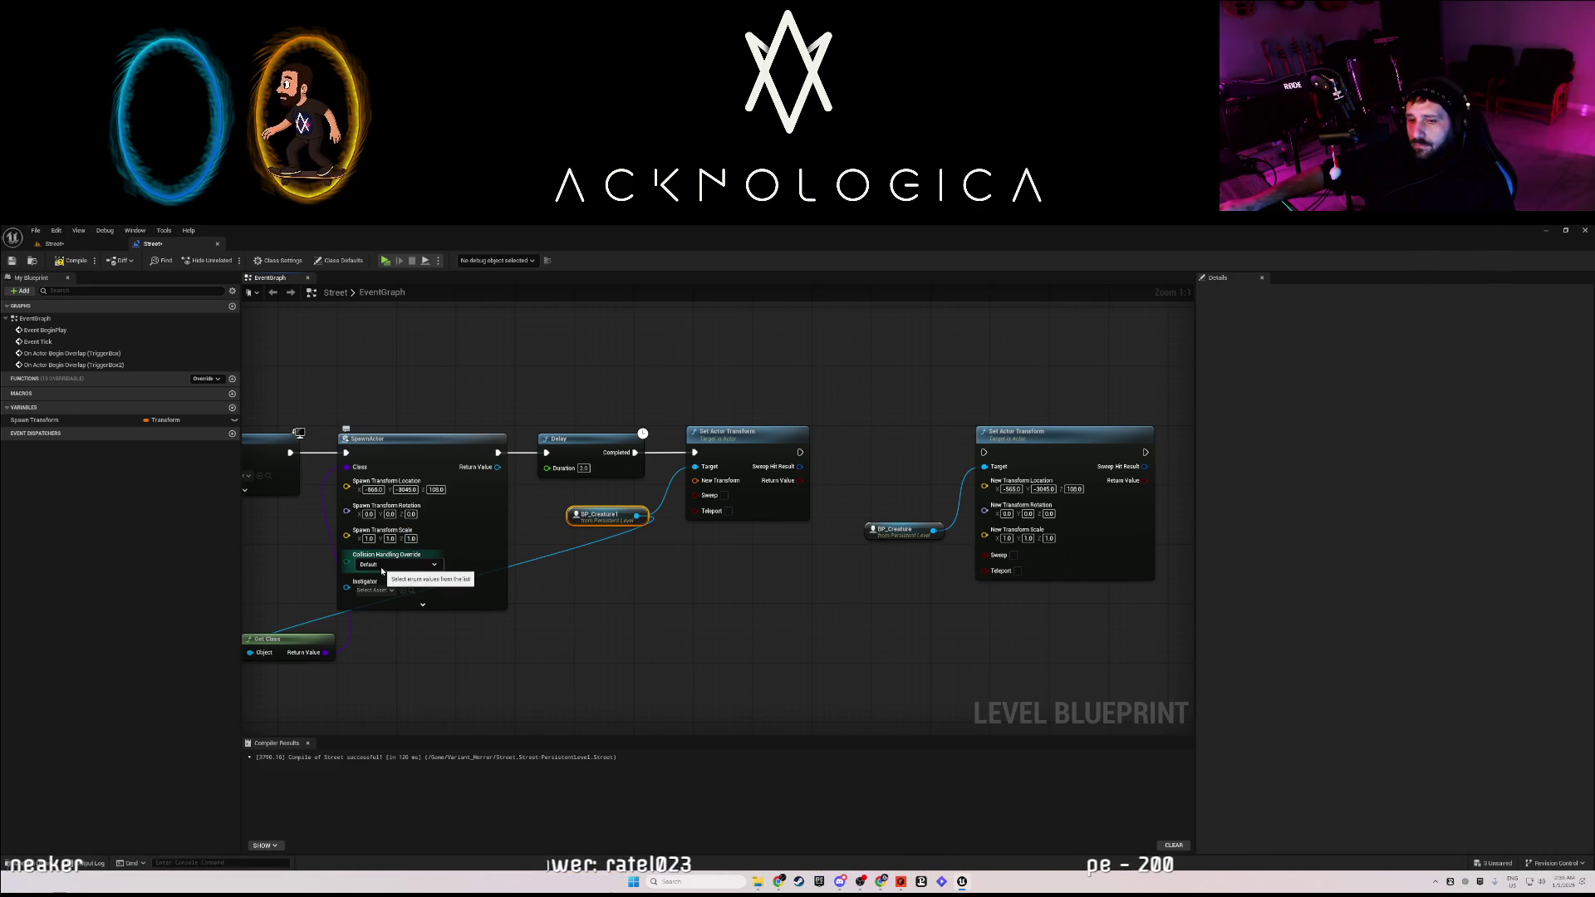
key("ctrl+s")
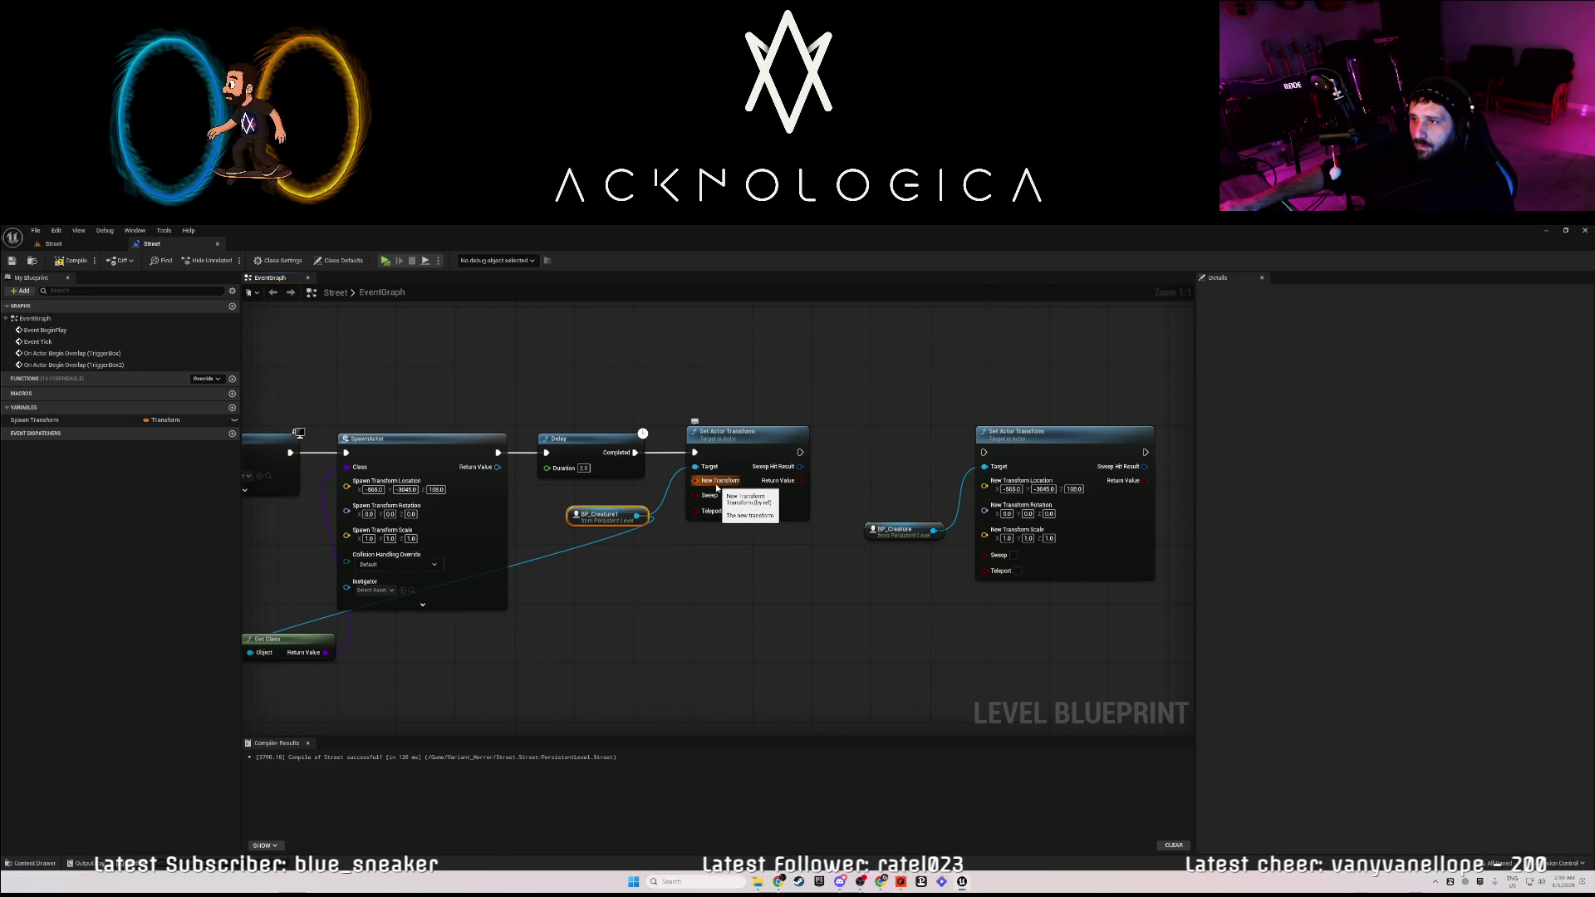
Split the new Set Actor Transform's New Transform pin and set location 200000 on every axis.
right_click(719, 488)
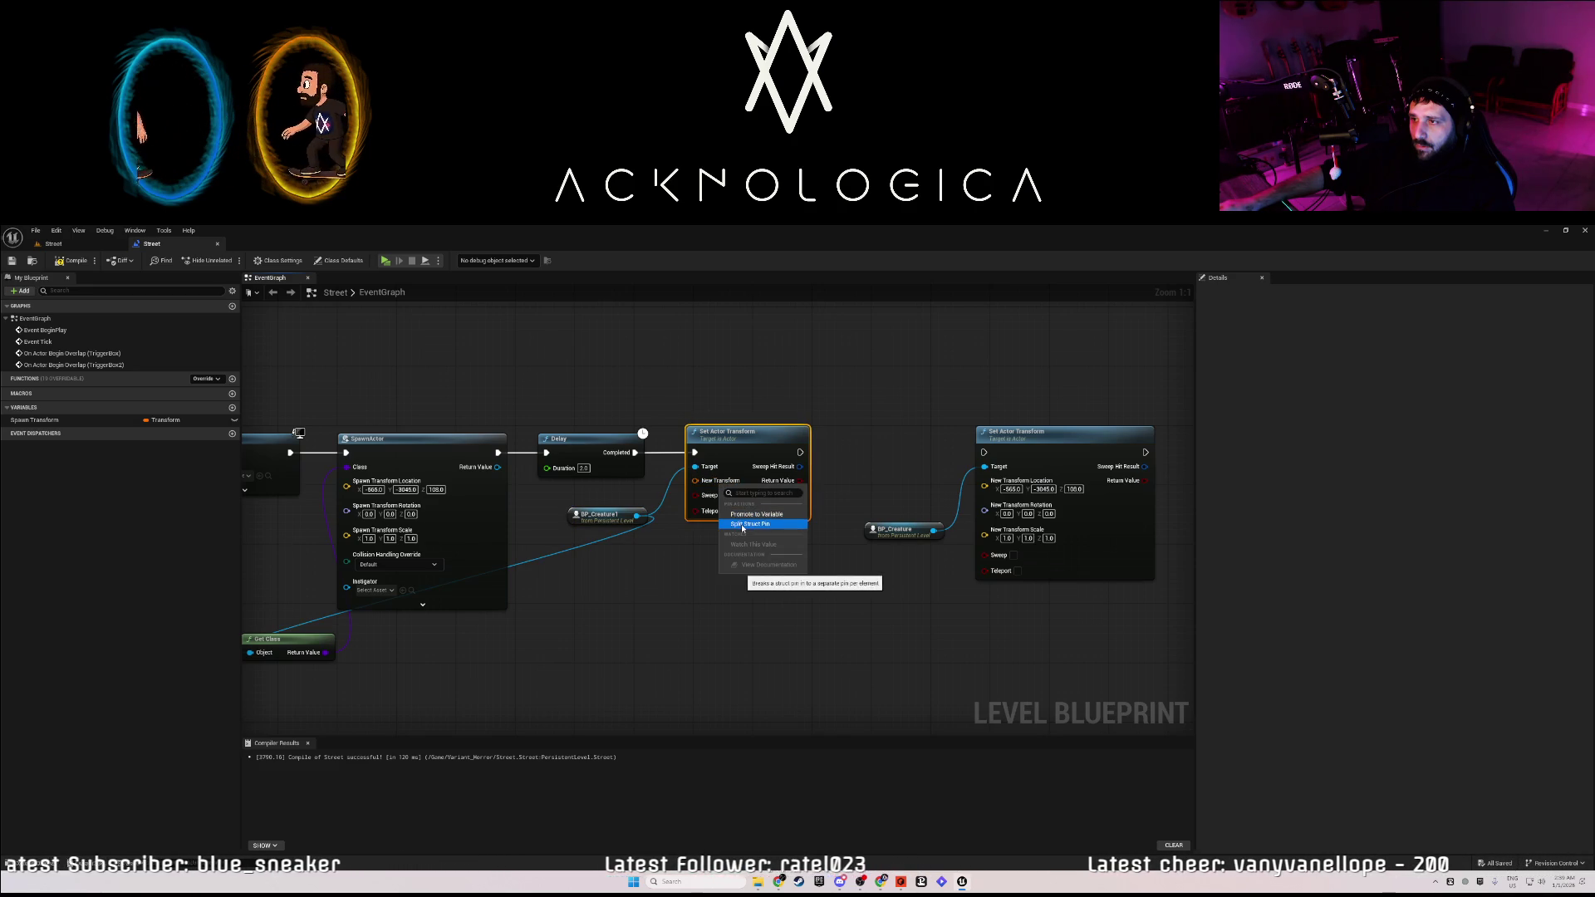
left_click(744, 529)
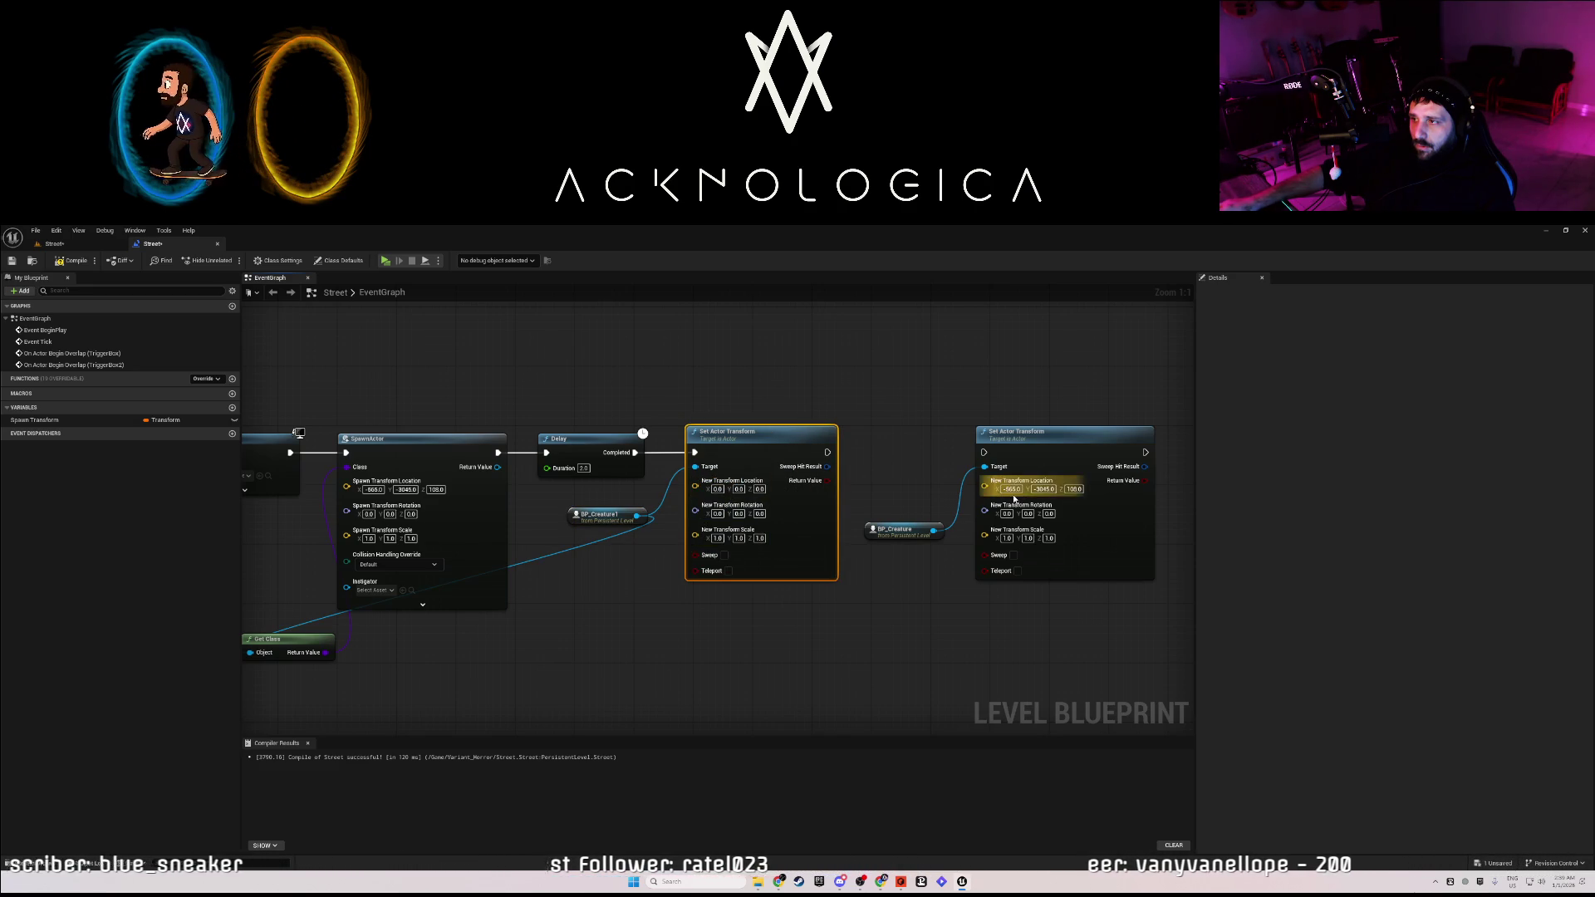
type("-")
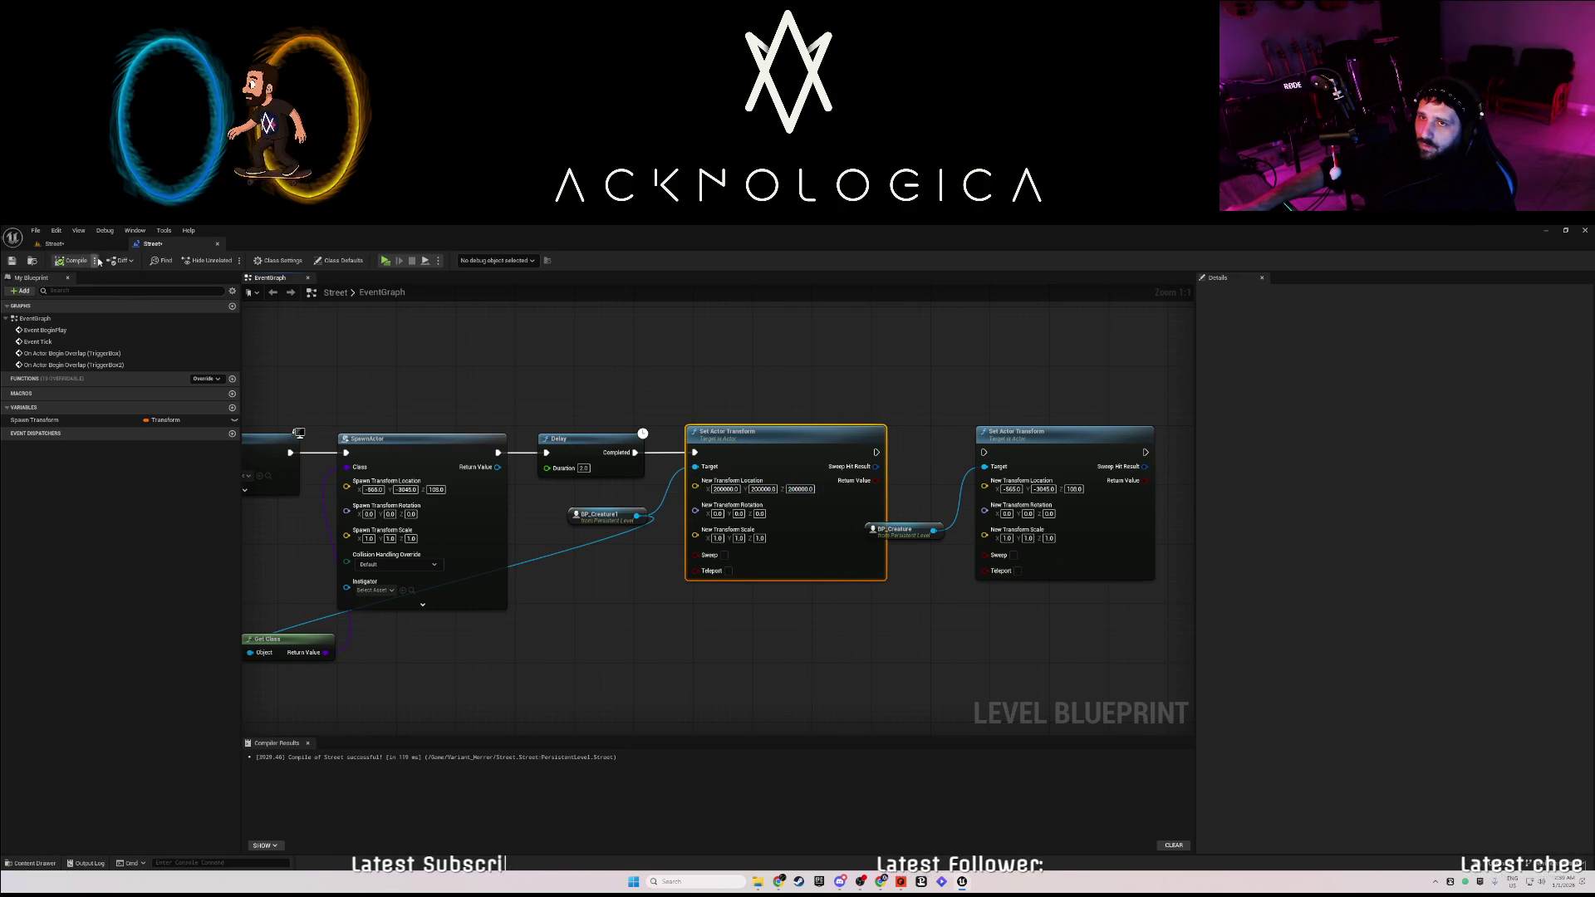
left_click(67, 246)
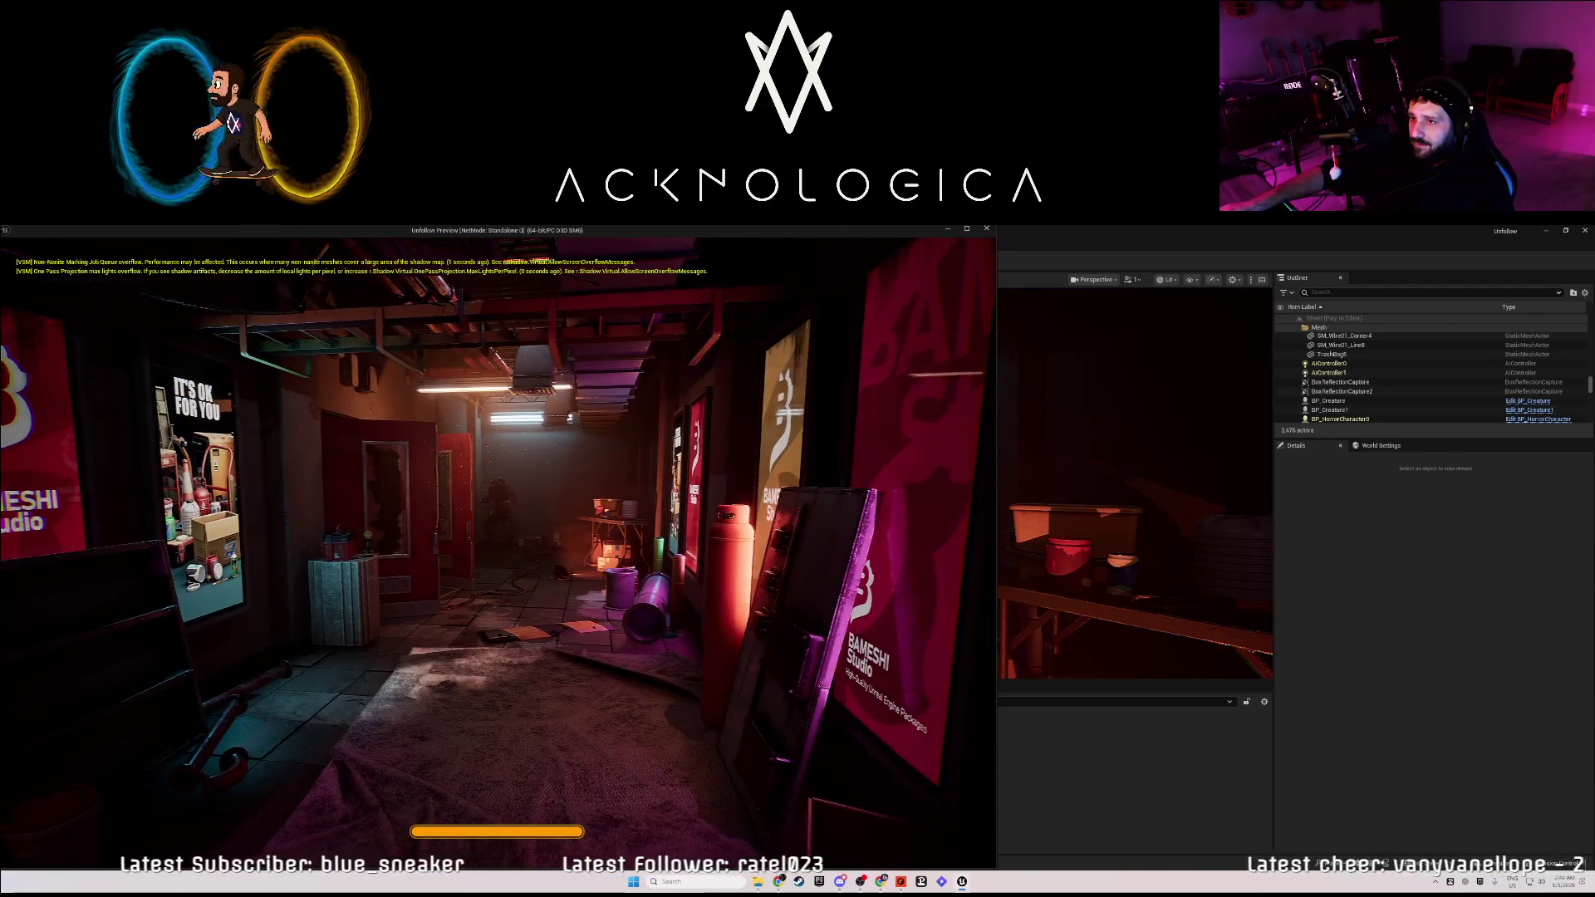
Stop the game preview and return to the Street blueprint graph, panning to the transform nodes.
mouse_move(499, 540)
key("Escape")
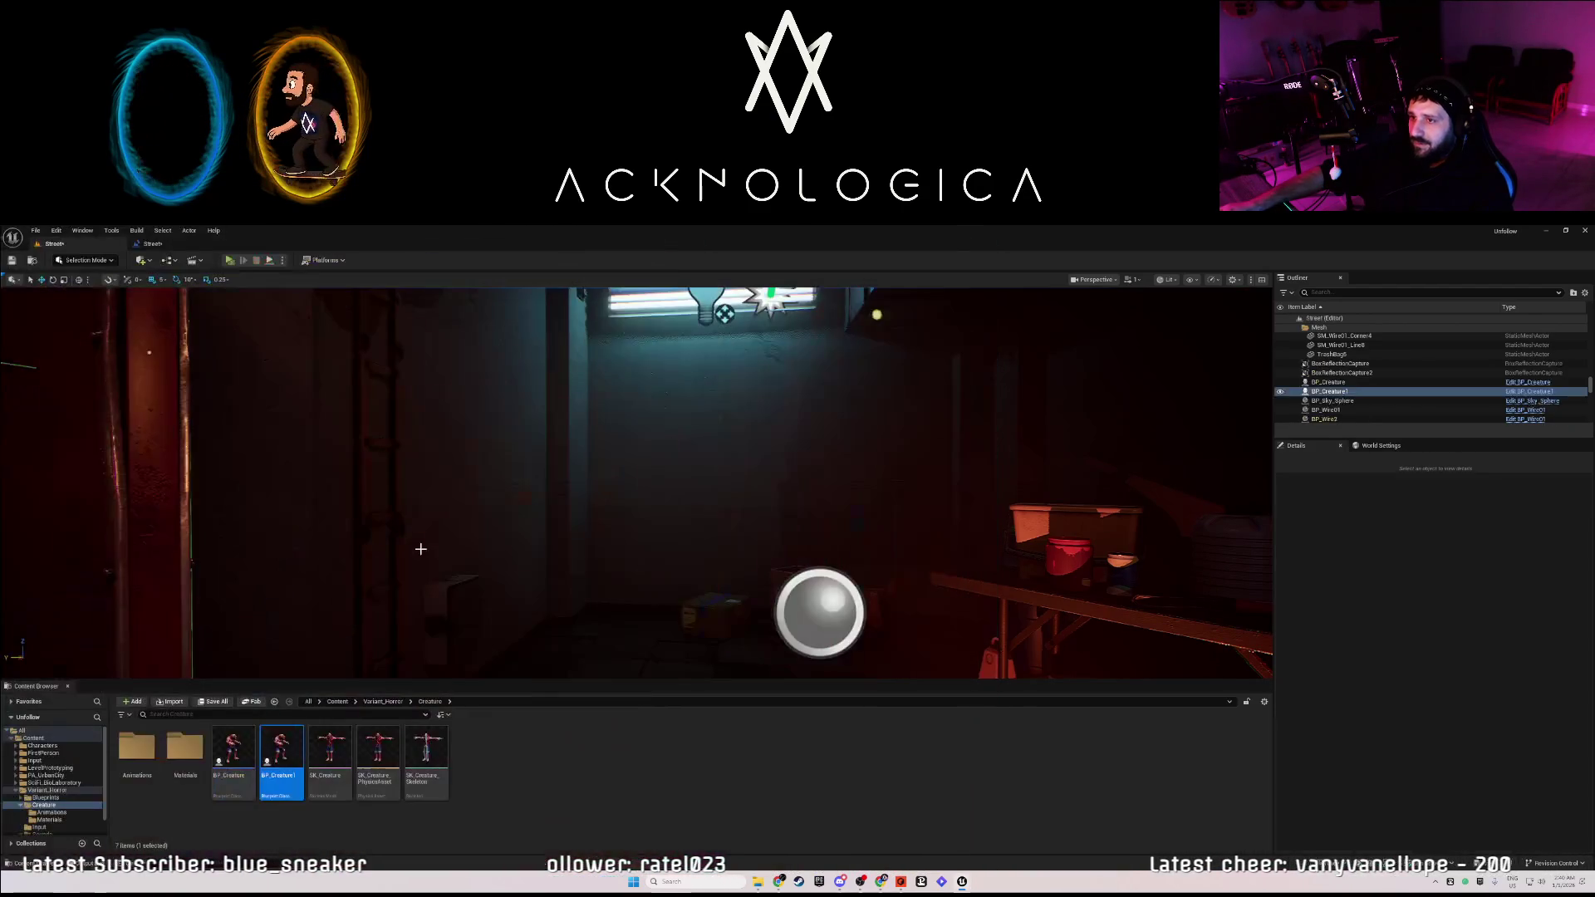
left_click(151, 245)
left_click_drag(865, 653, 797, 641)
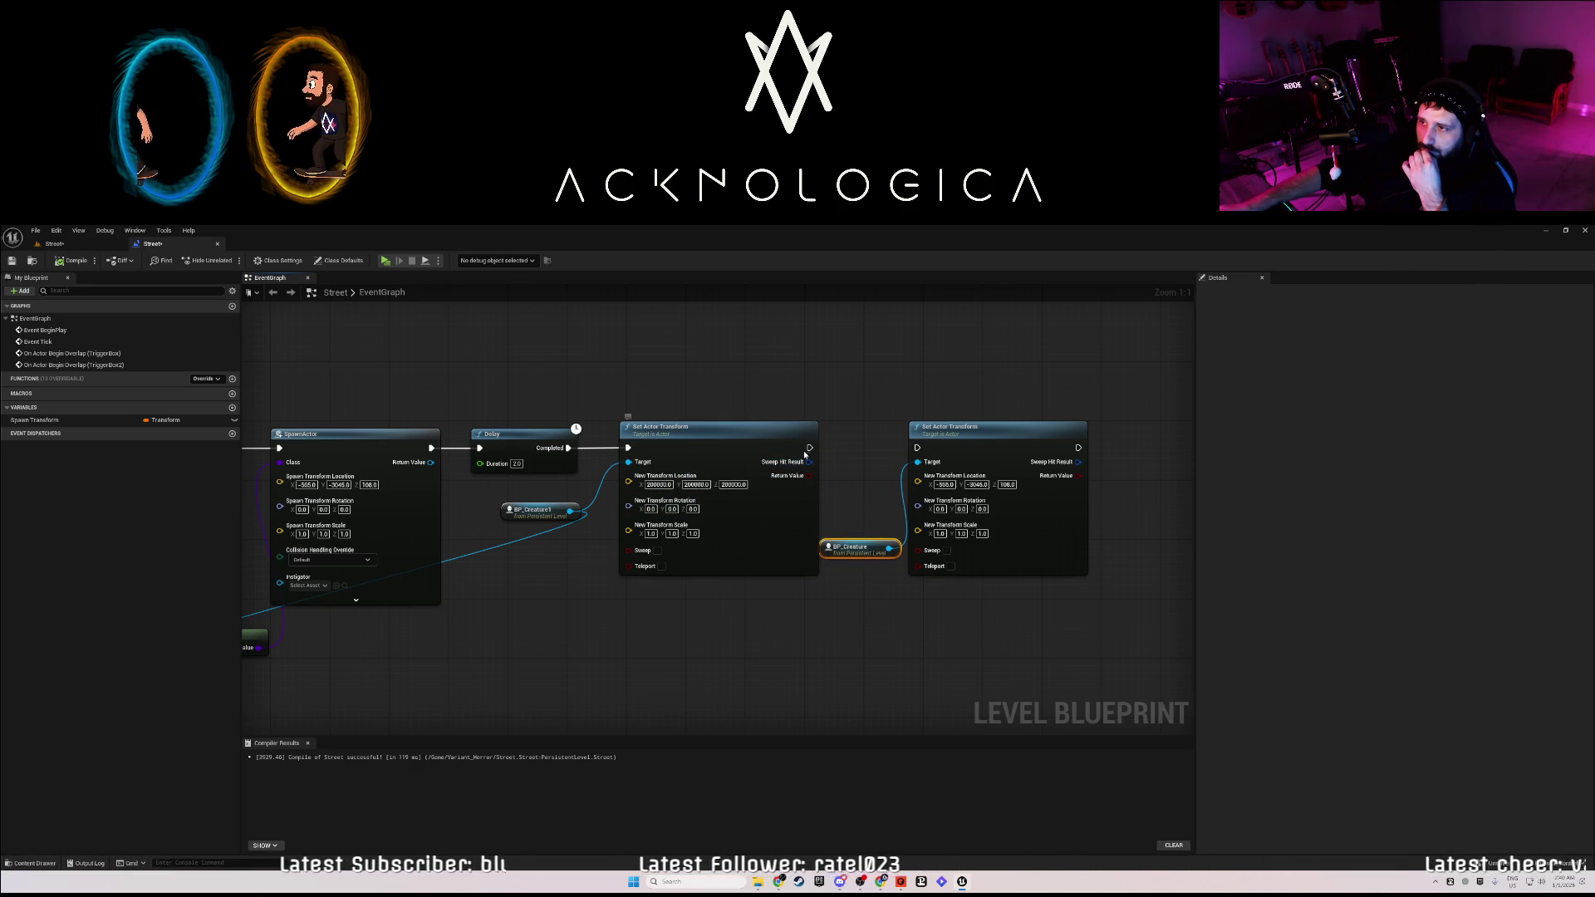
left_click_drag(919, 452, 919, 452)
Compile and save the blueprint, then delete the BP_Creature1 reference and Get Class nodes.
left_click(71, 260)
left_click(10, 261)
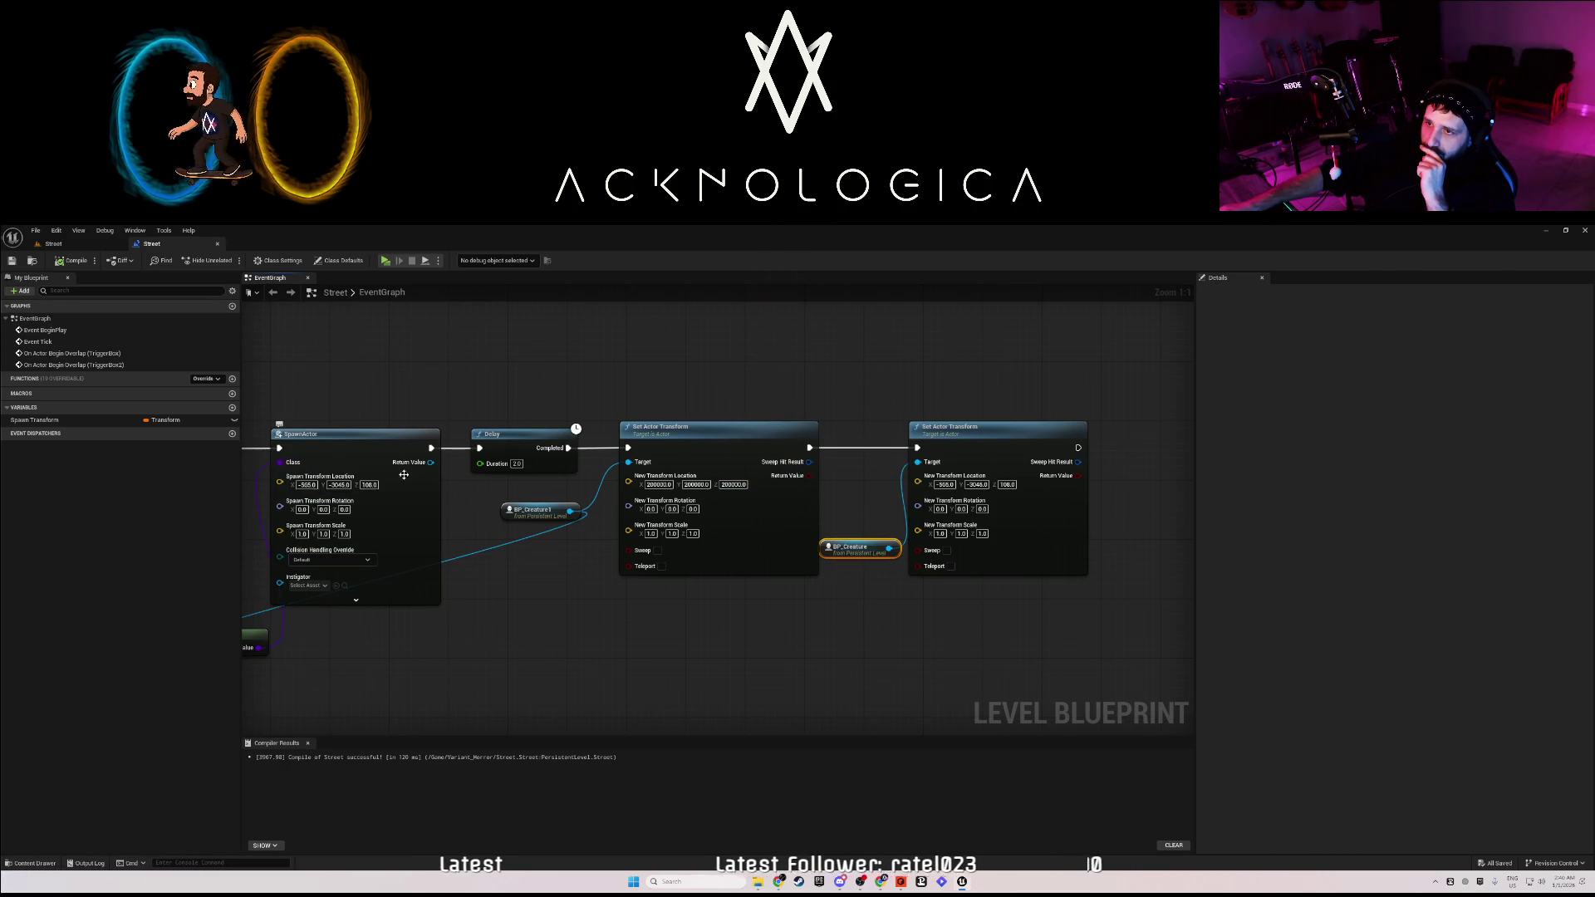
left_click(520, 513)
key("Delete")
left_click_drag(253, 640, 290, 640)
key("Delete")
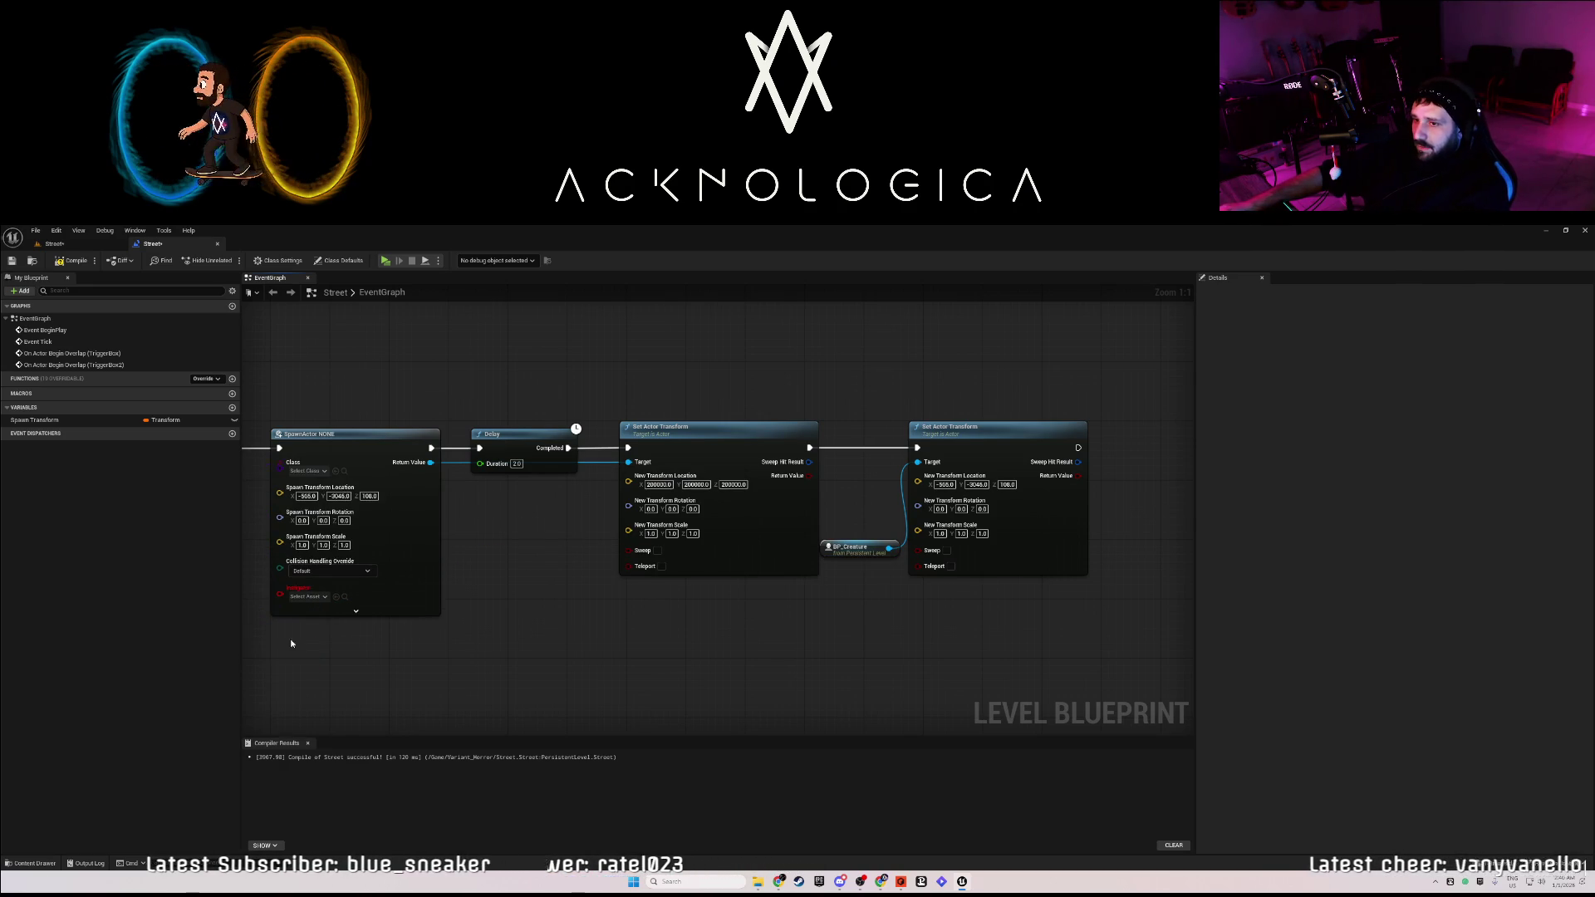
Set SpawnActor's class directly to BP_Creature1 and return to the level viewport.
left_click(315, 474)
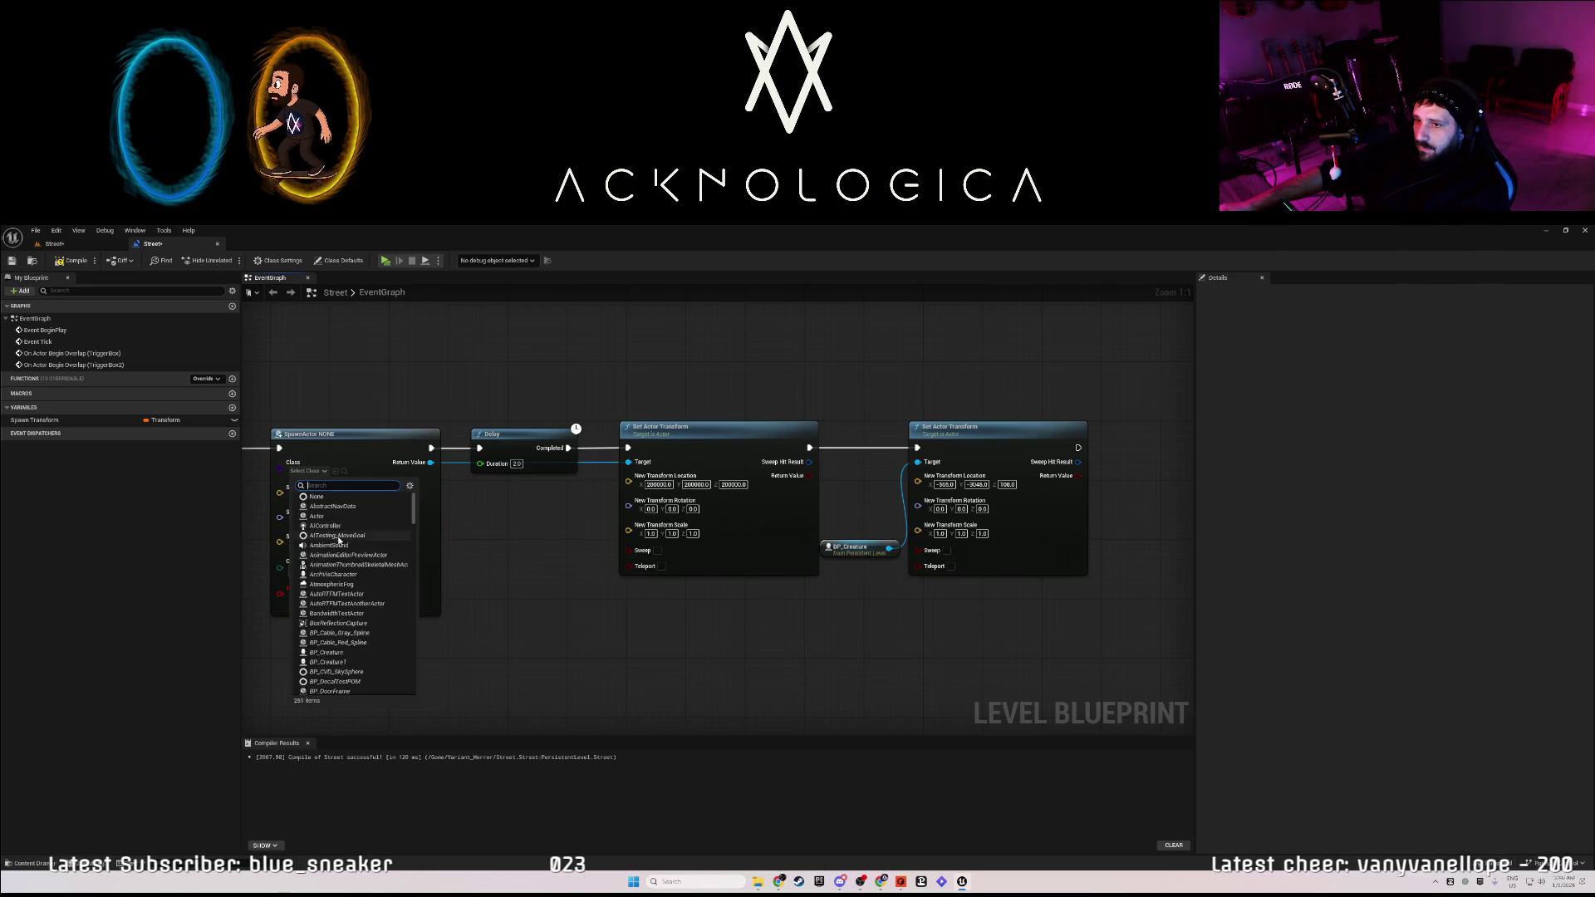
left_click(341, 663)
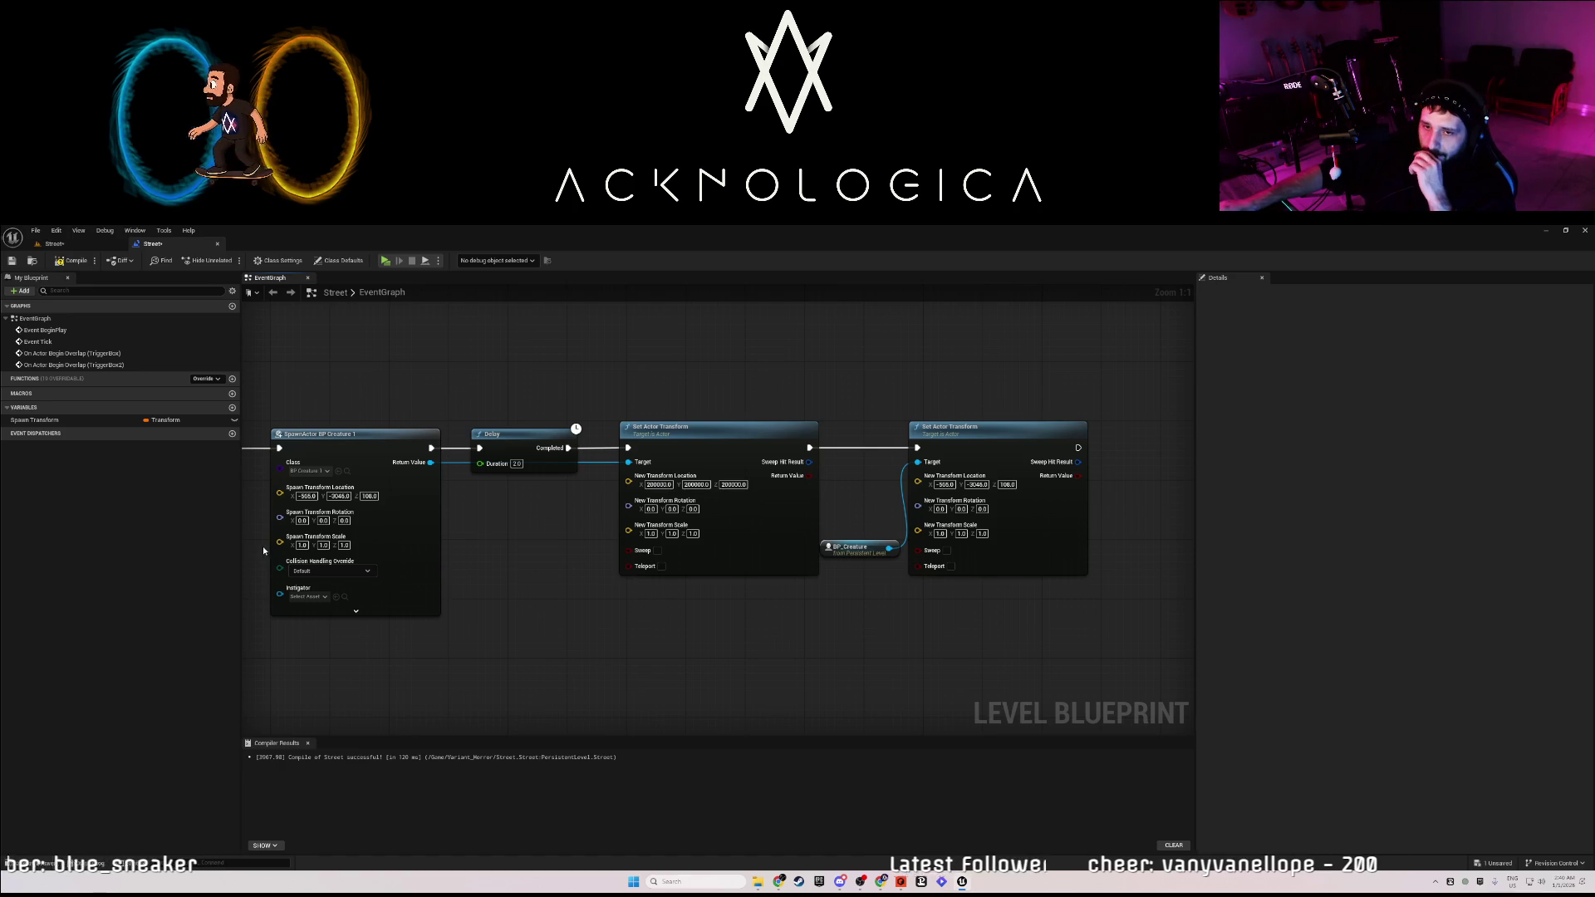
left_click(73, 248)
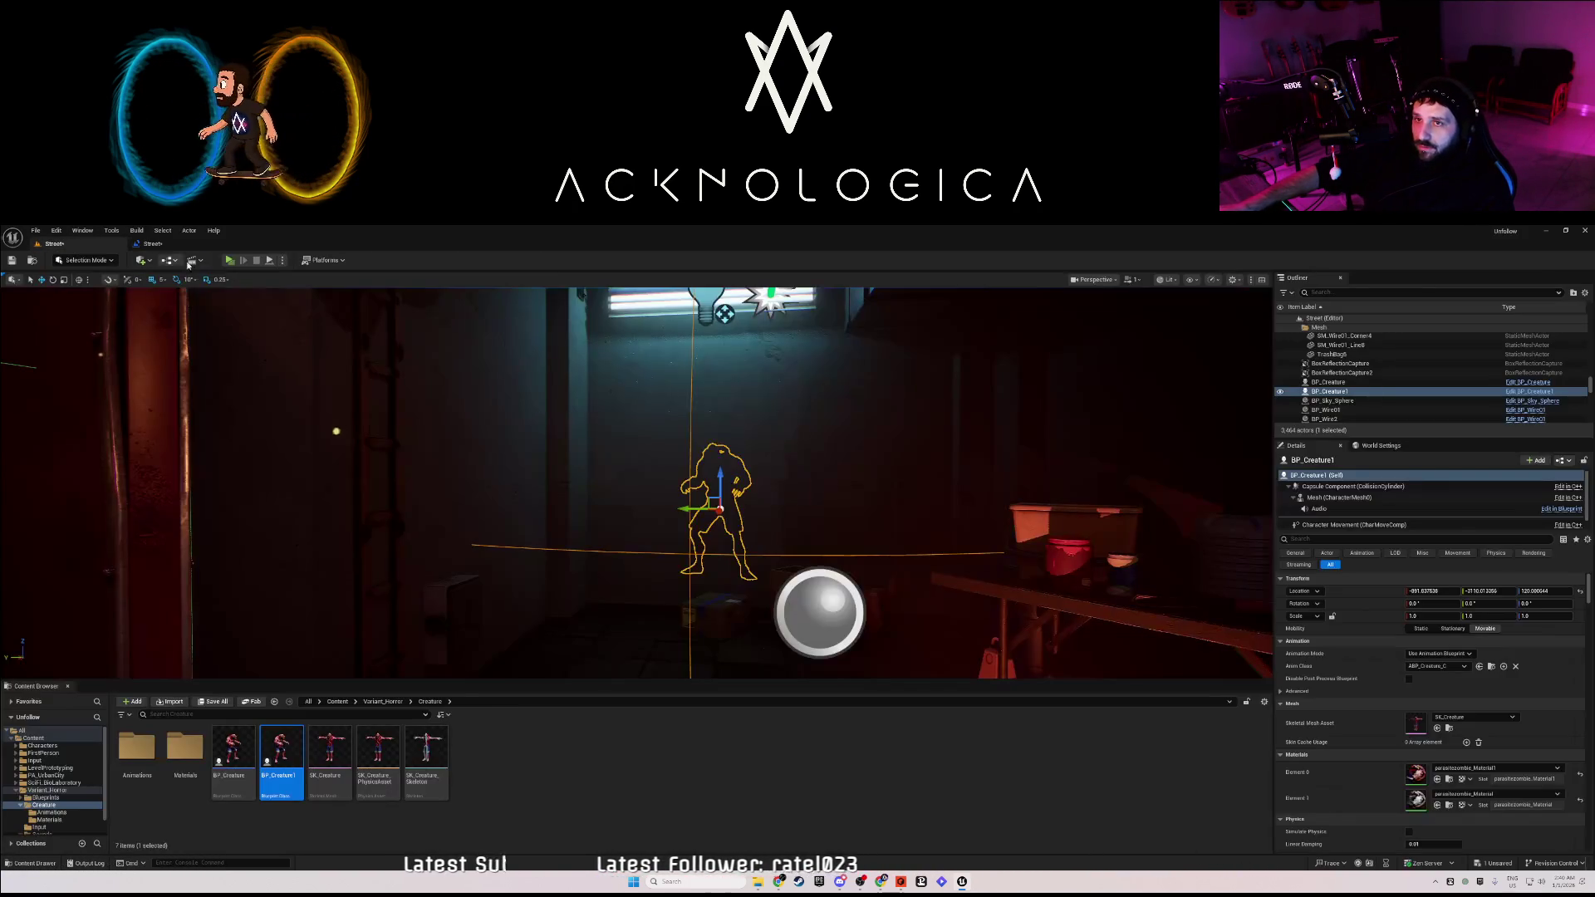
key("alt+p")
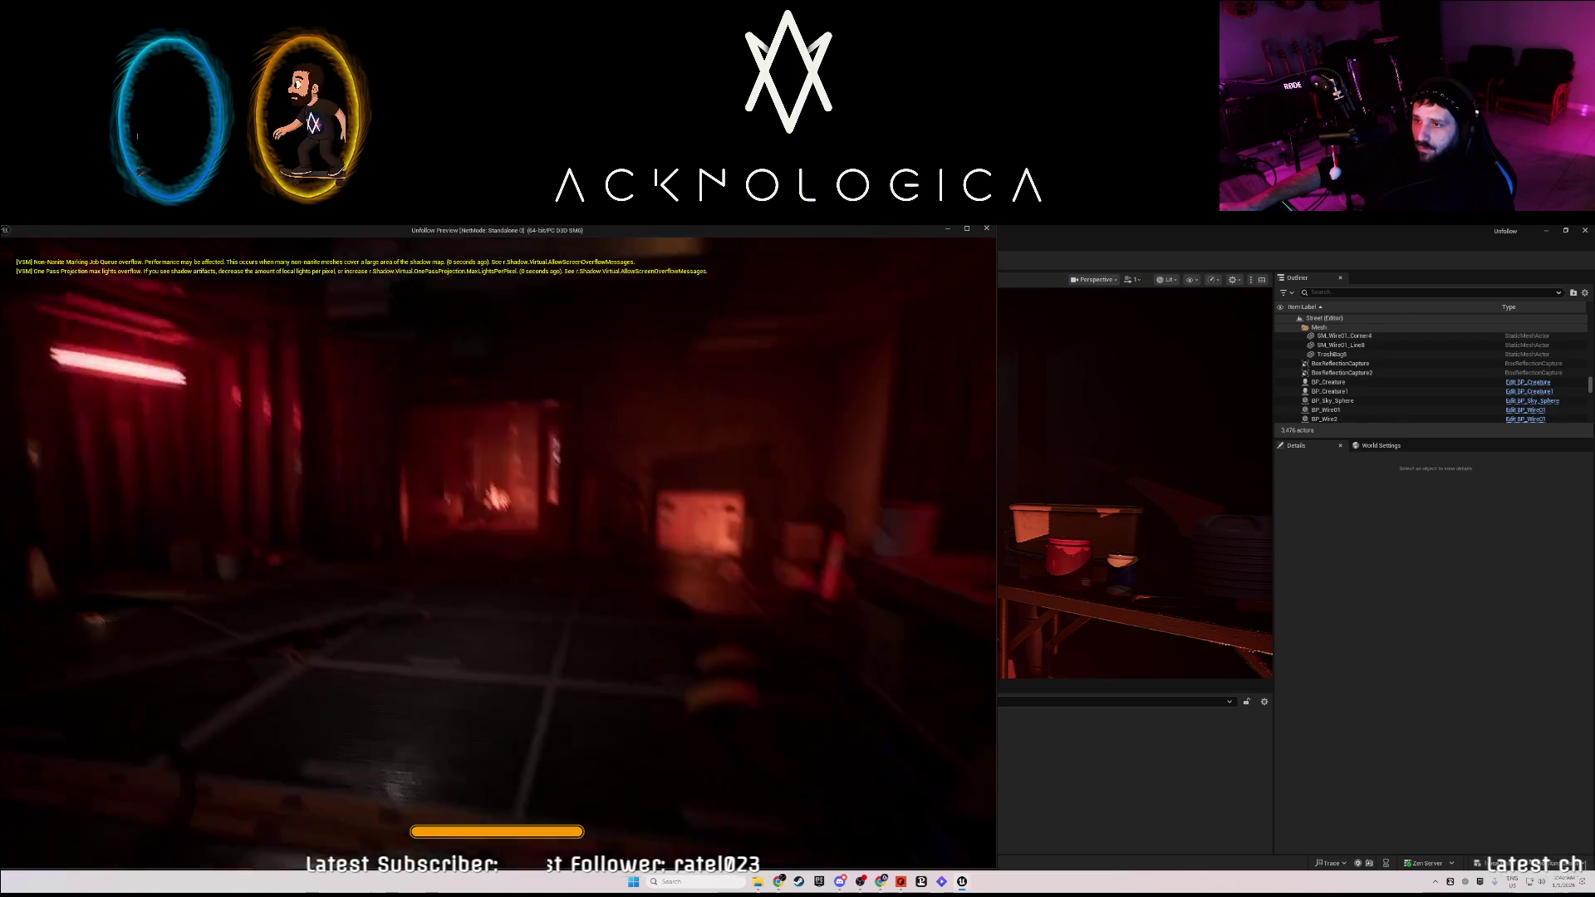
key("shift+w")
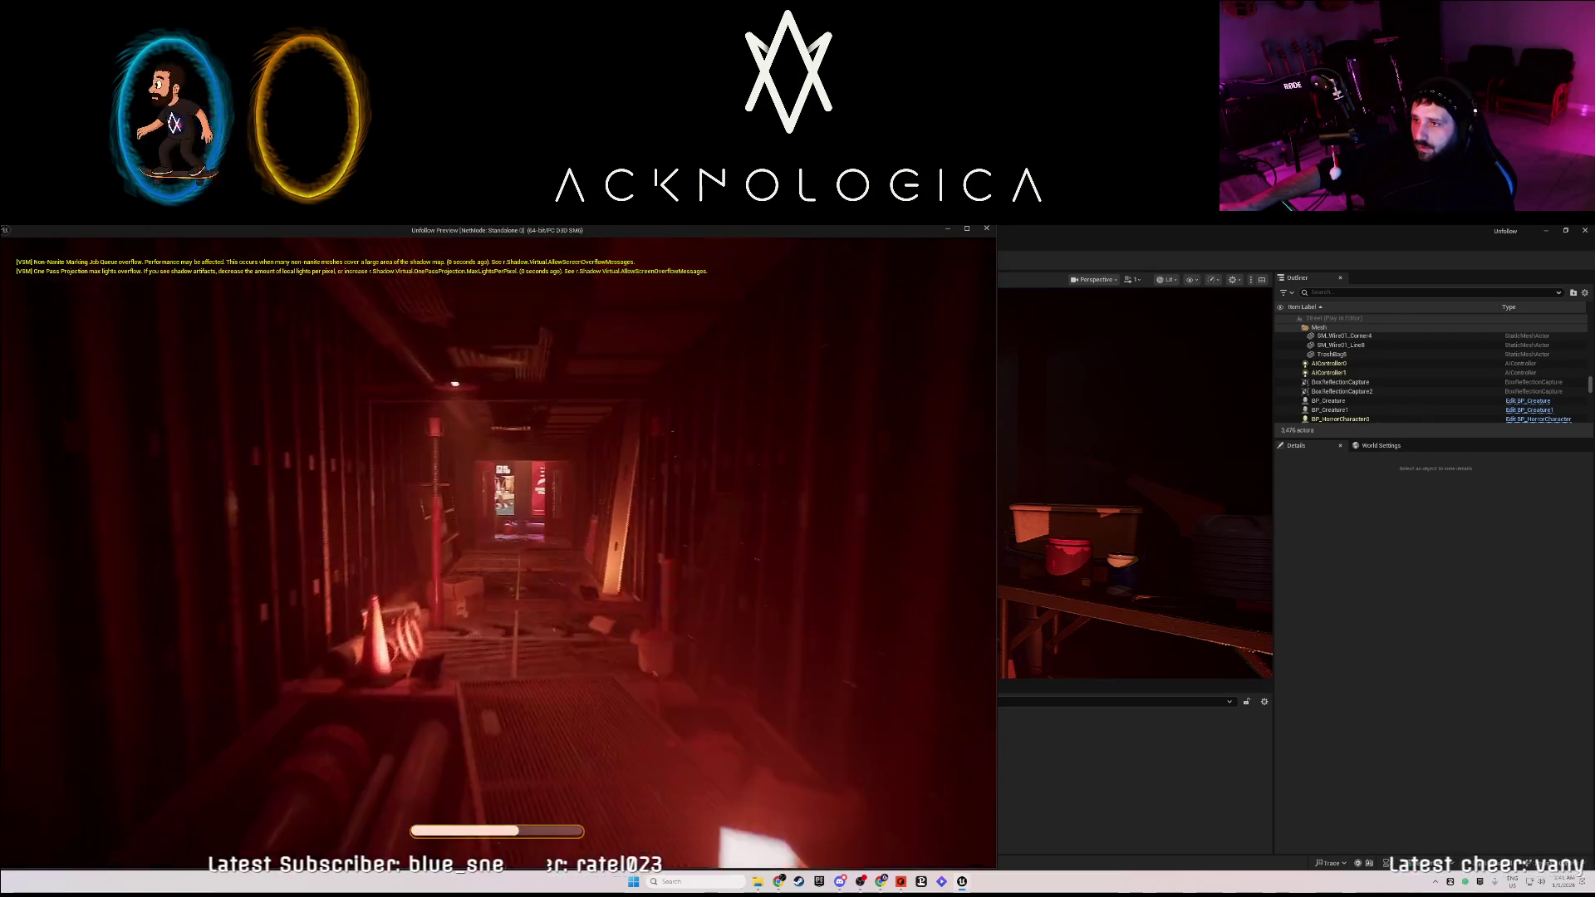
key("shift+w")
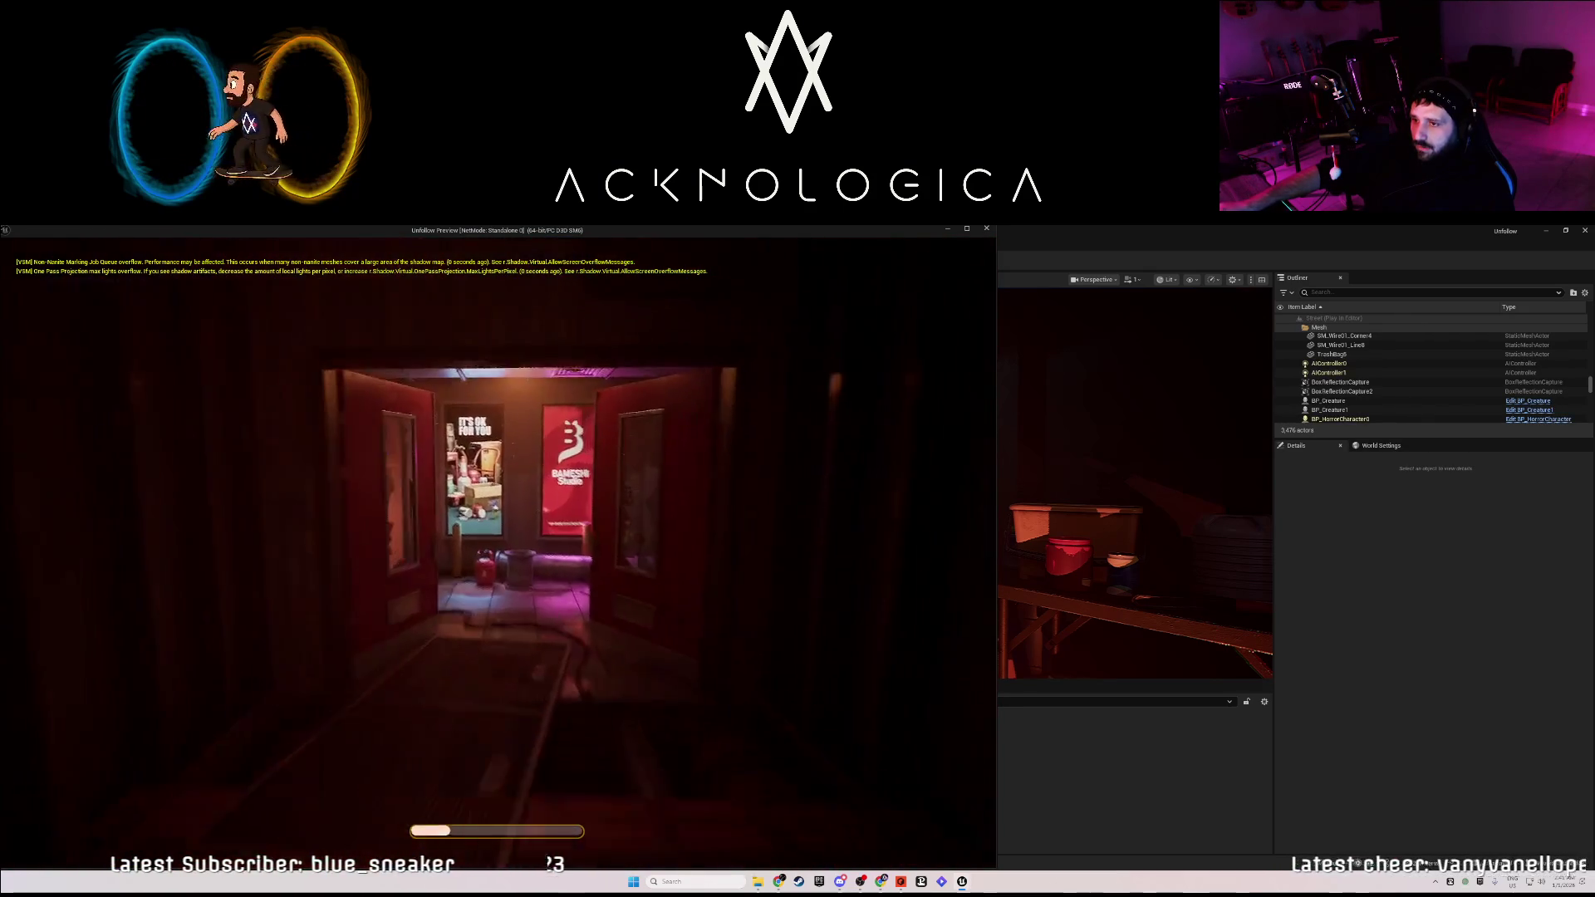
key("w")
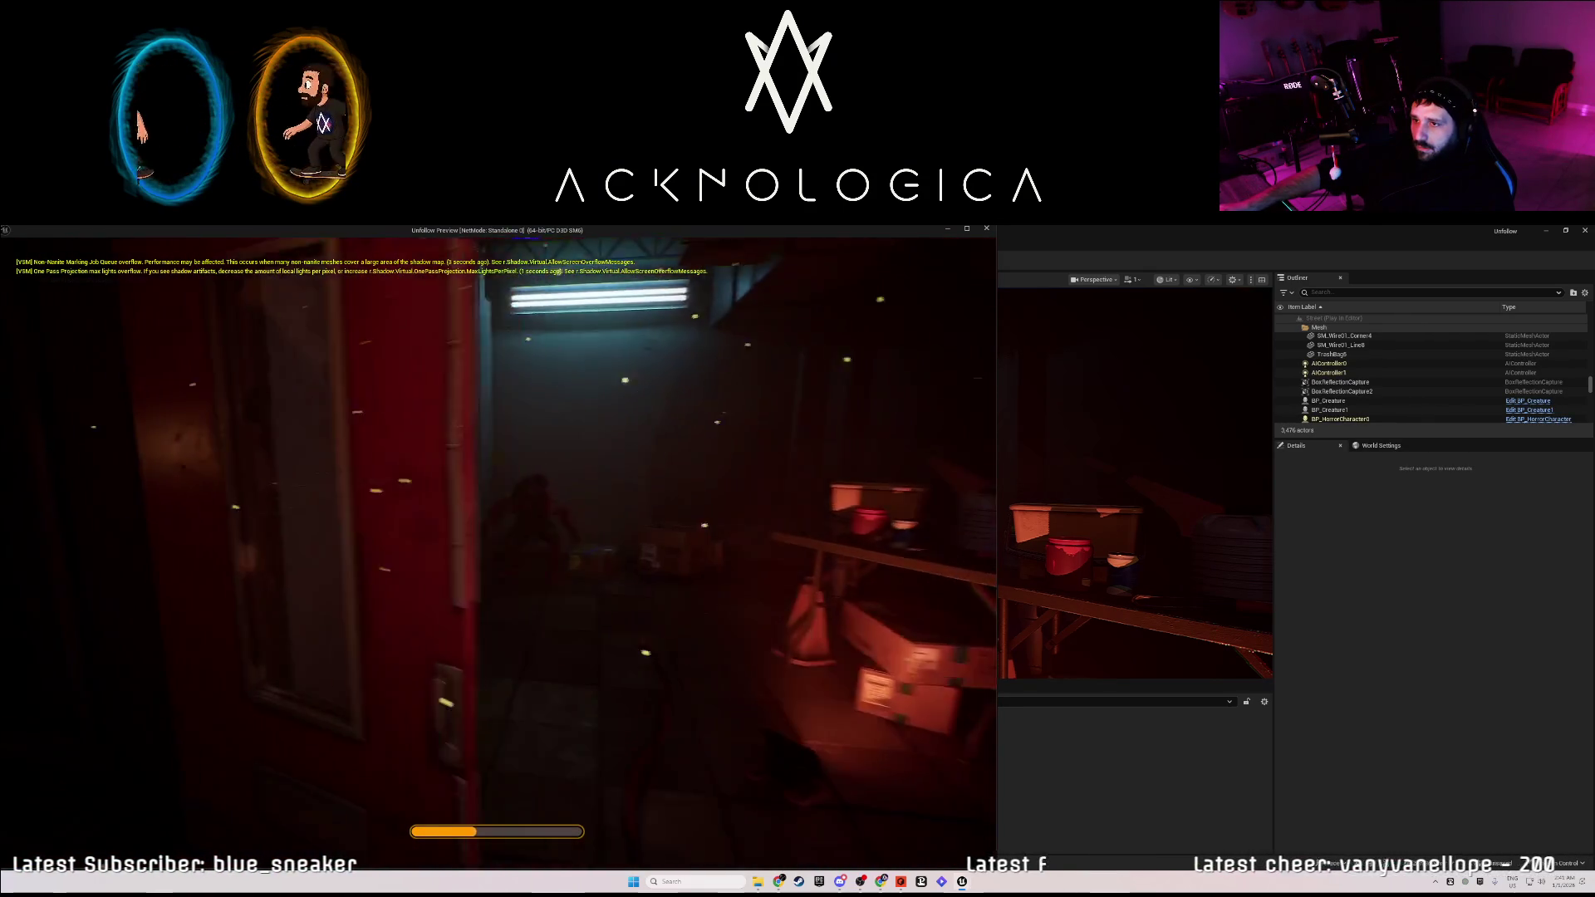
key("w")
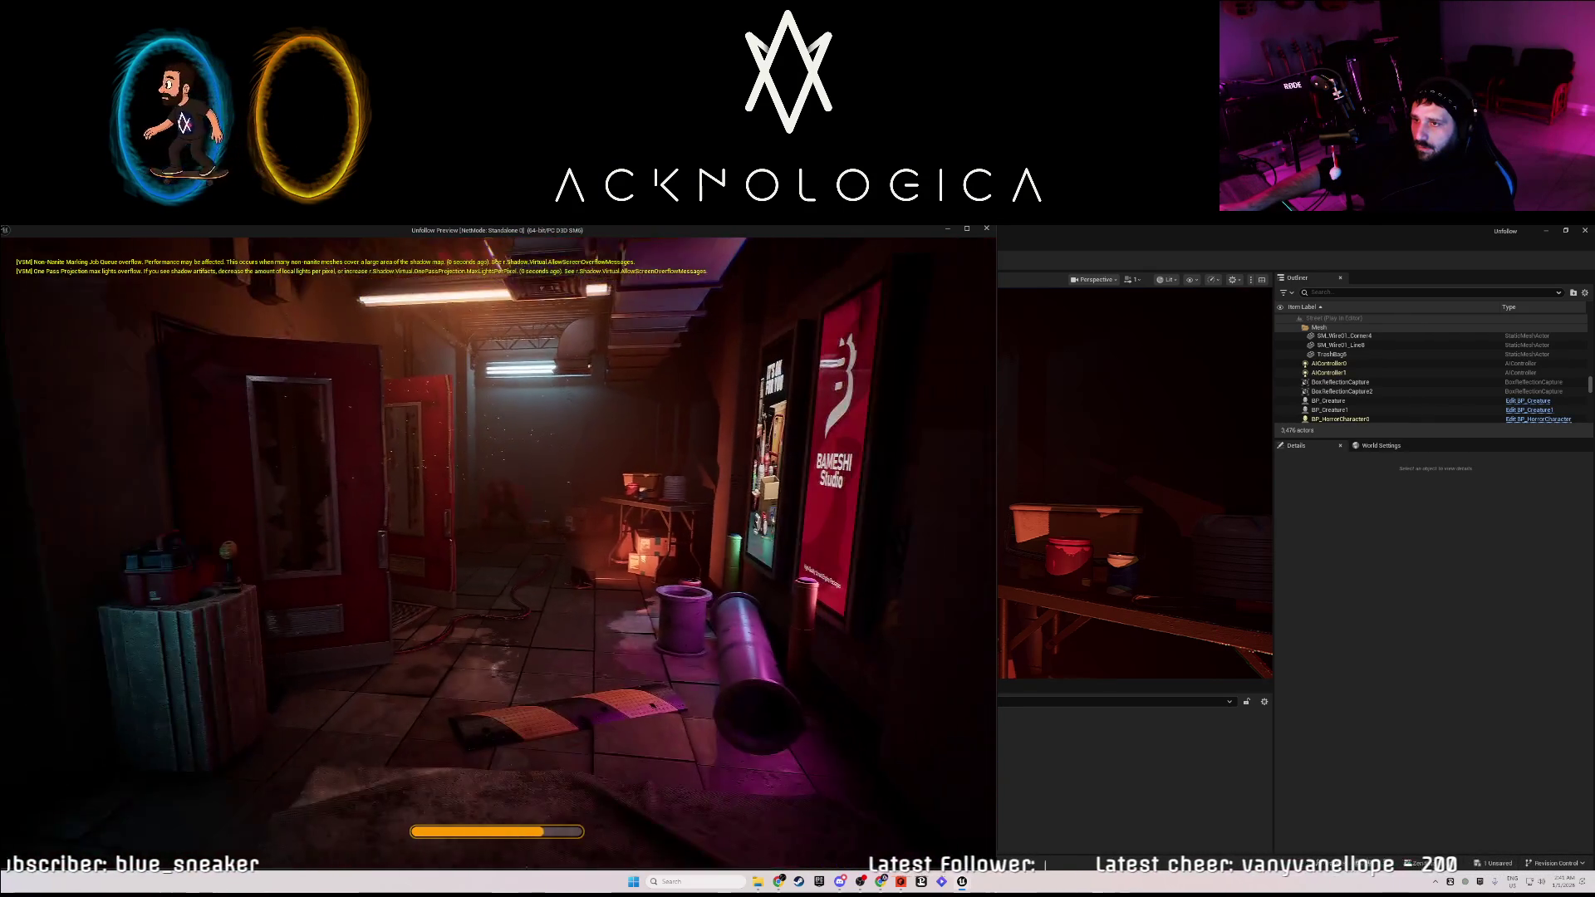
key("shift+w")
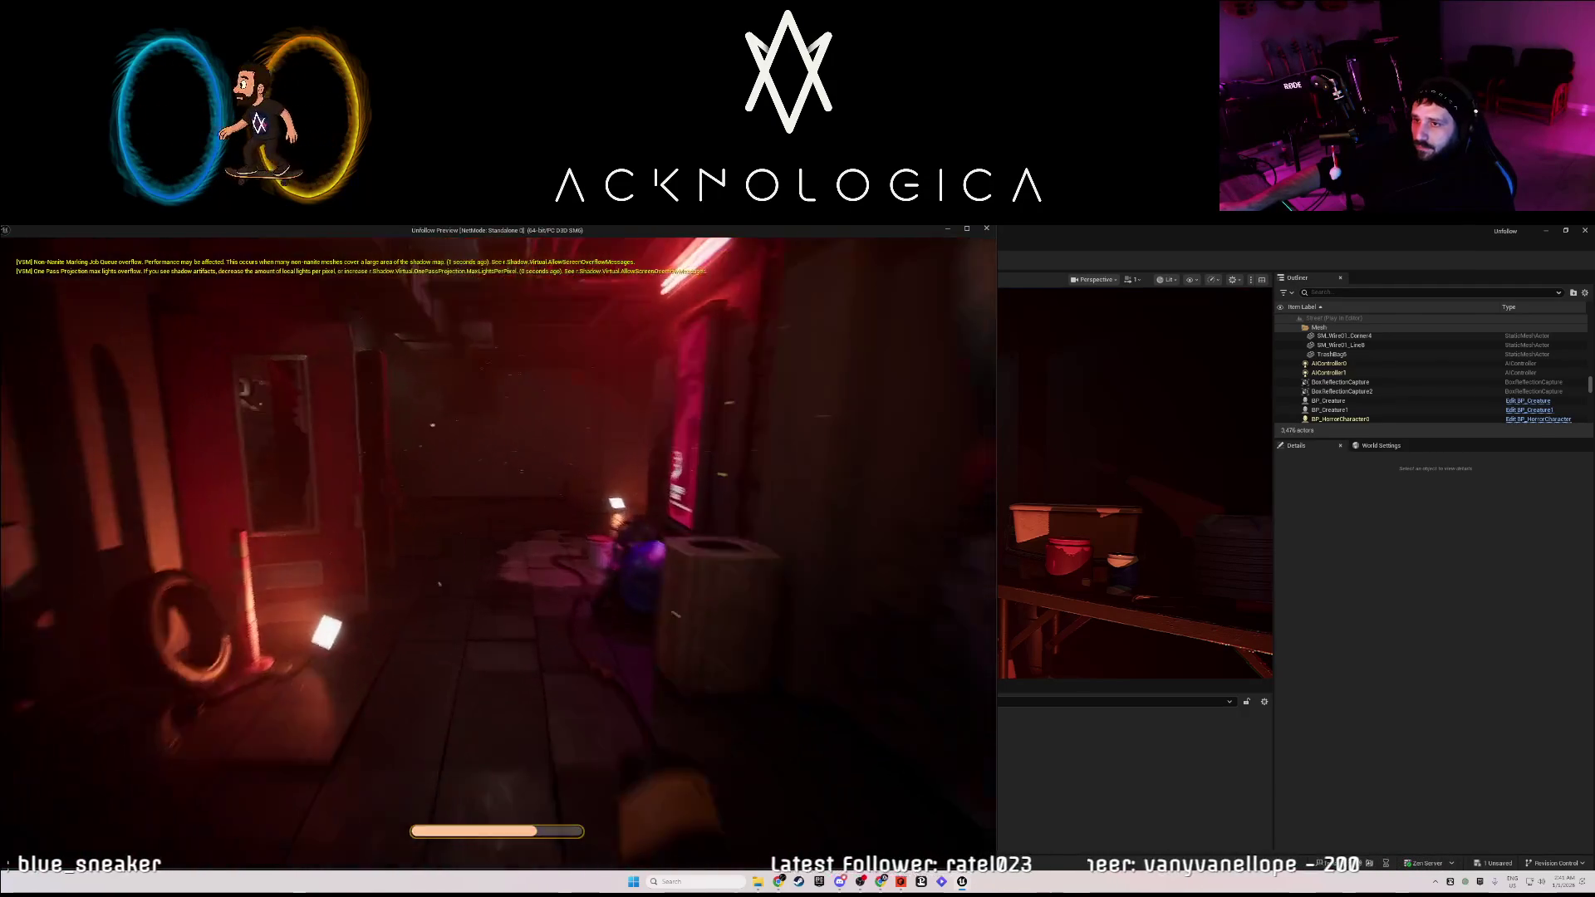
key("shift+w")
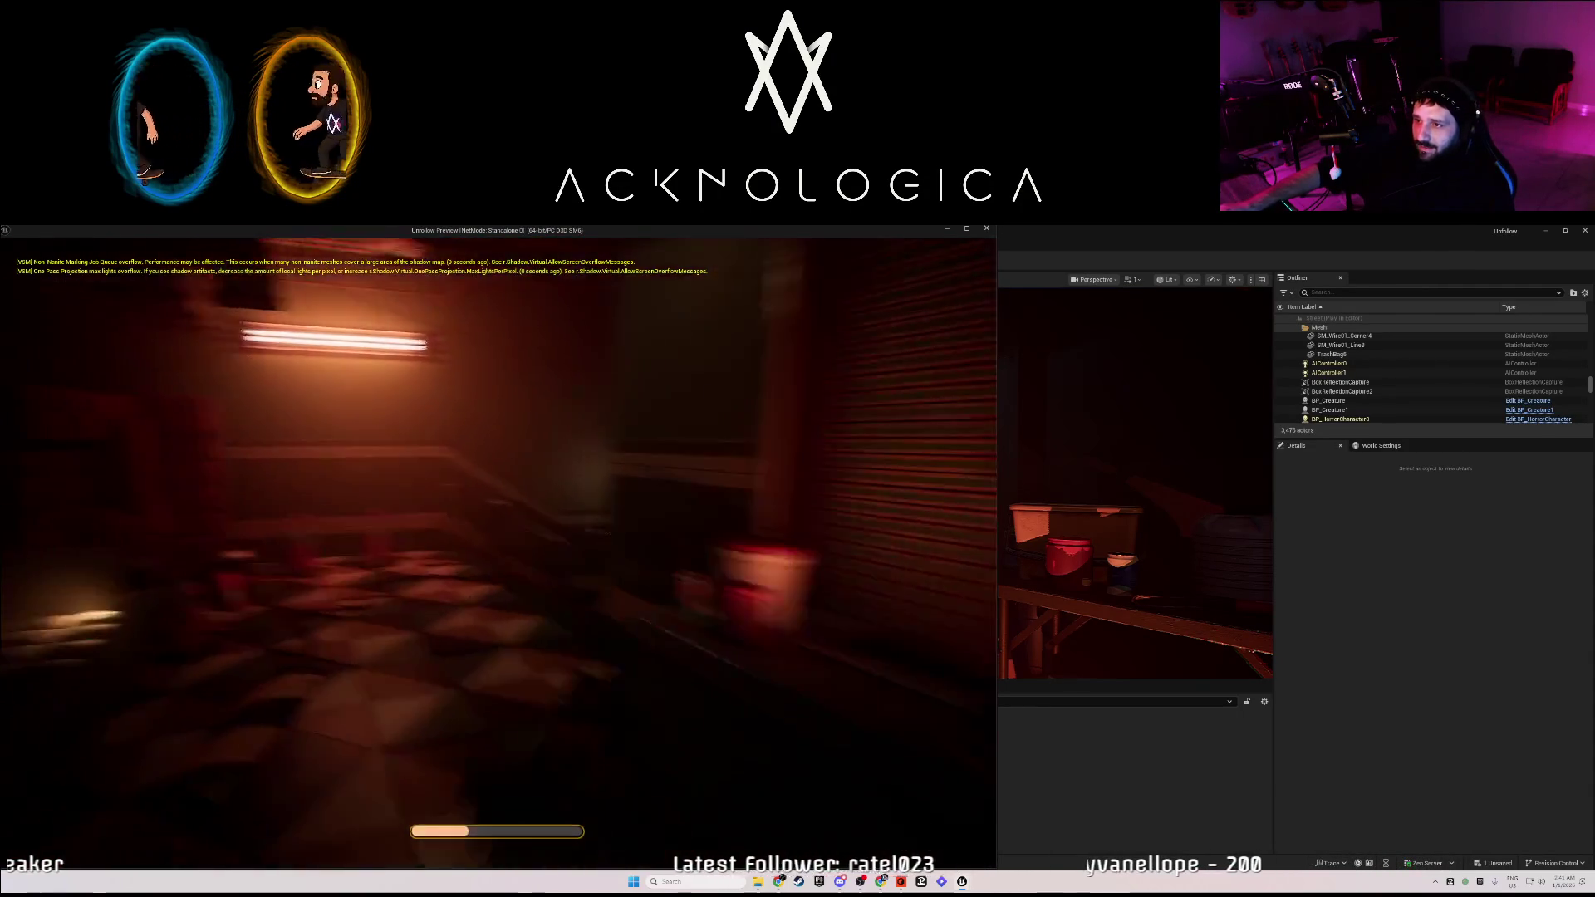
key("w")
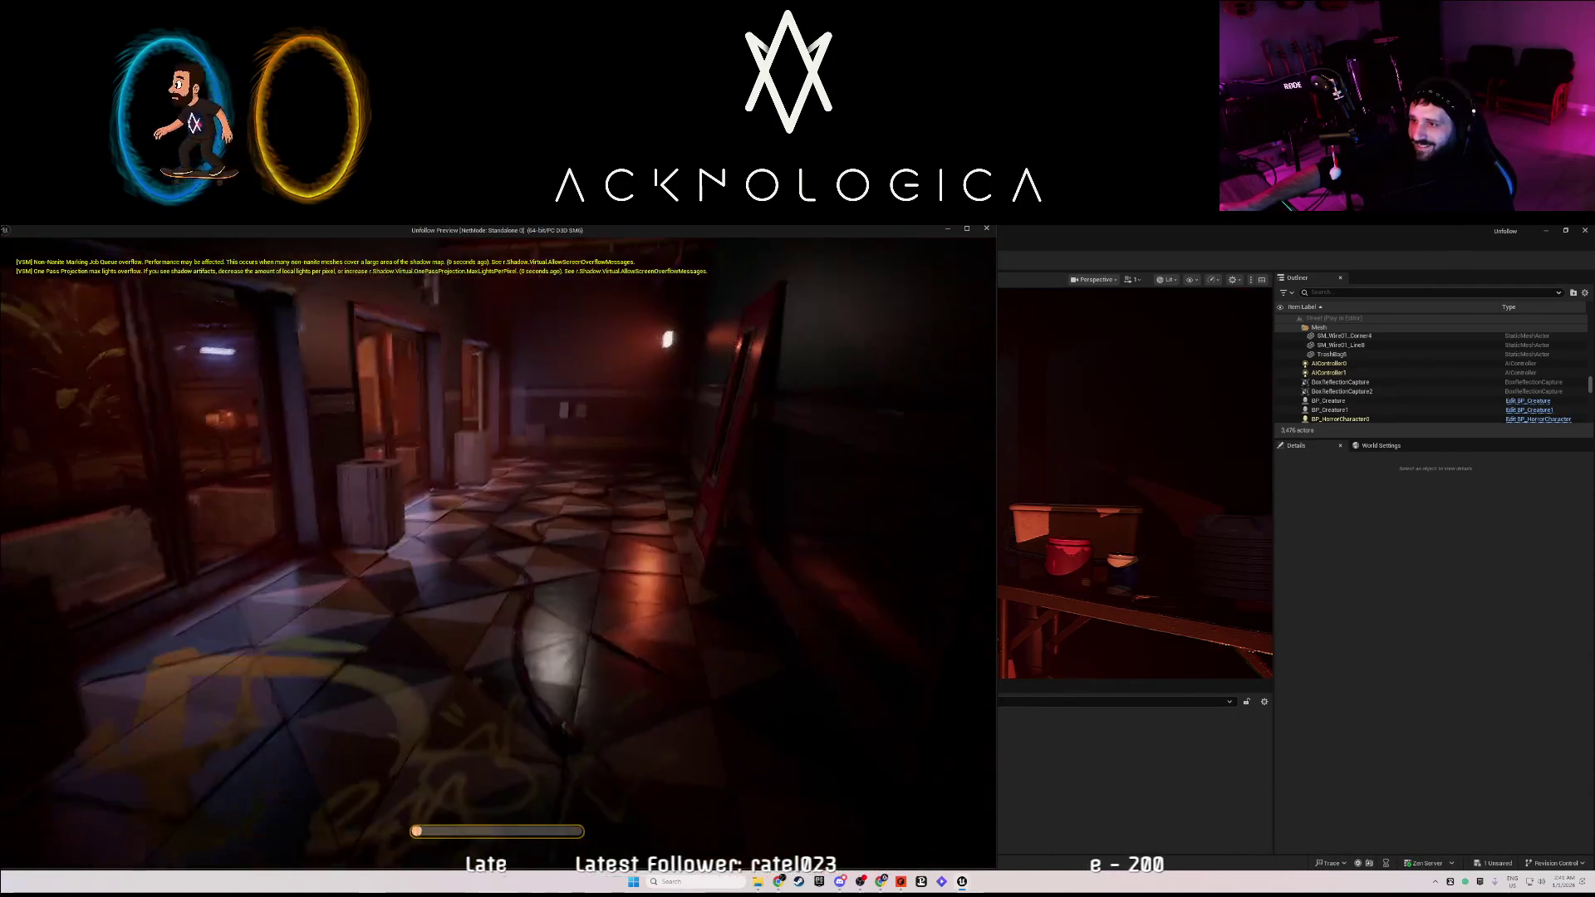
key("w")
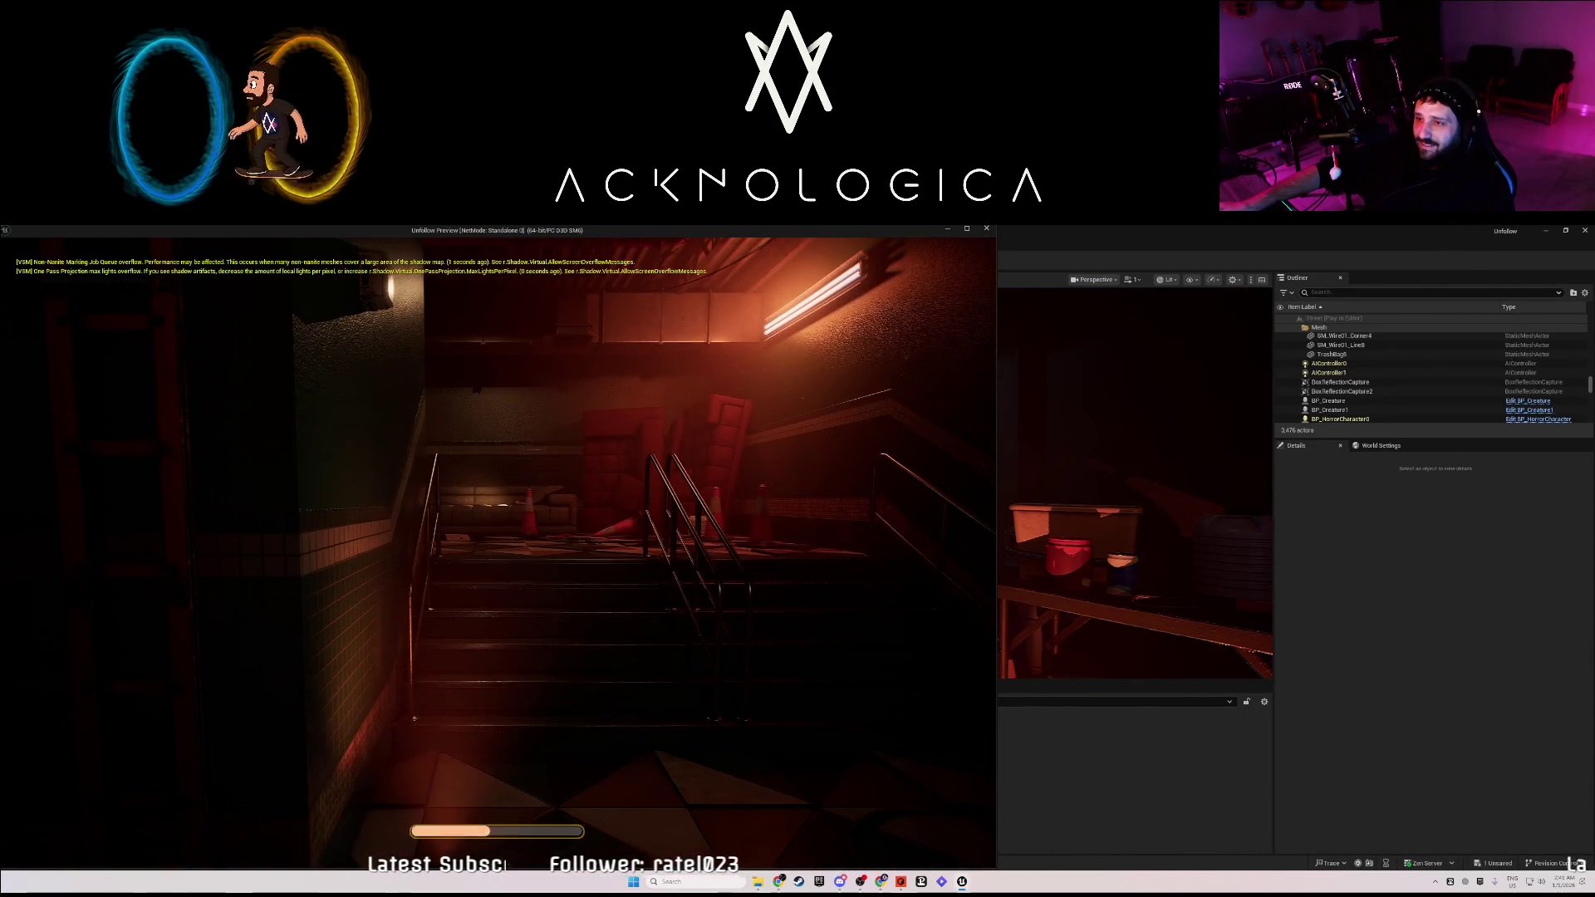
key("w")
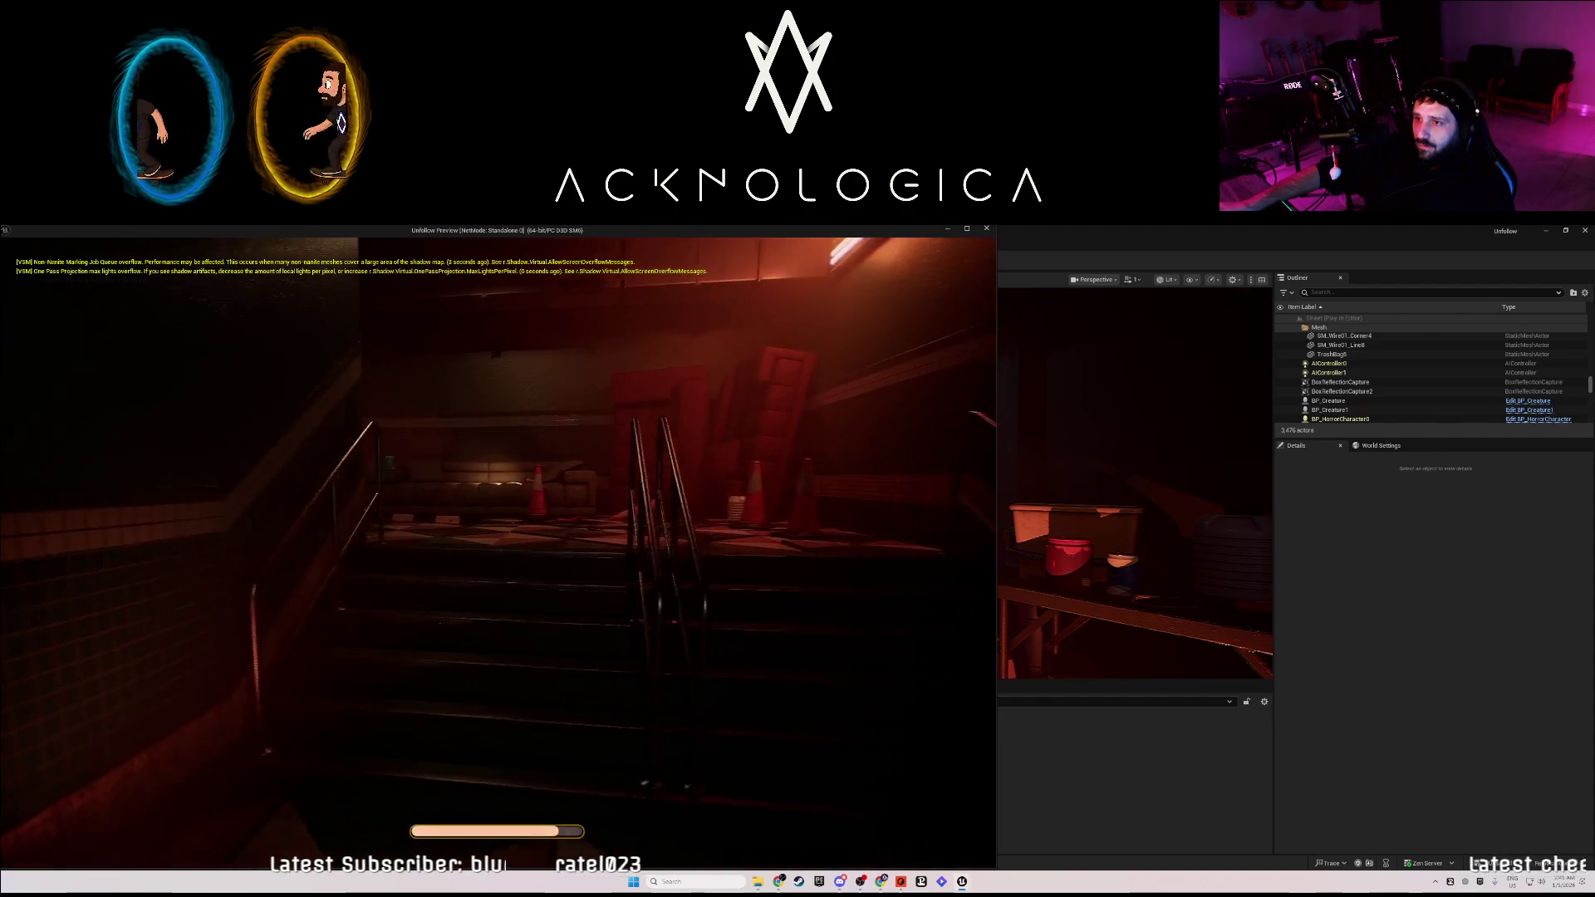
key("w")
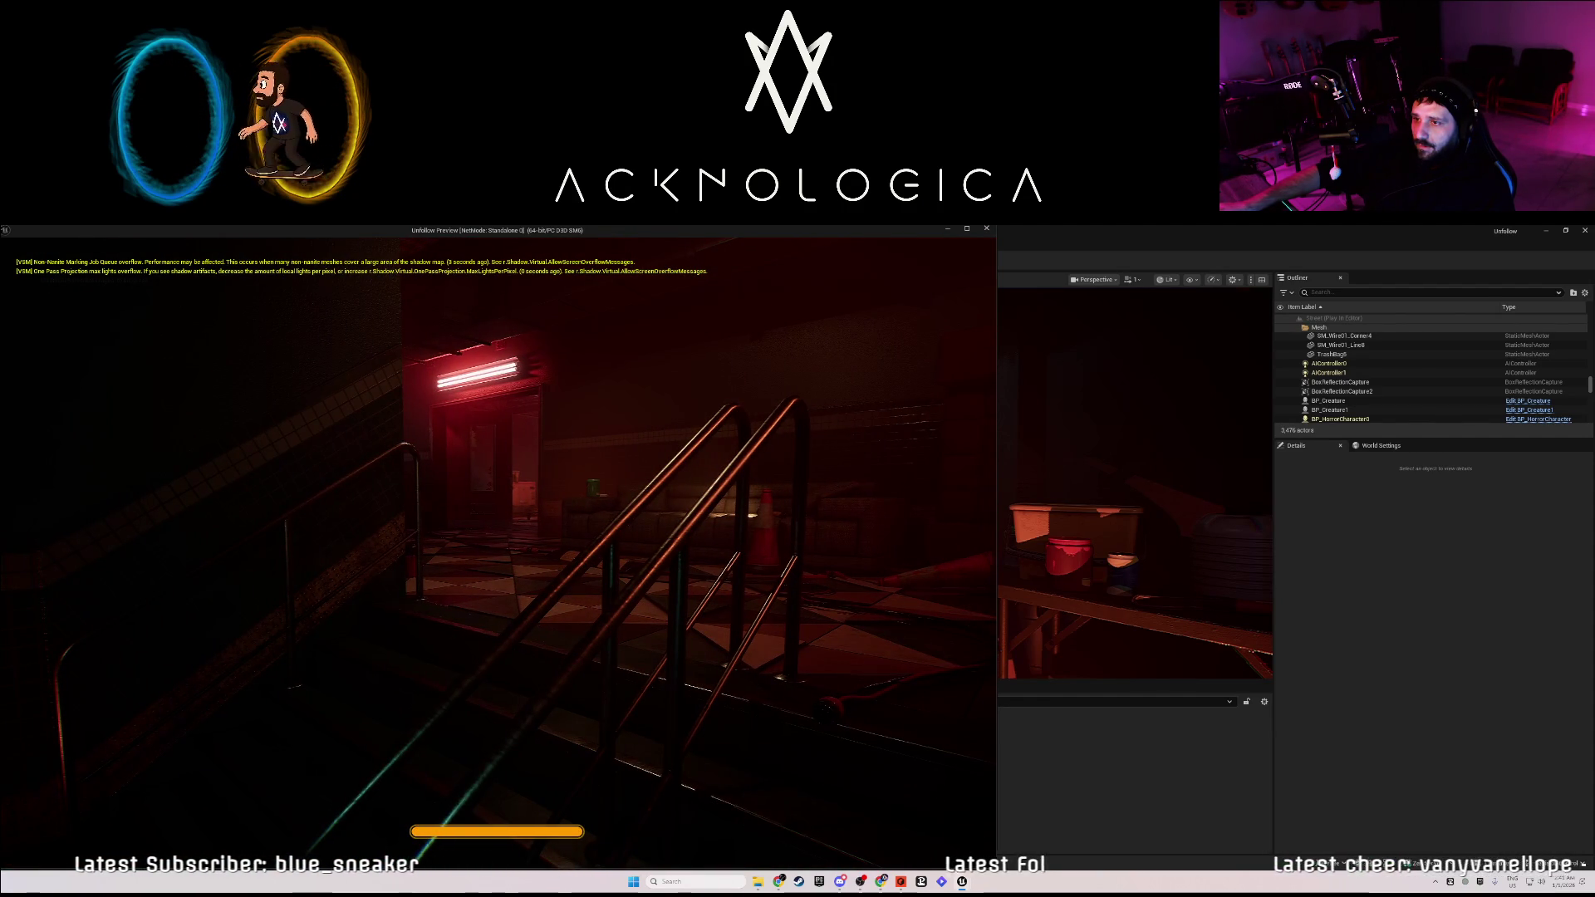
key("Escape")
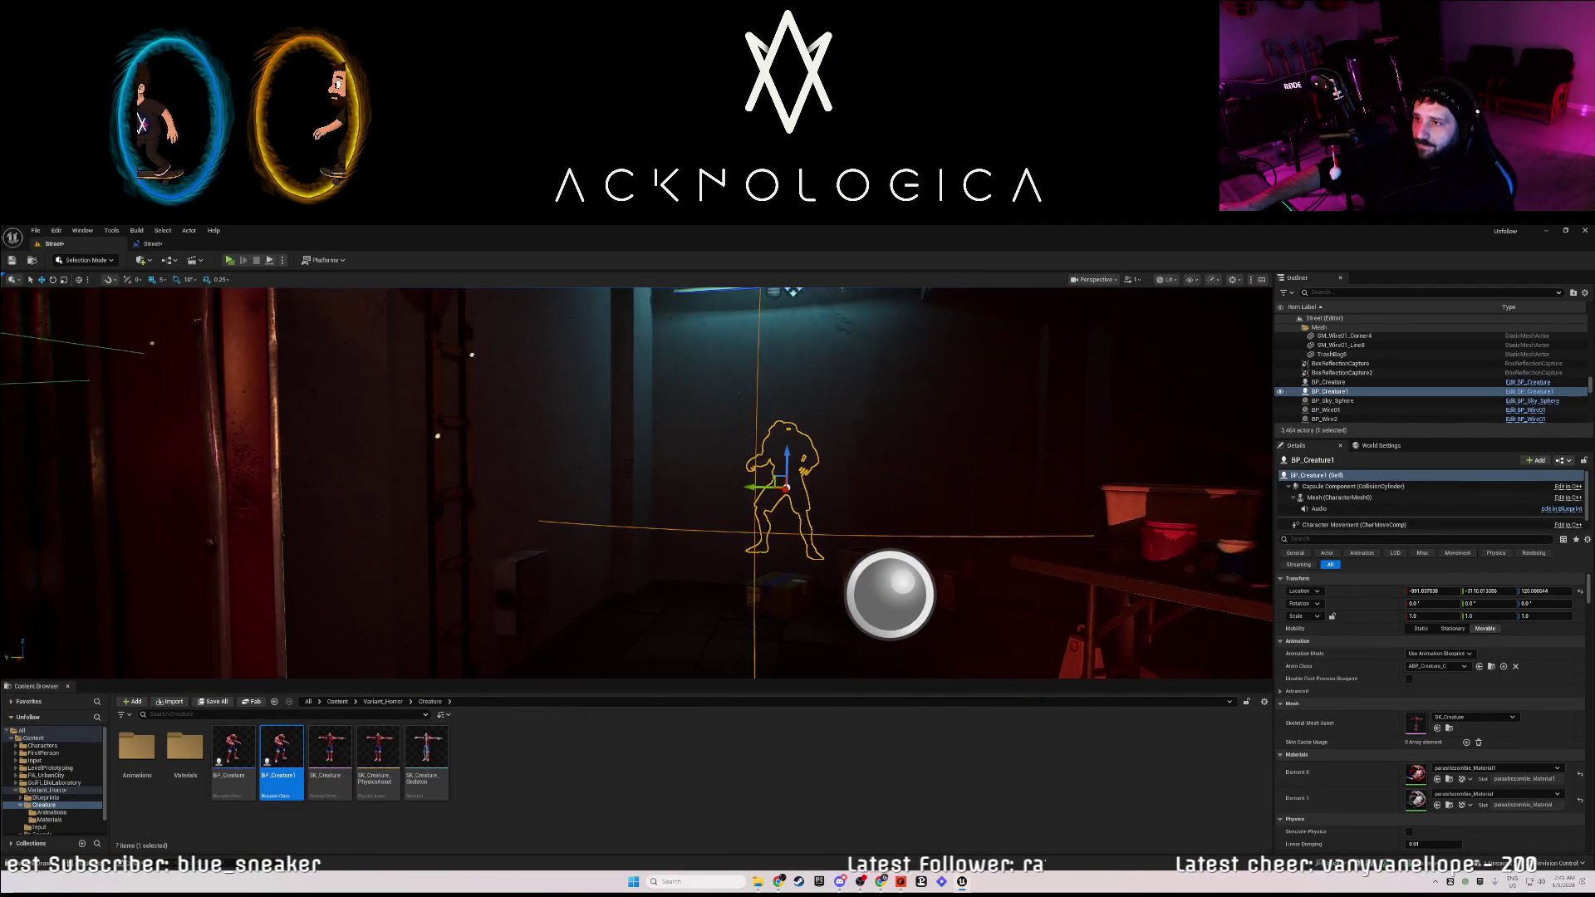
Delete BP_Creature1 from the level and inspect the navmesh overlay at the doorway floor.
key("Delete")
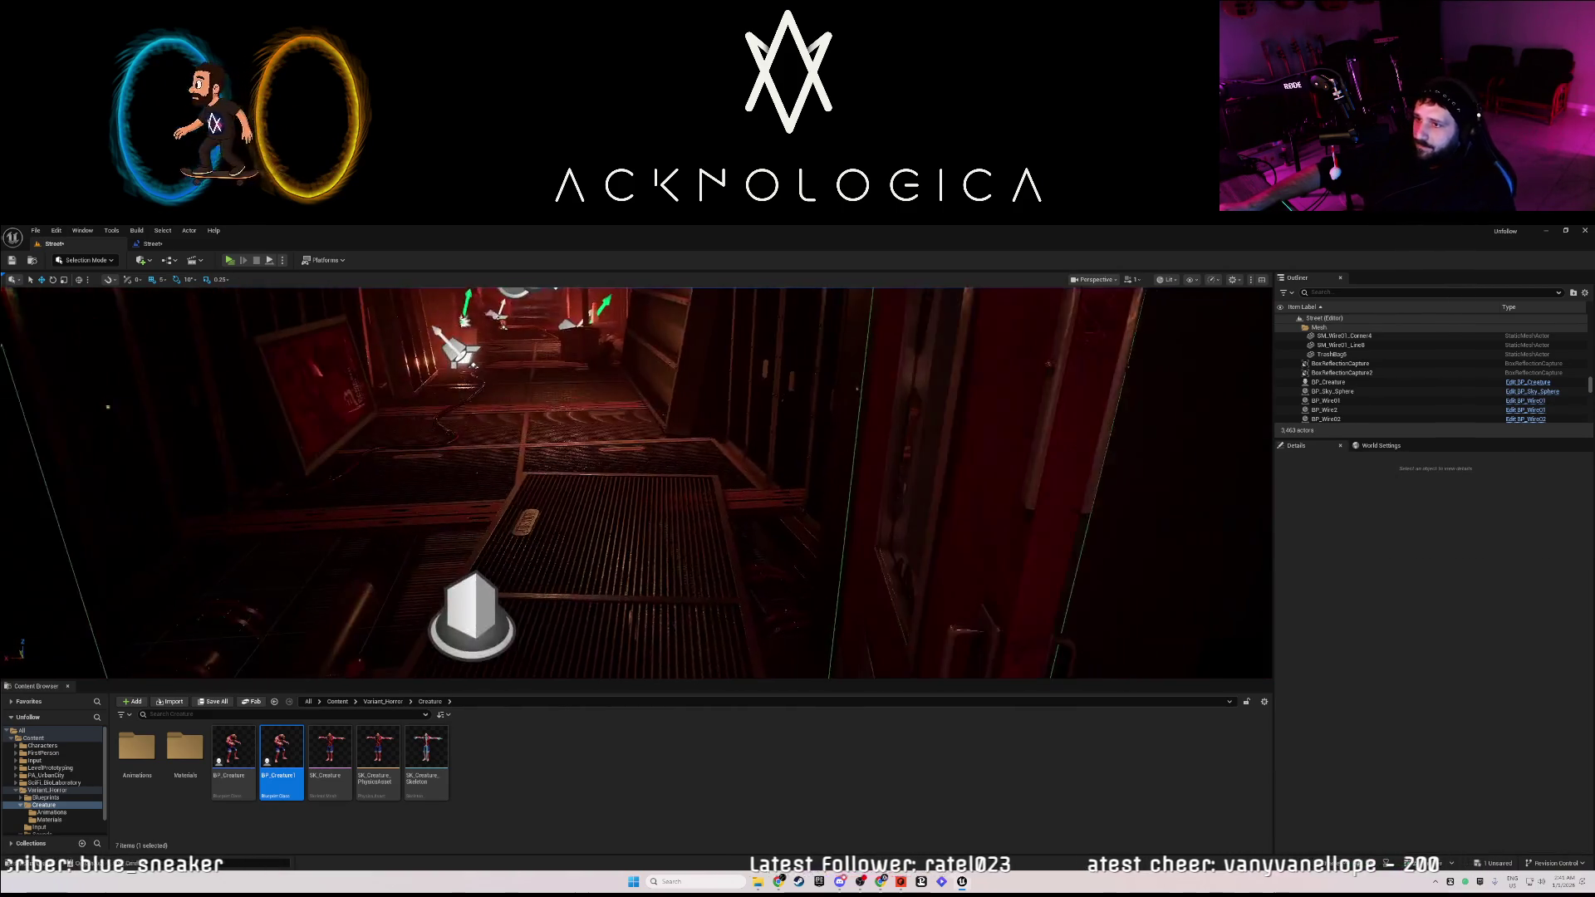
key("p")
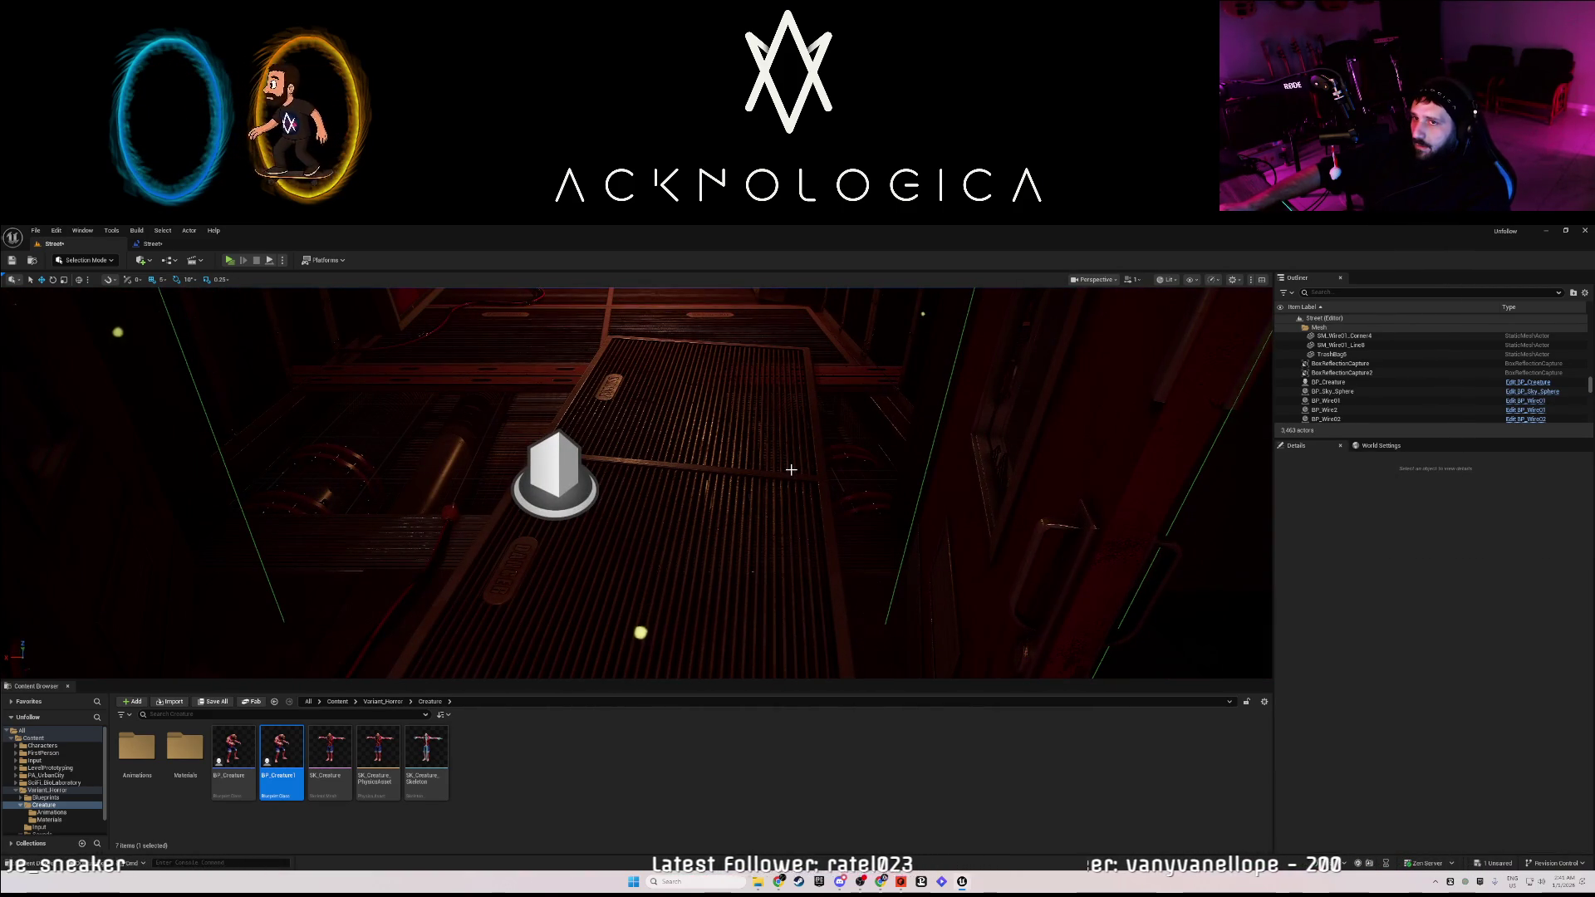
left_click_drag(791, 469, 457, 431)
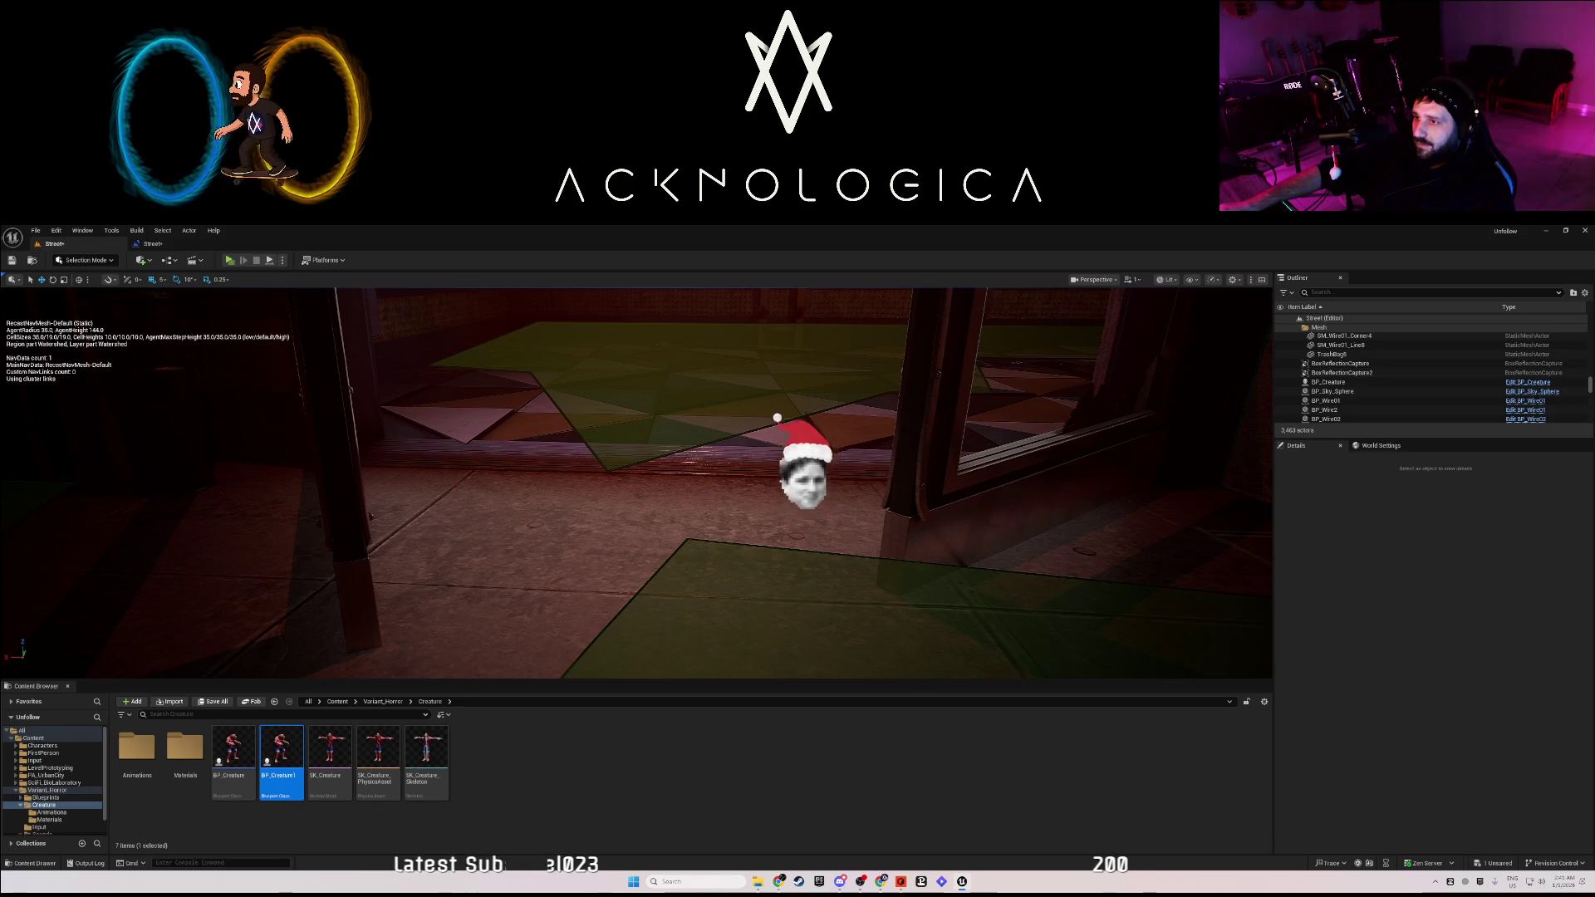
Hide the navmesh and swing the doorway's left door 20 degrees further open.
key("p")
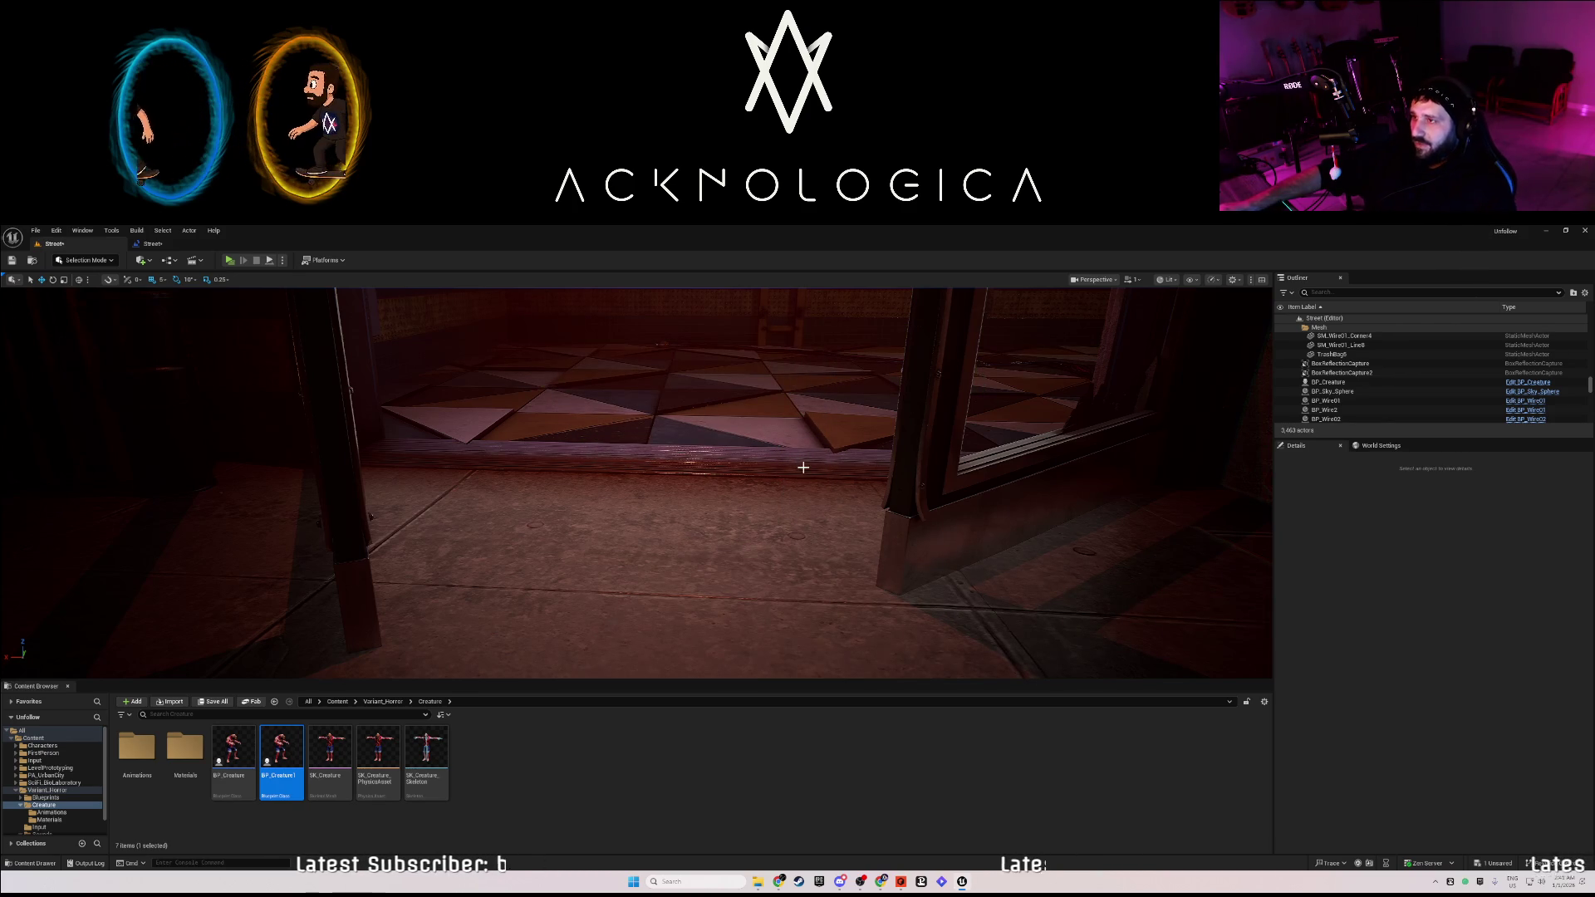
left_click_drag(668, 441, 668, 451)
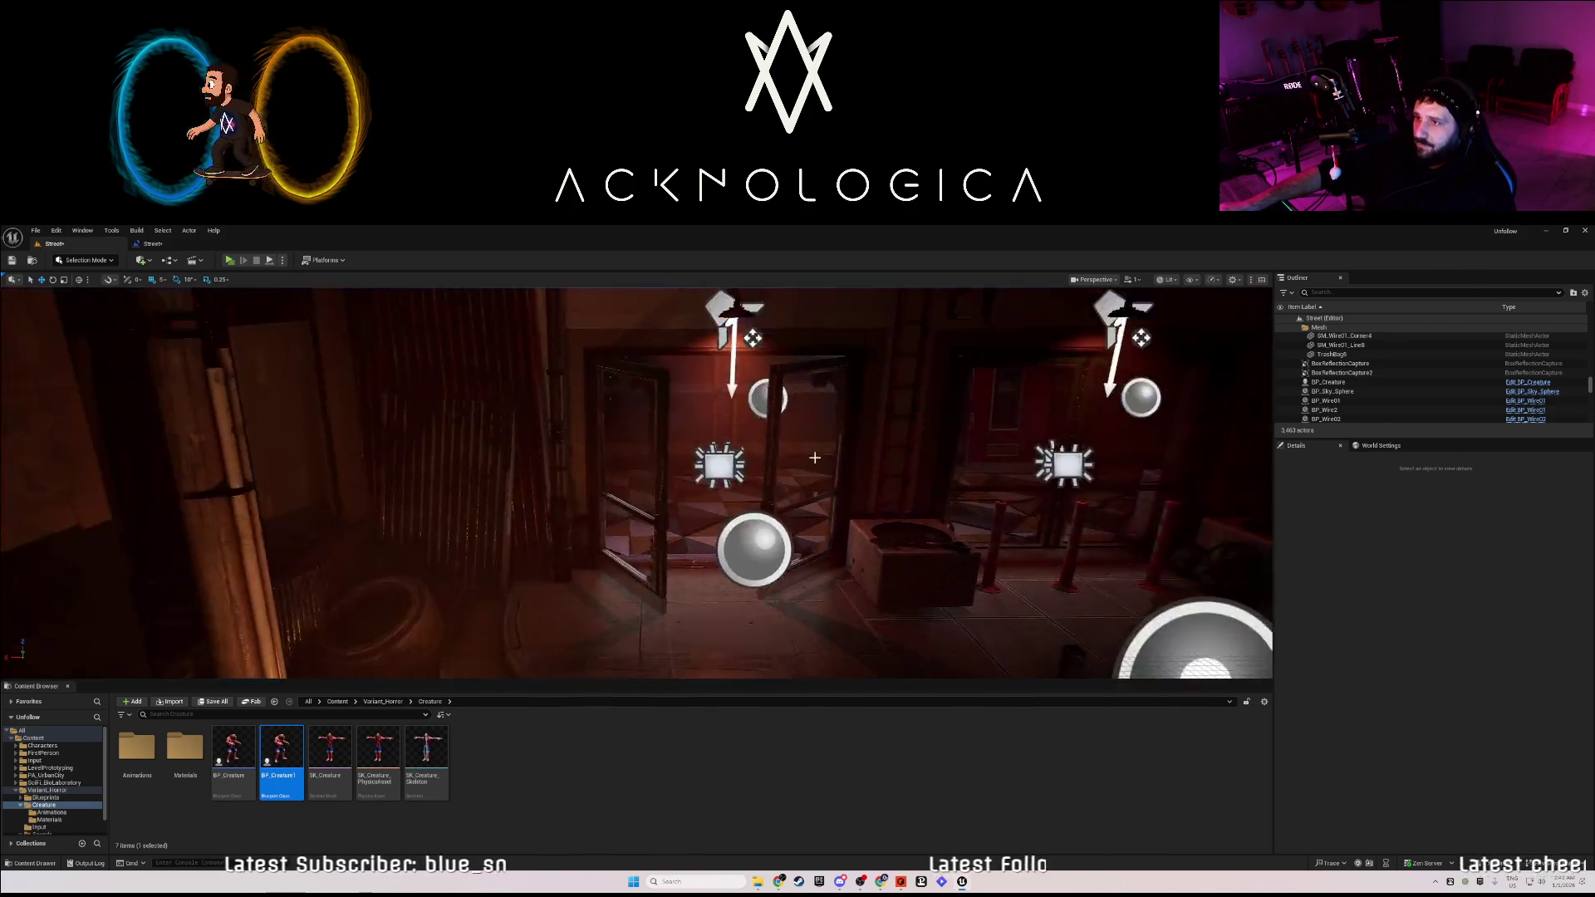
left_click(668, 451)
key("e")
left_click_drag(582, 586, 544, 564)
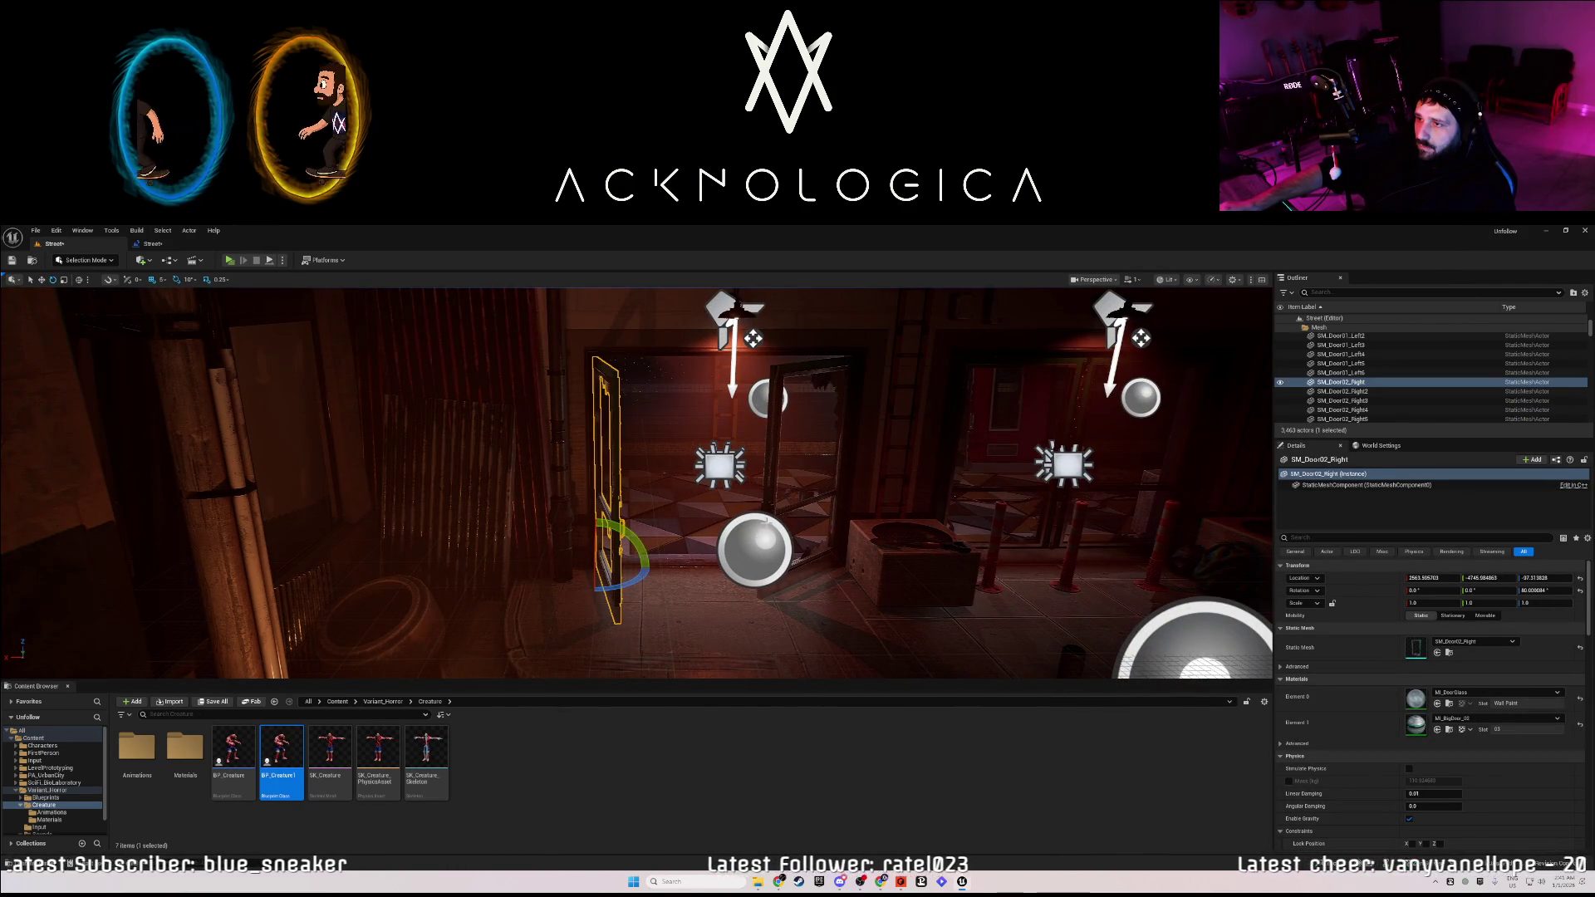
Rotate SM_Door02_Right2 to -70° on Z and SM_Door01_Left6 another -10° open.
left_click(814, 582)
left_click_drag(814, 585, 740, 571)
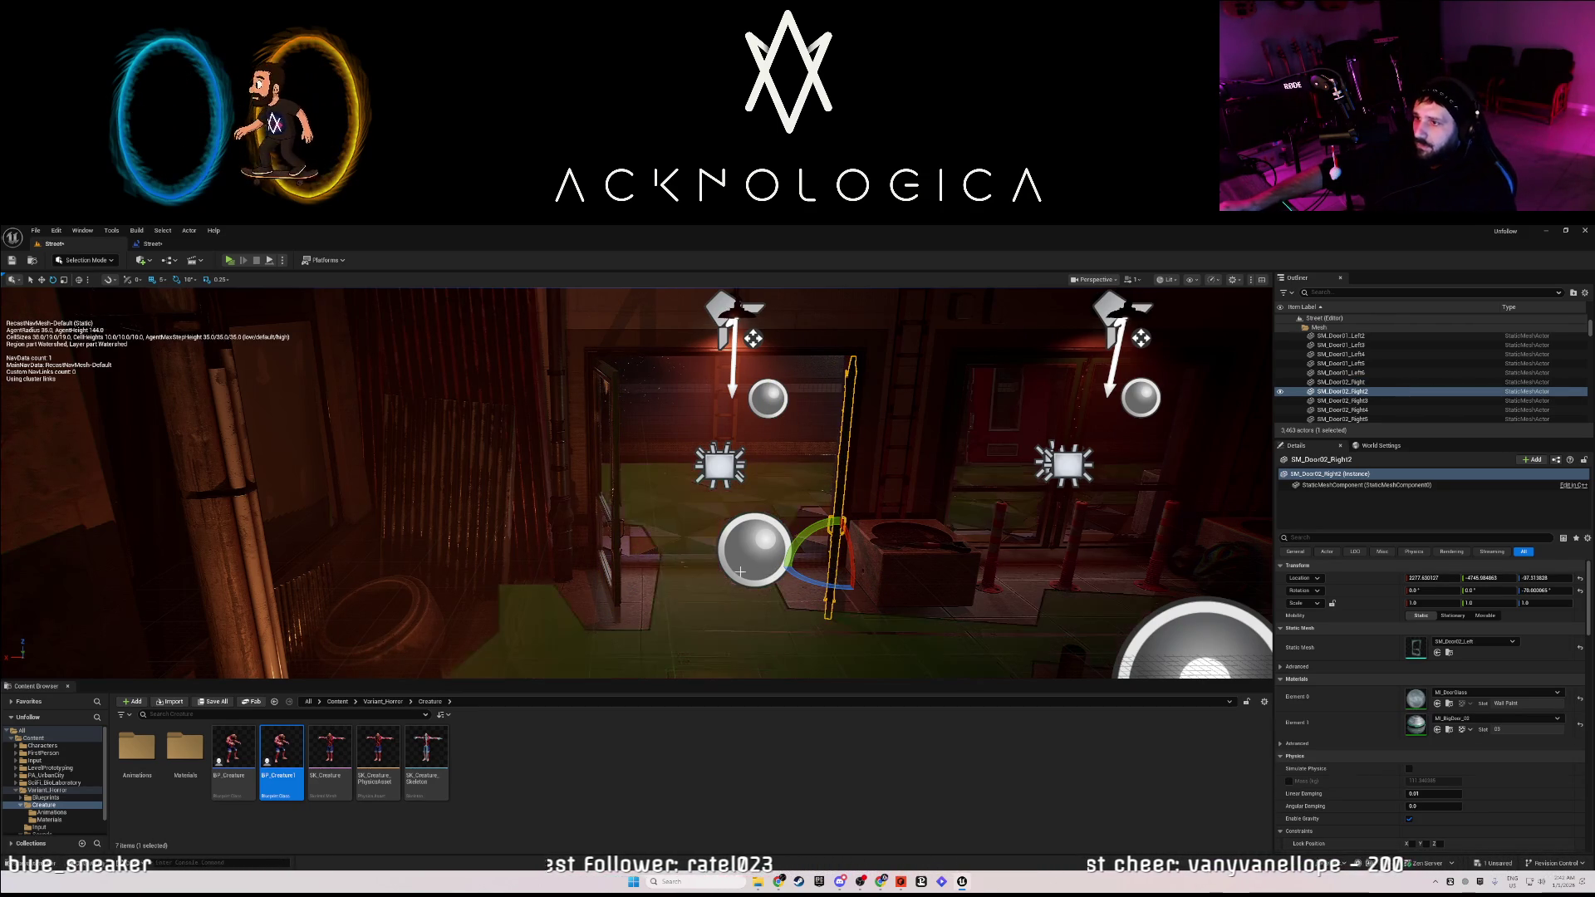
left_click_drag(767, 600, 767, 600)
left_click_drag(537, 617, 537, 617)
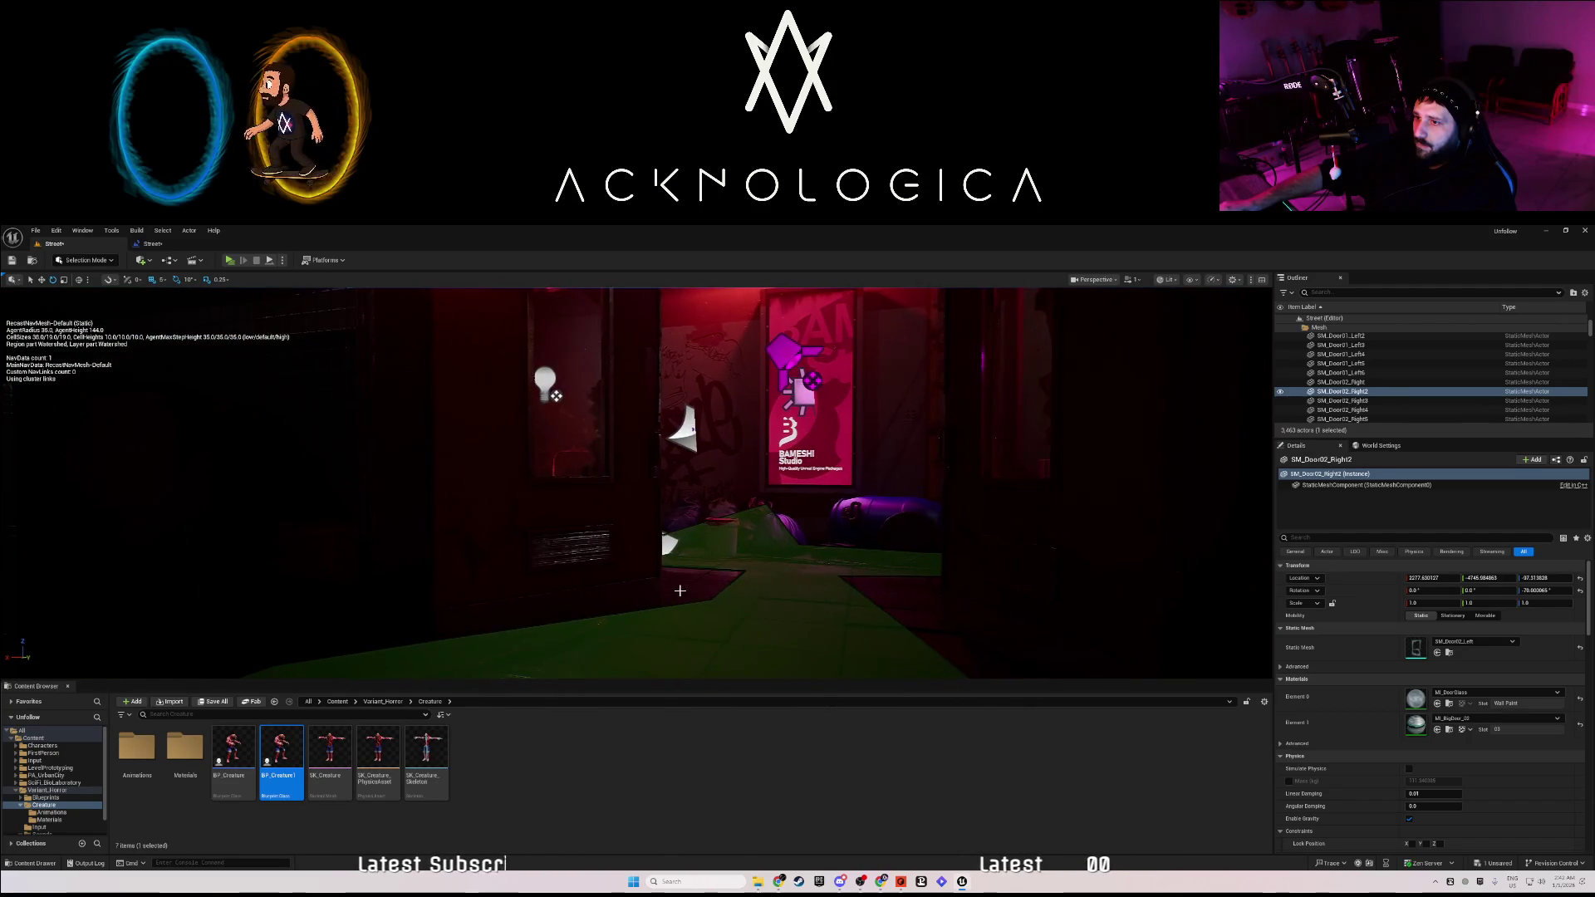
left_click(537, 617)
left_click_drag(457, 657, 381, 649)
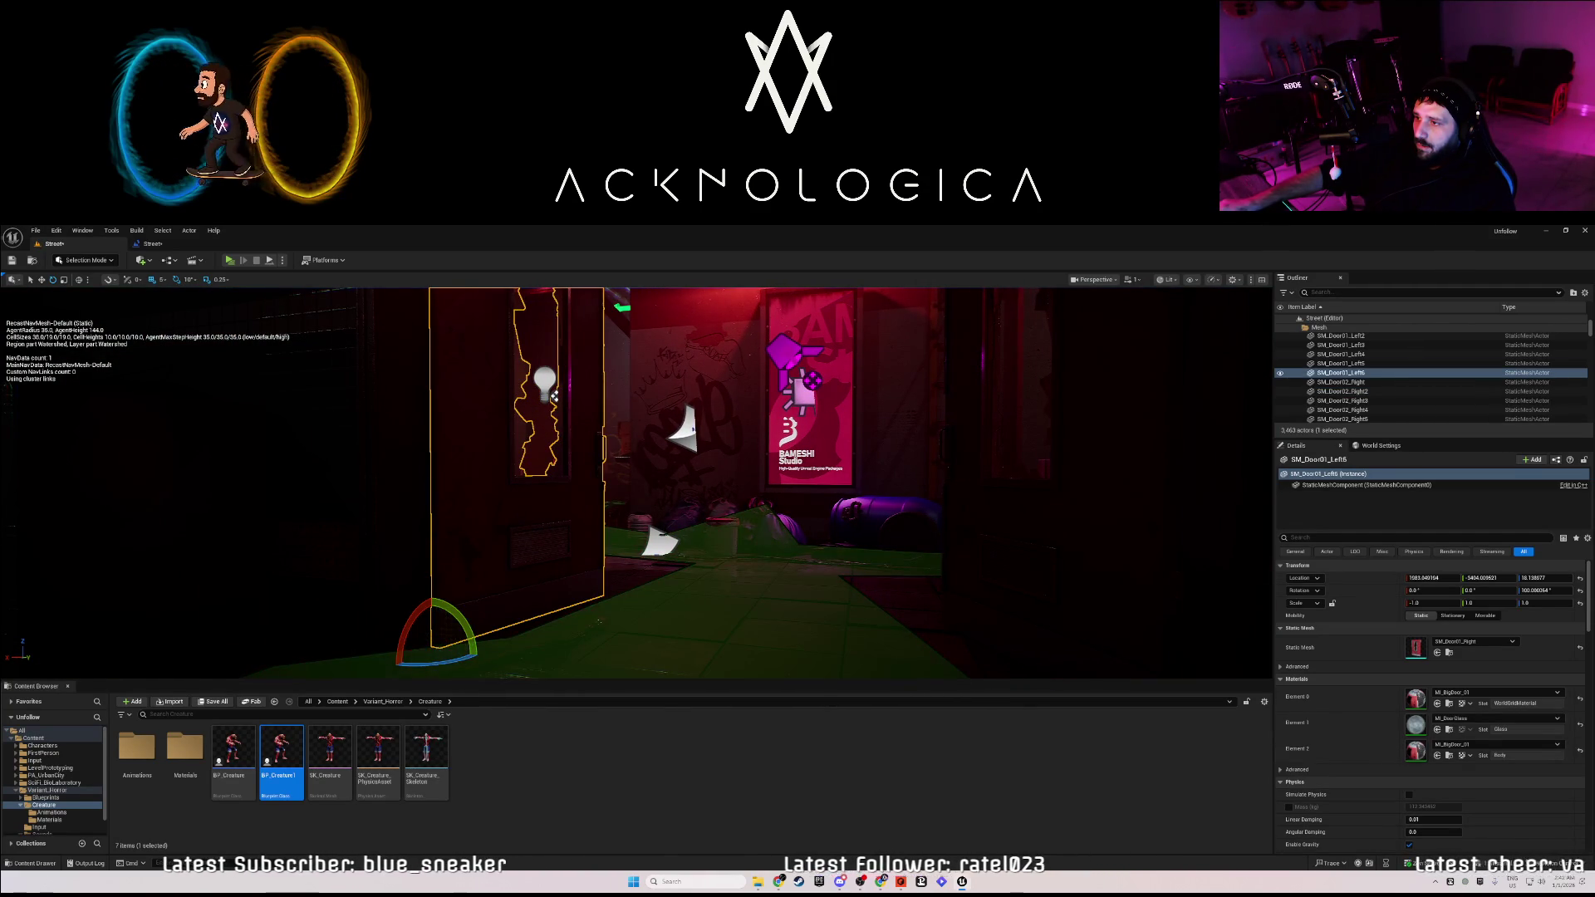
Frame door SM_Door01_Left5, then fly along the red corridor into the table room.
left_click(938, 600)
key("f")
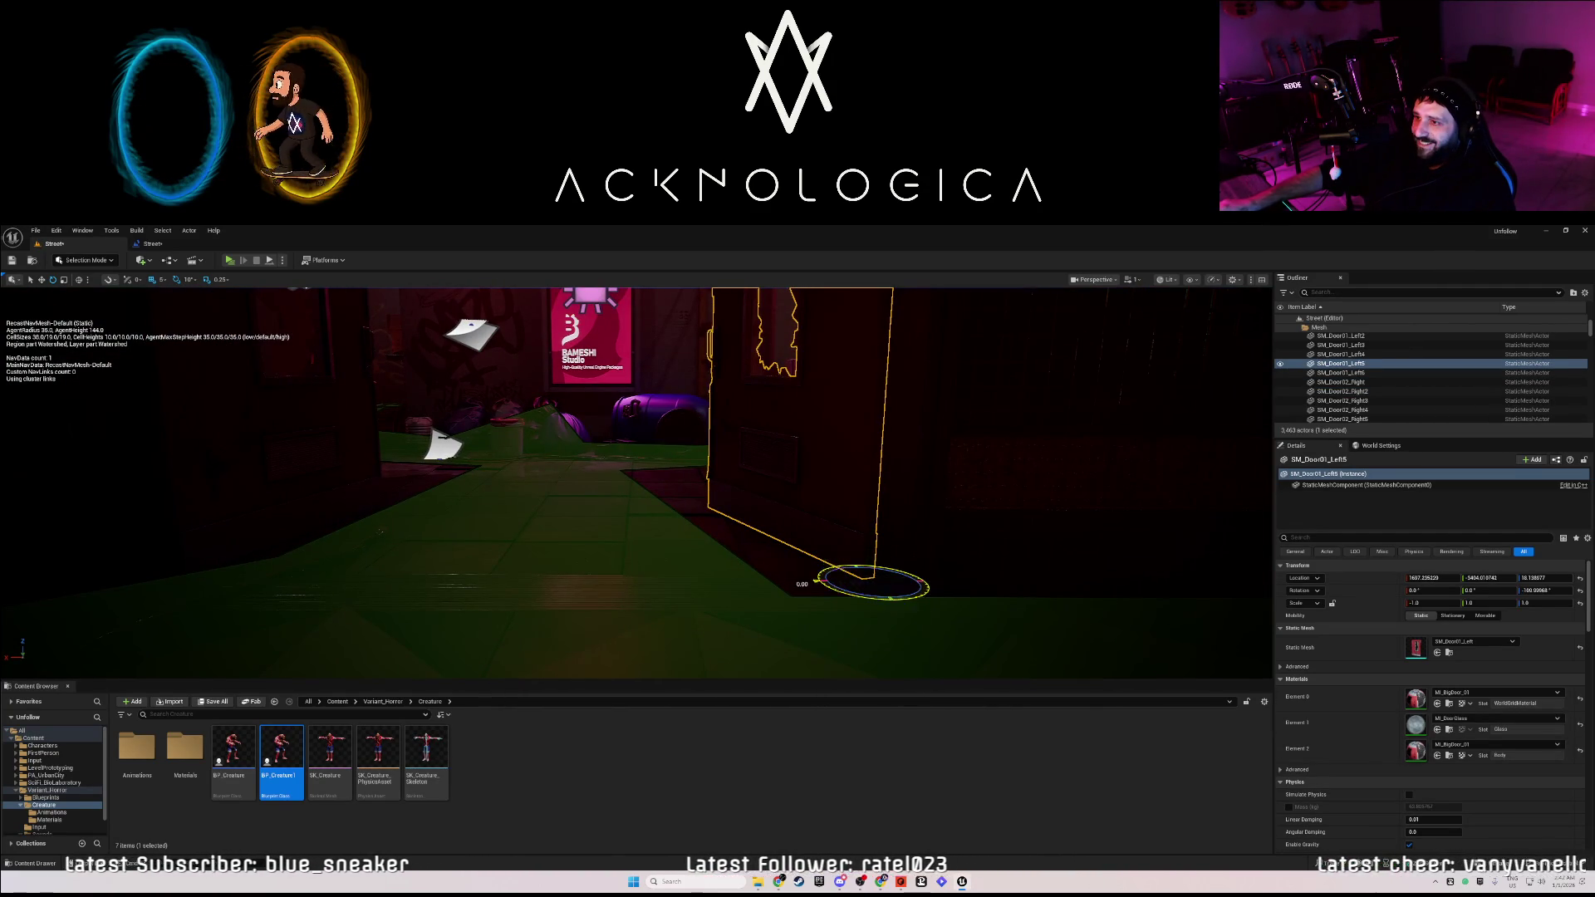
mouse_move(766, 559)
left_mouse_down()
mouse_move(731, 555)
mouse_move(725, 498)
left_mouse_up()
left_click_drag(868, 534, 852, 524)
left_click_drag(507, 447, 474, 425)
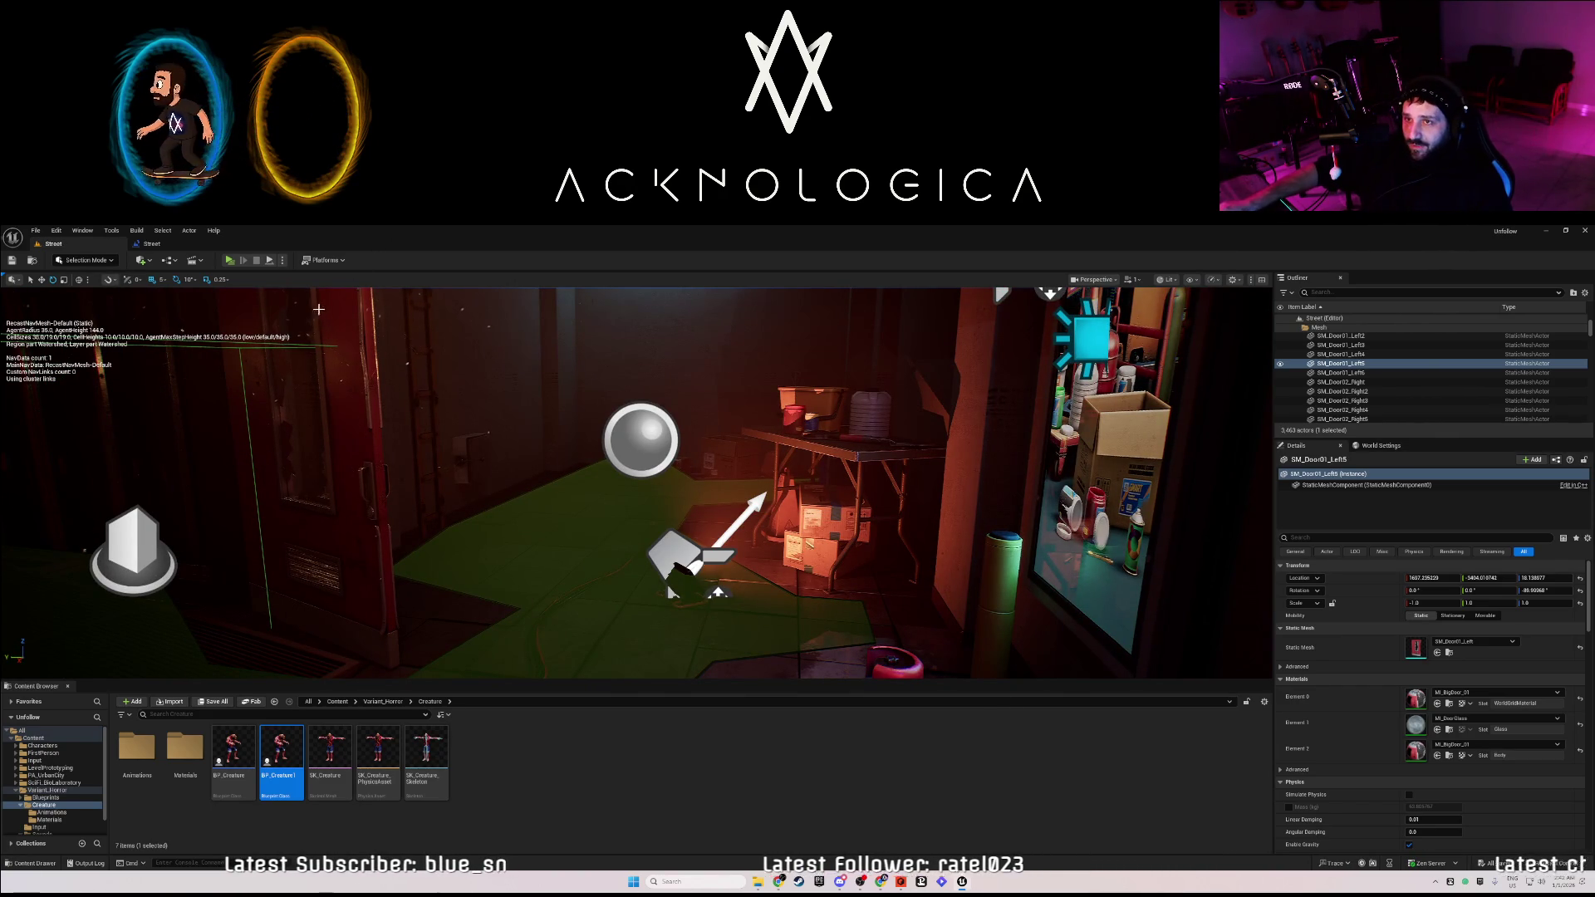
Play-test the Street level down the red corridor toward the table, then show the Variant_Horror folder.
key("alt+p")
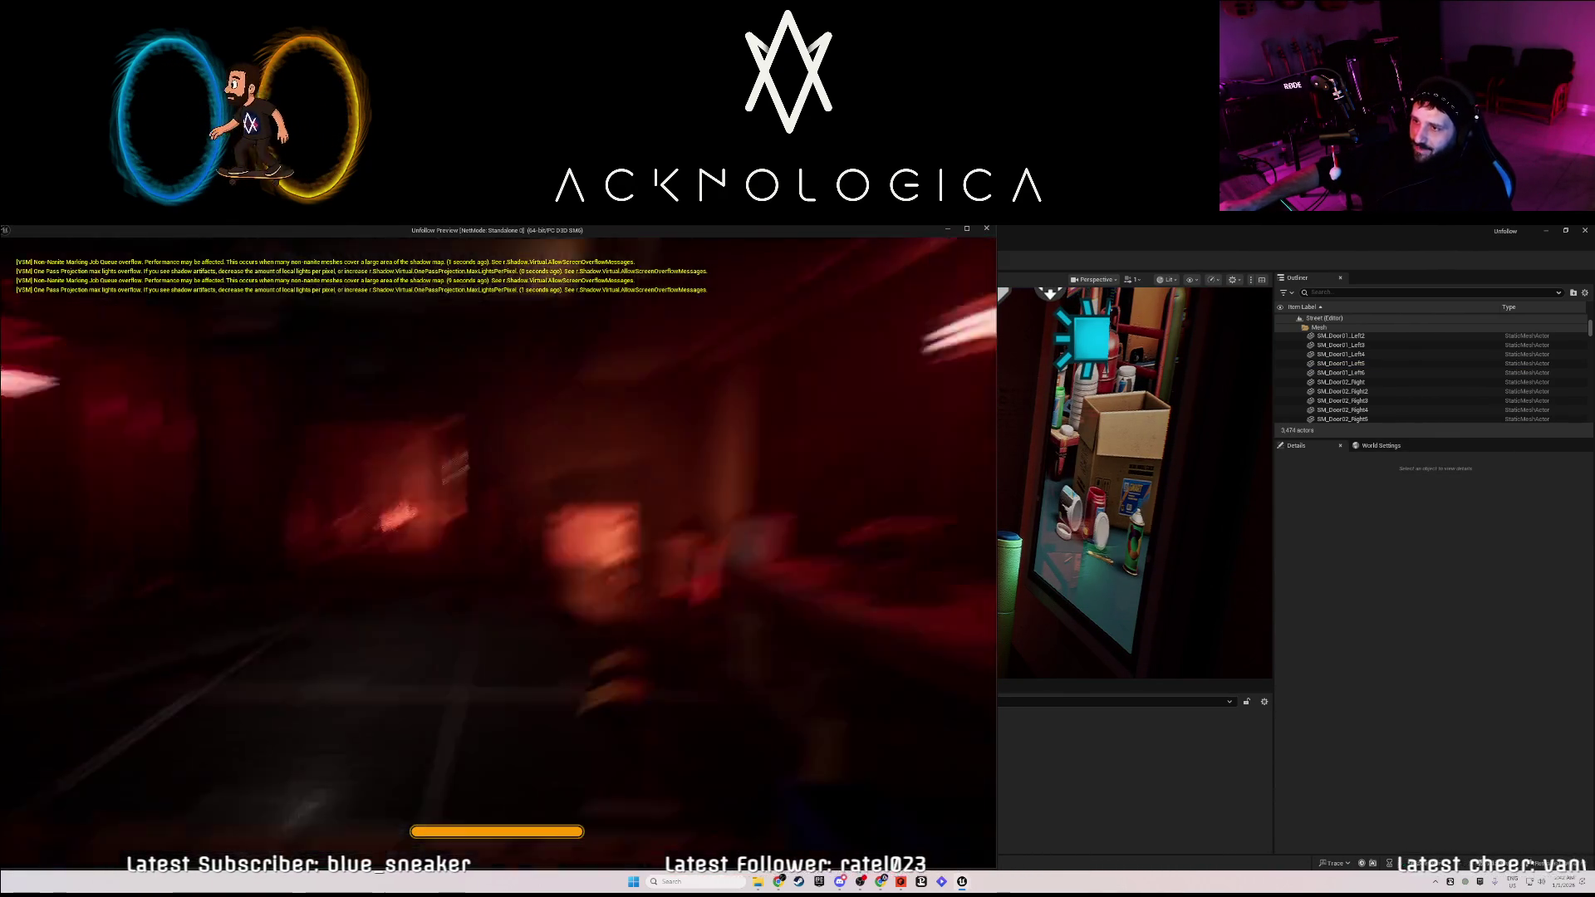
key("shift+w")
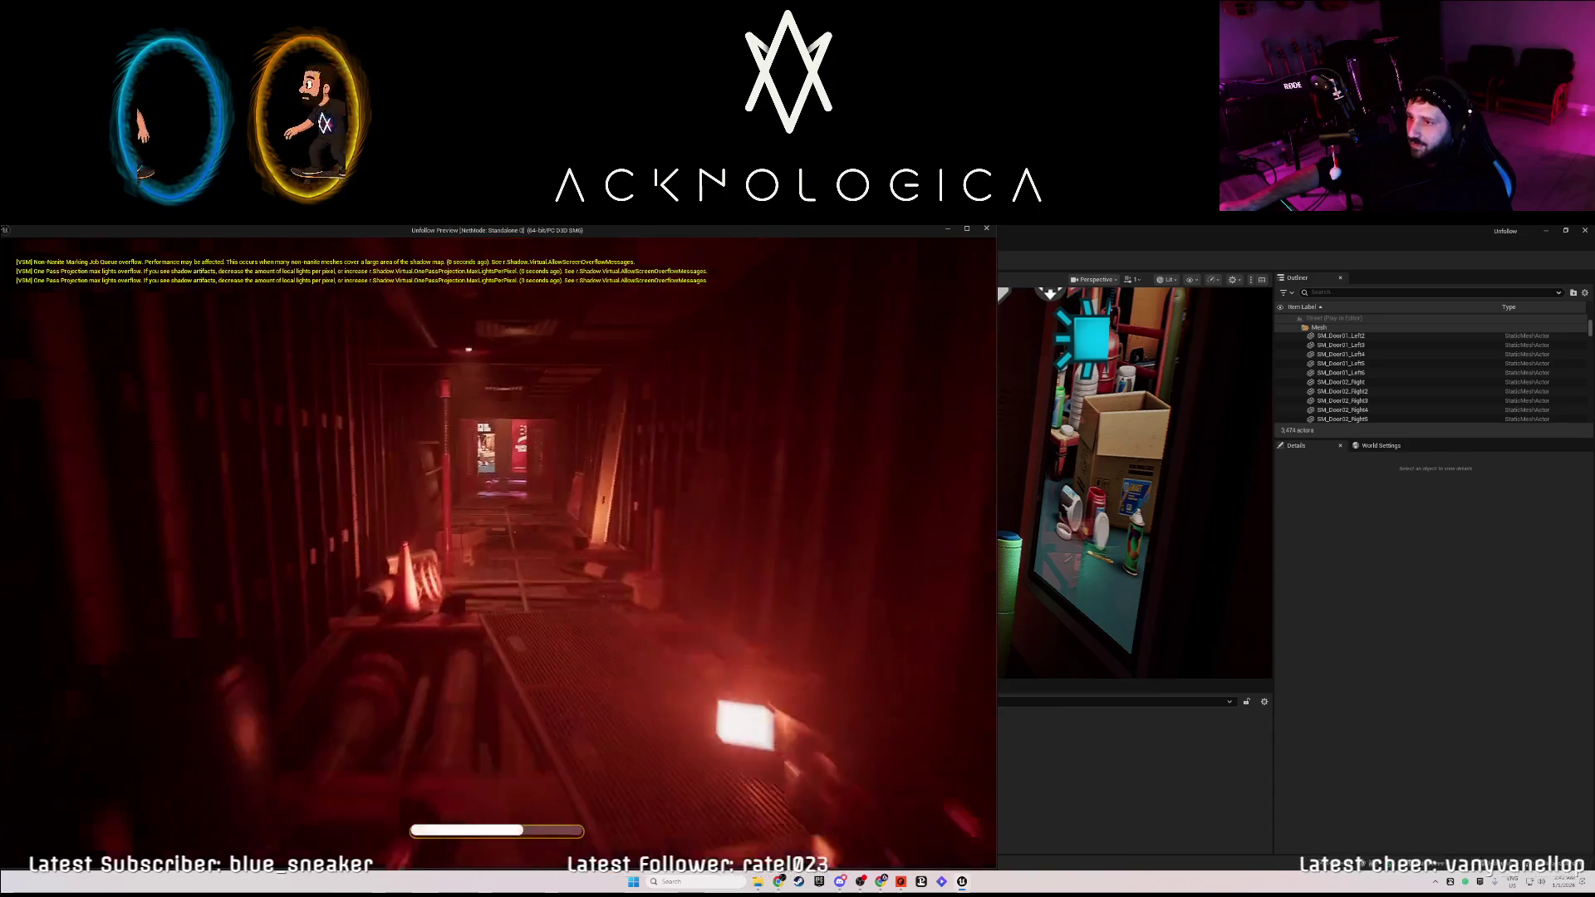
mouse_move(498, 548)
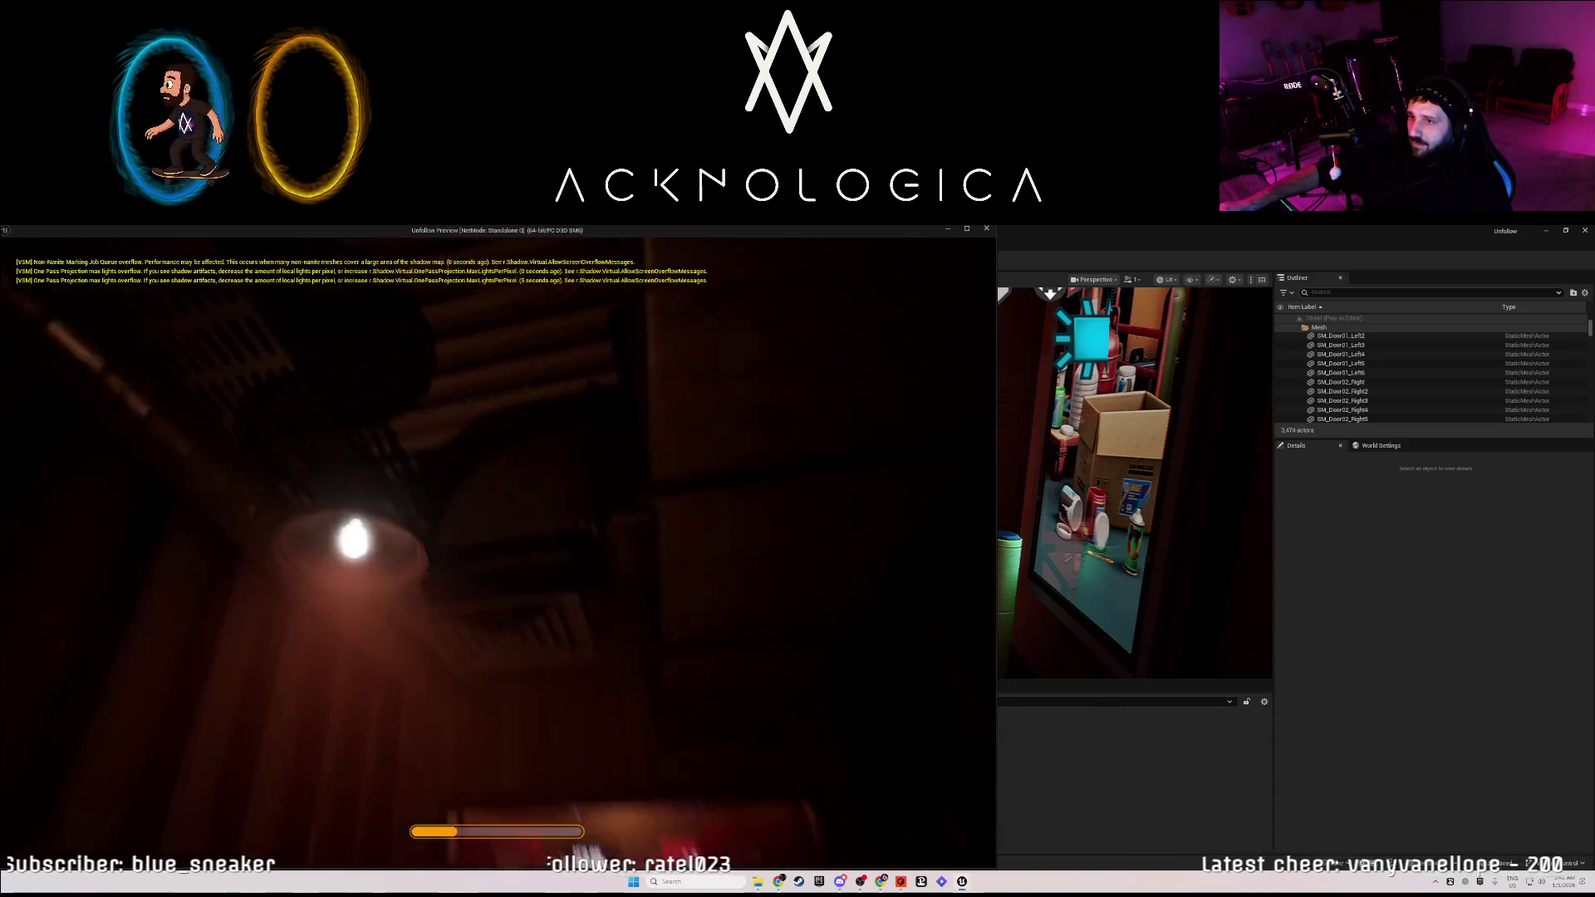
key("w")
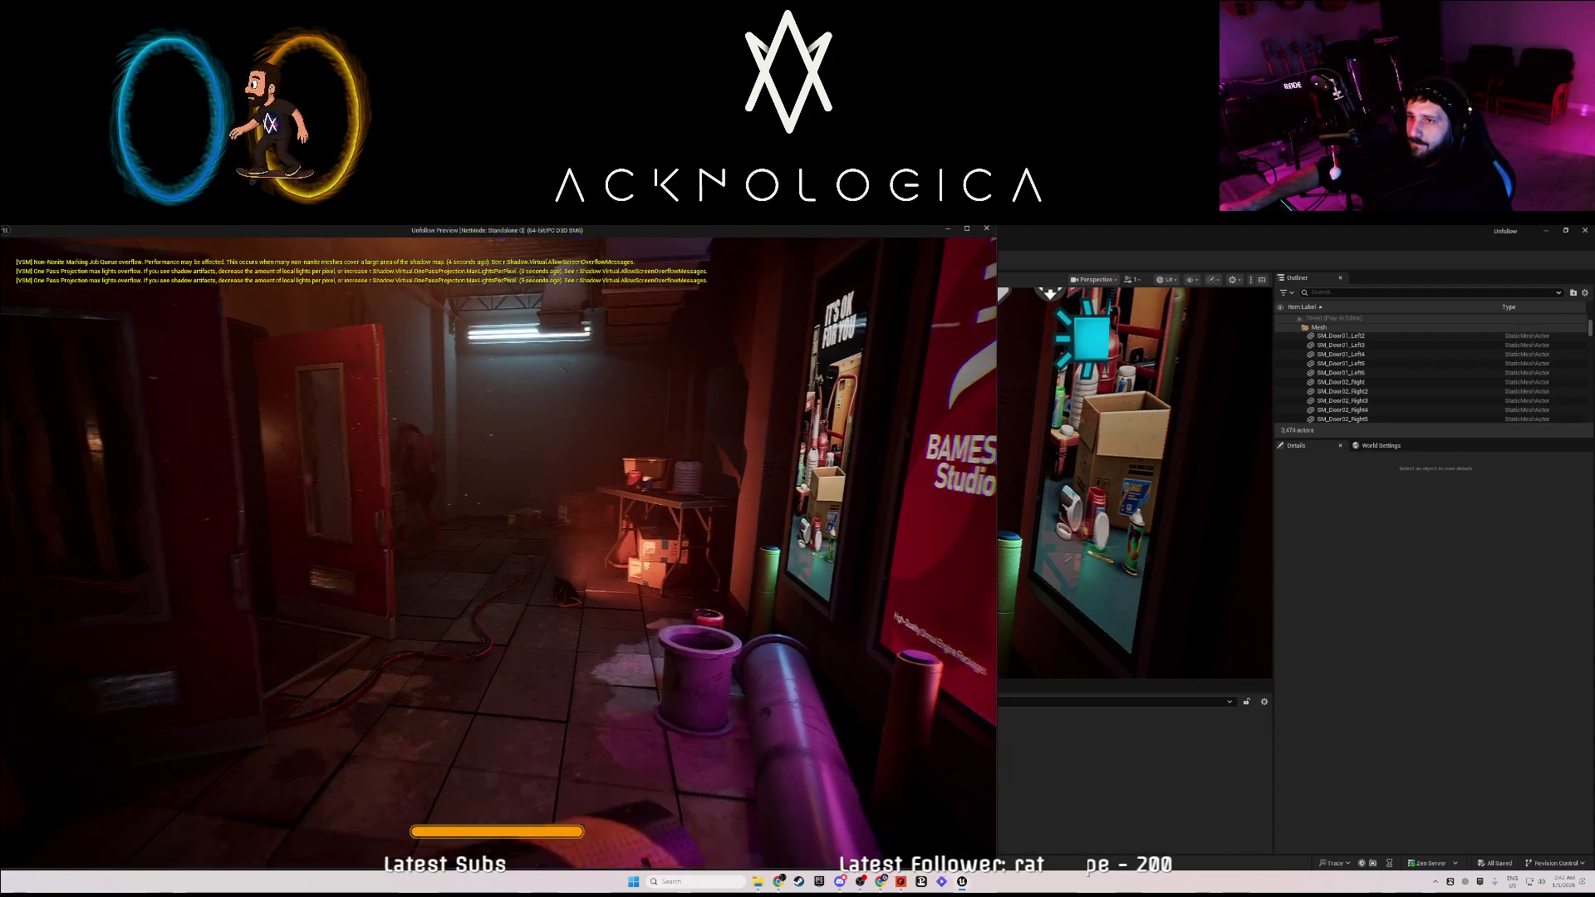
key("w")
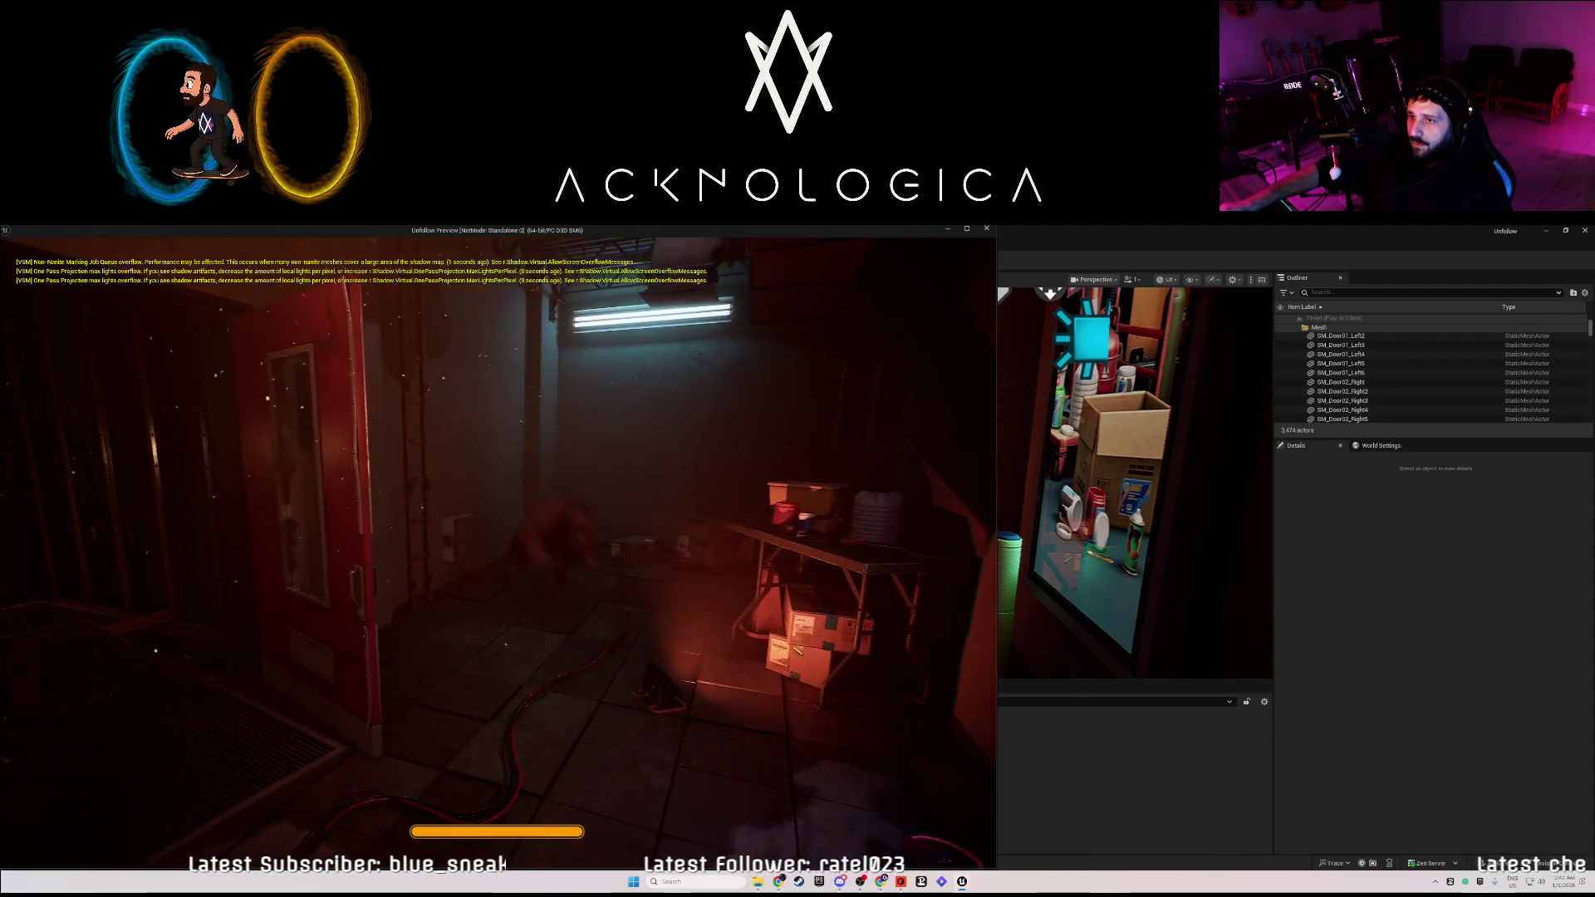
key("Escape")
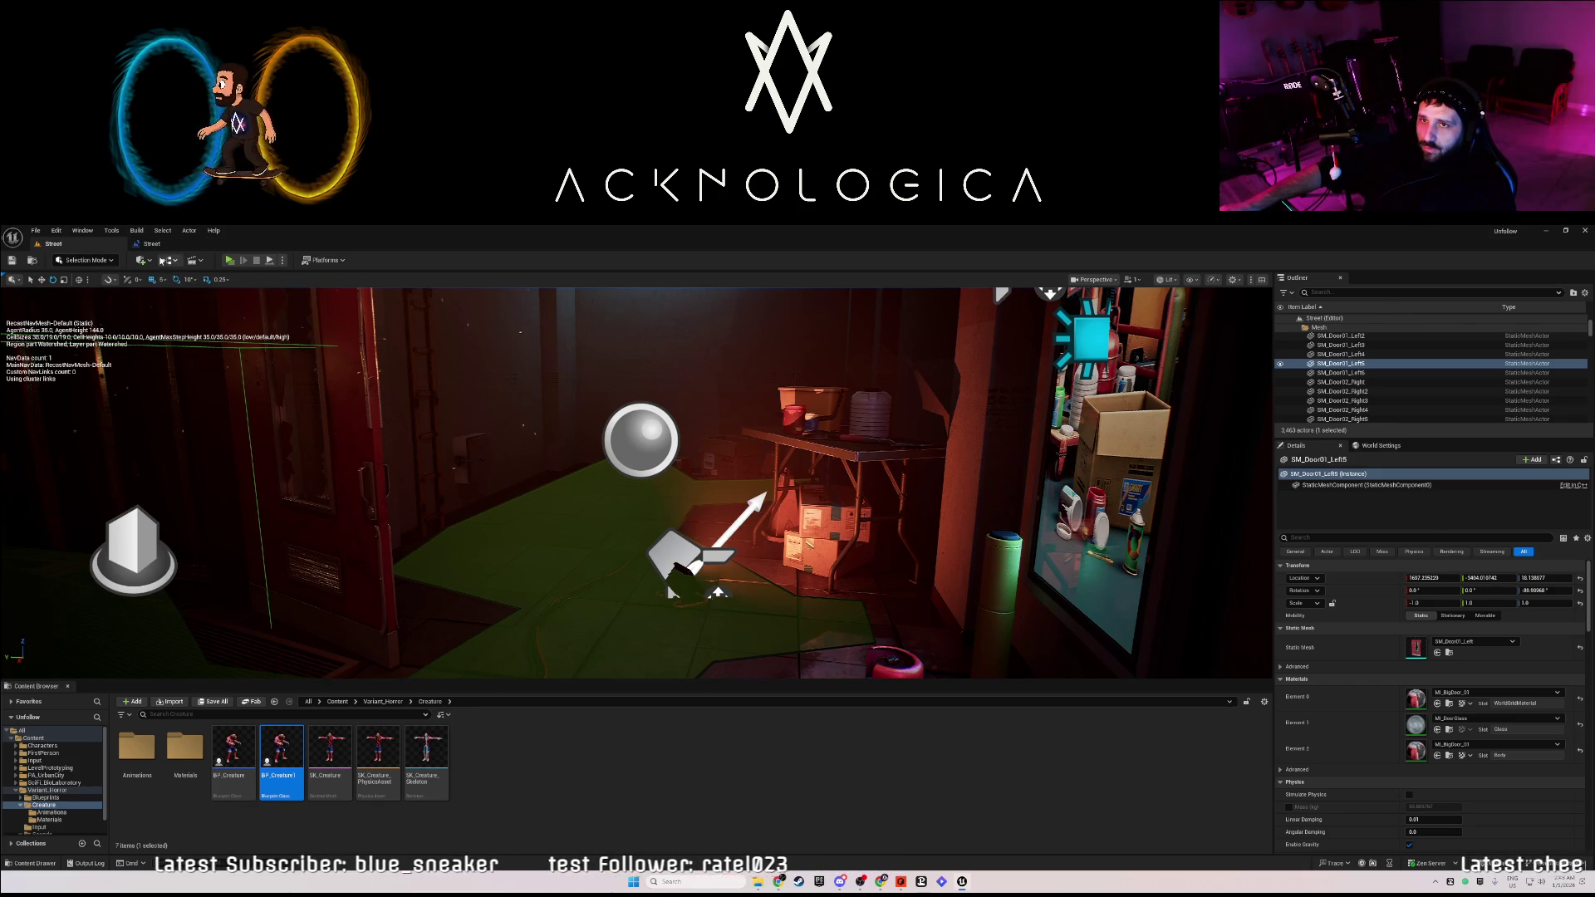
left_click(387, 701)
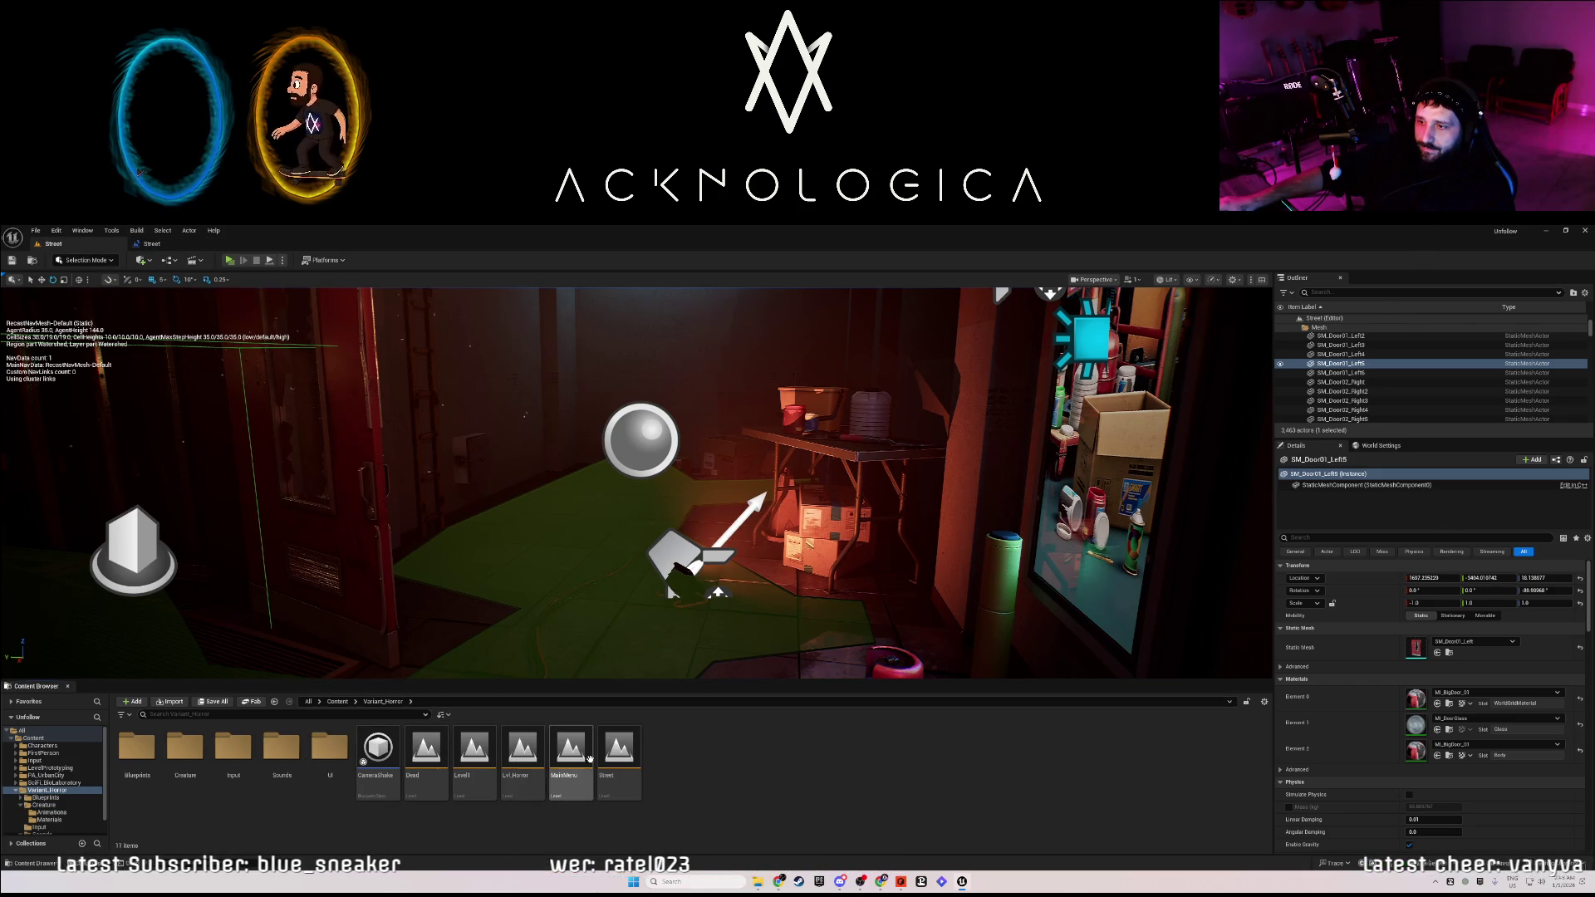
Open the MainMenu level and preview its menu as a game.
double_click(570, 748)
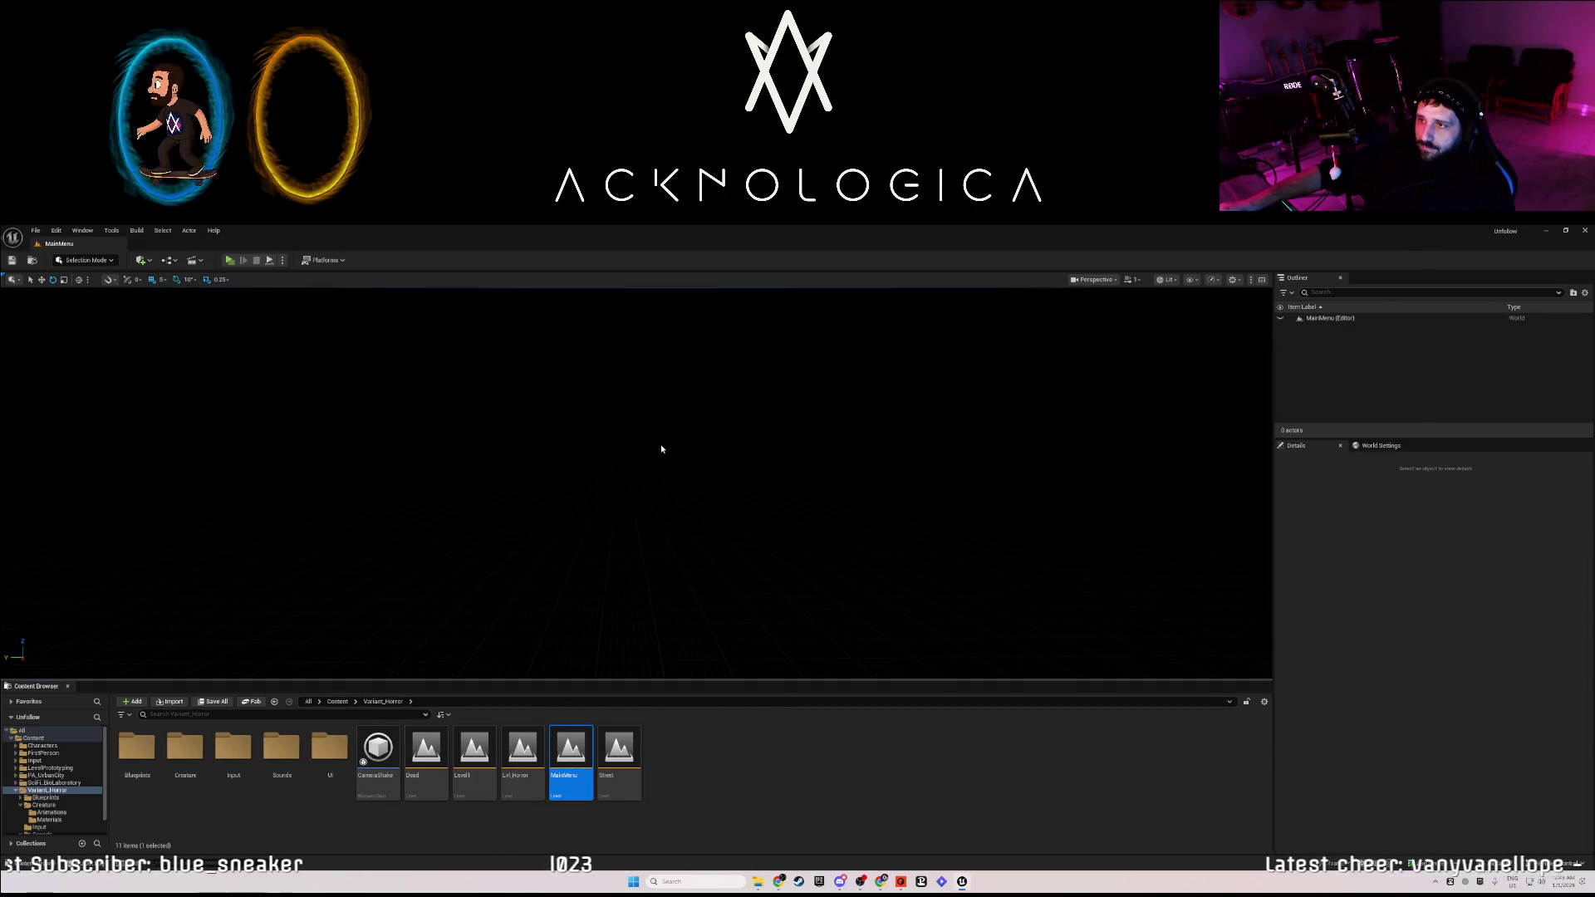
left_click(229, 260)
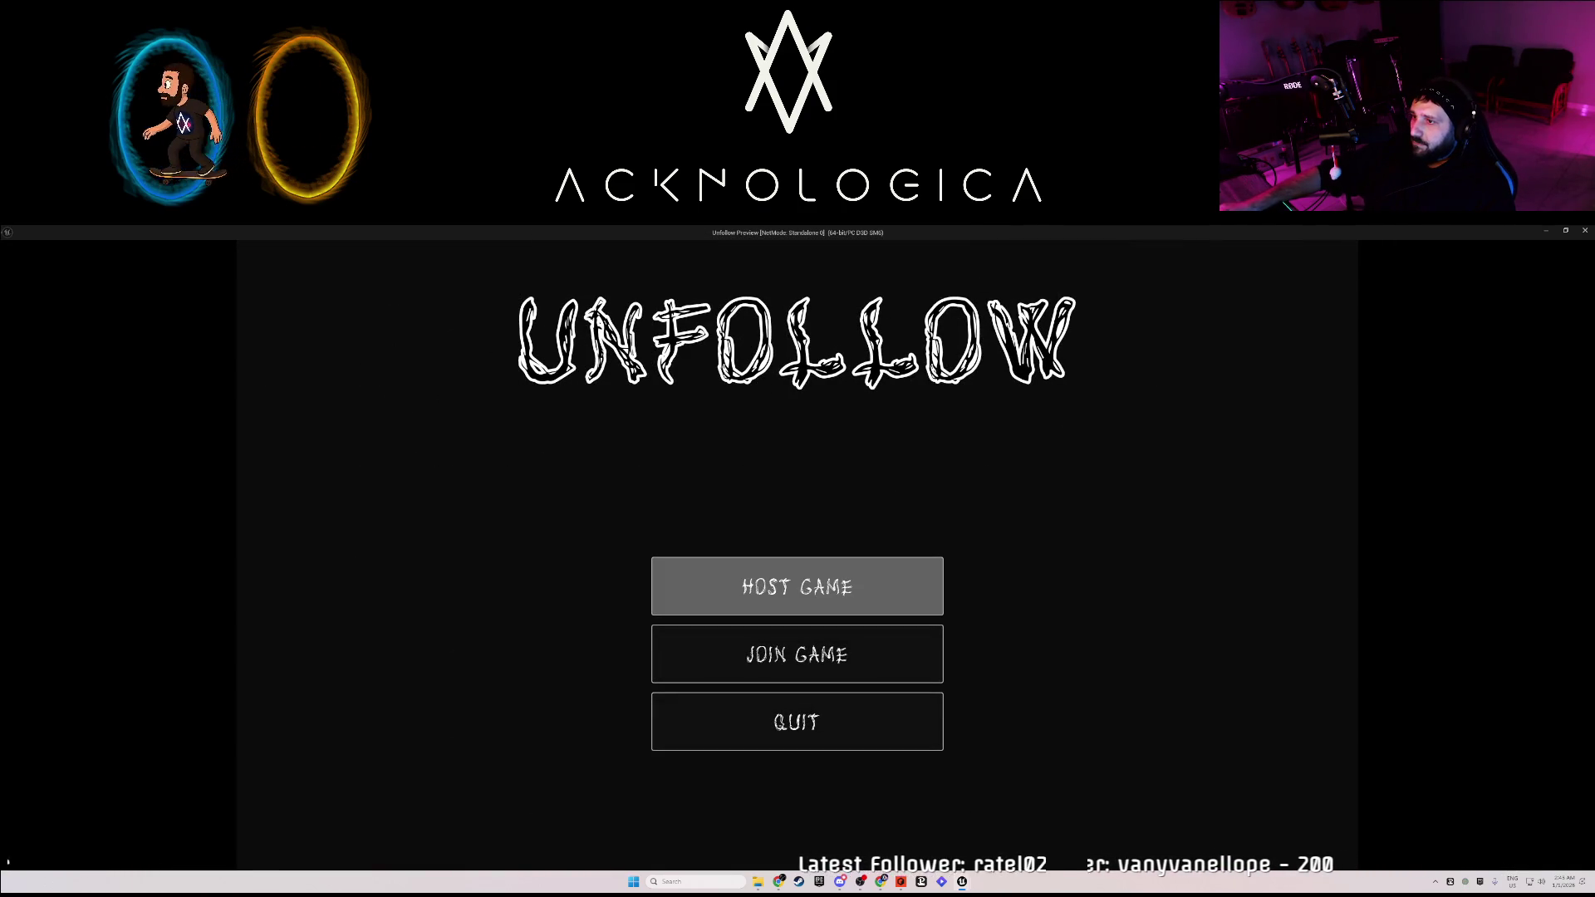
key("Escape")
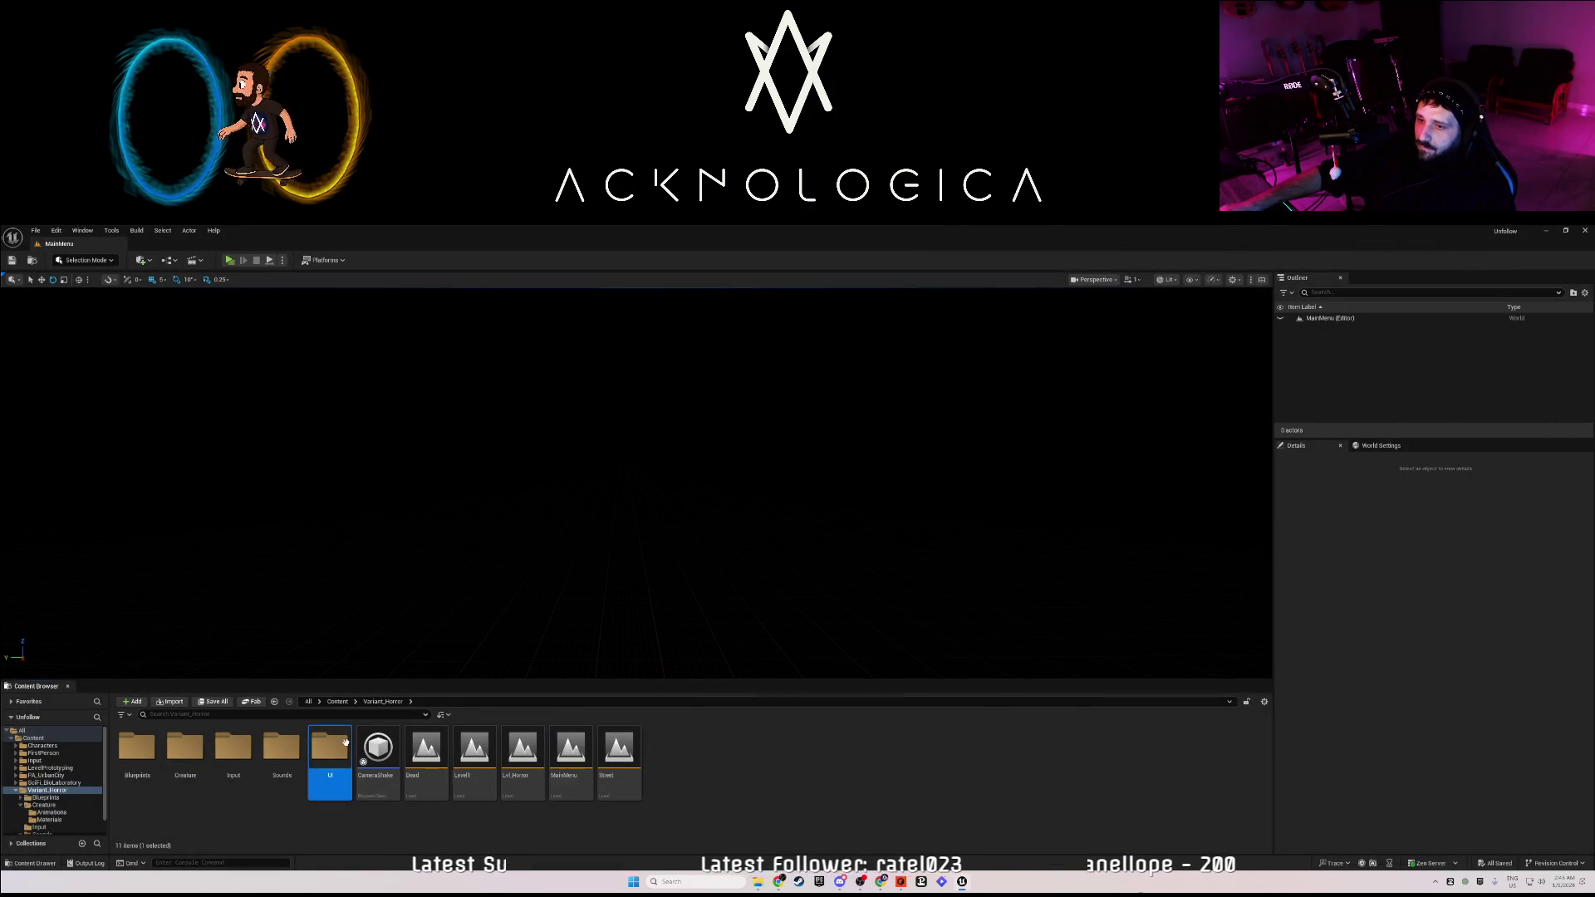
Open the UI_MainMenu widget blueprint from the UI folder.
double_click(330, 748)
left_click(381, 744)
double_click(381, 743)
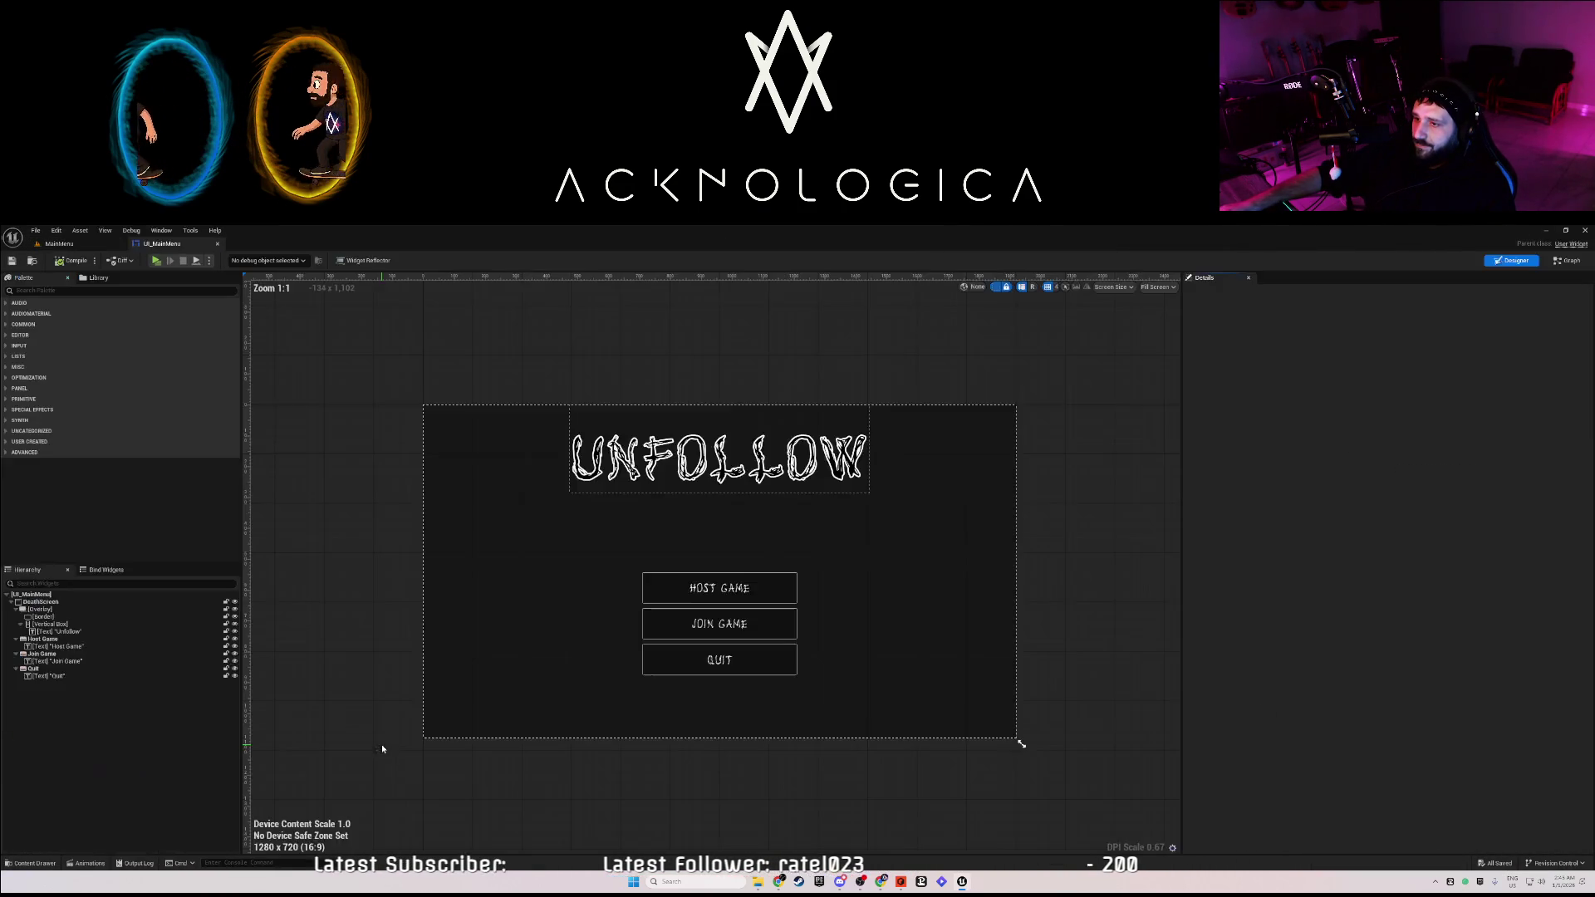
In the widget's event graph, search 'beginpla' and add the Event Construct node.
left_click(1574, 261)
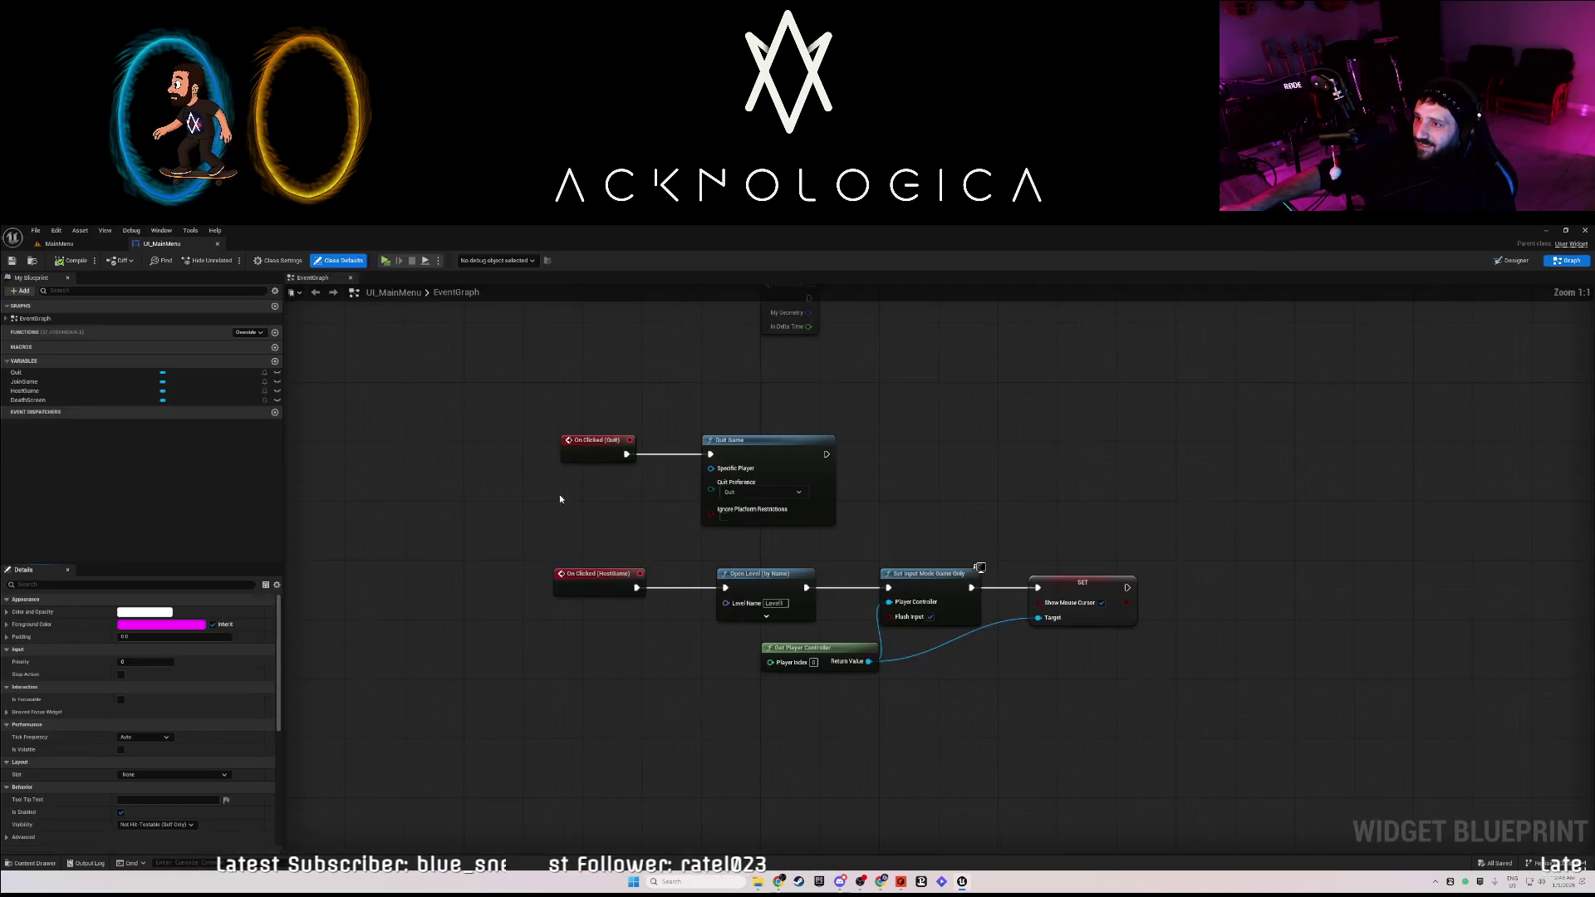
left_click_drag(1040, 651, 952, 686)
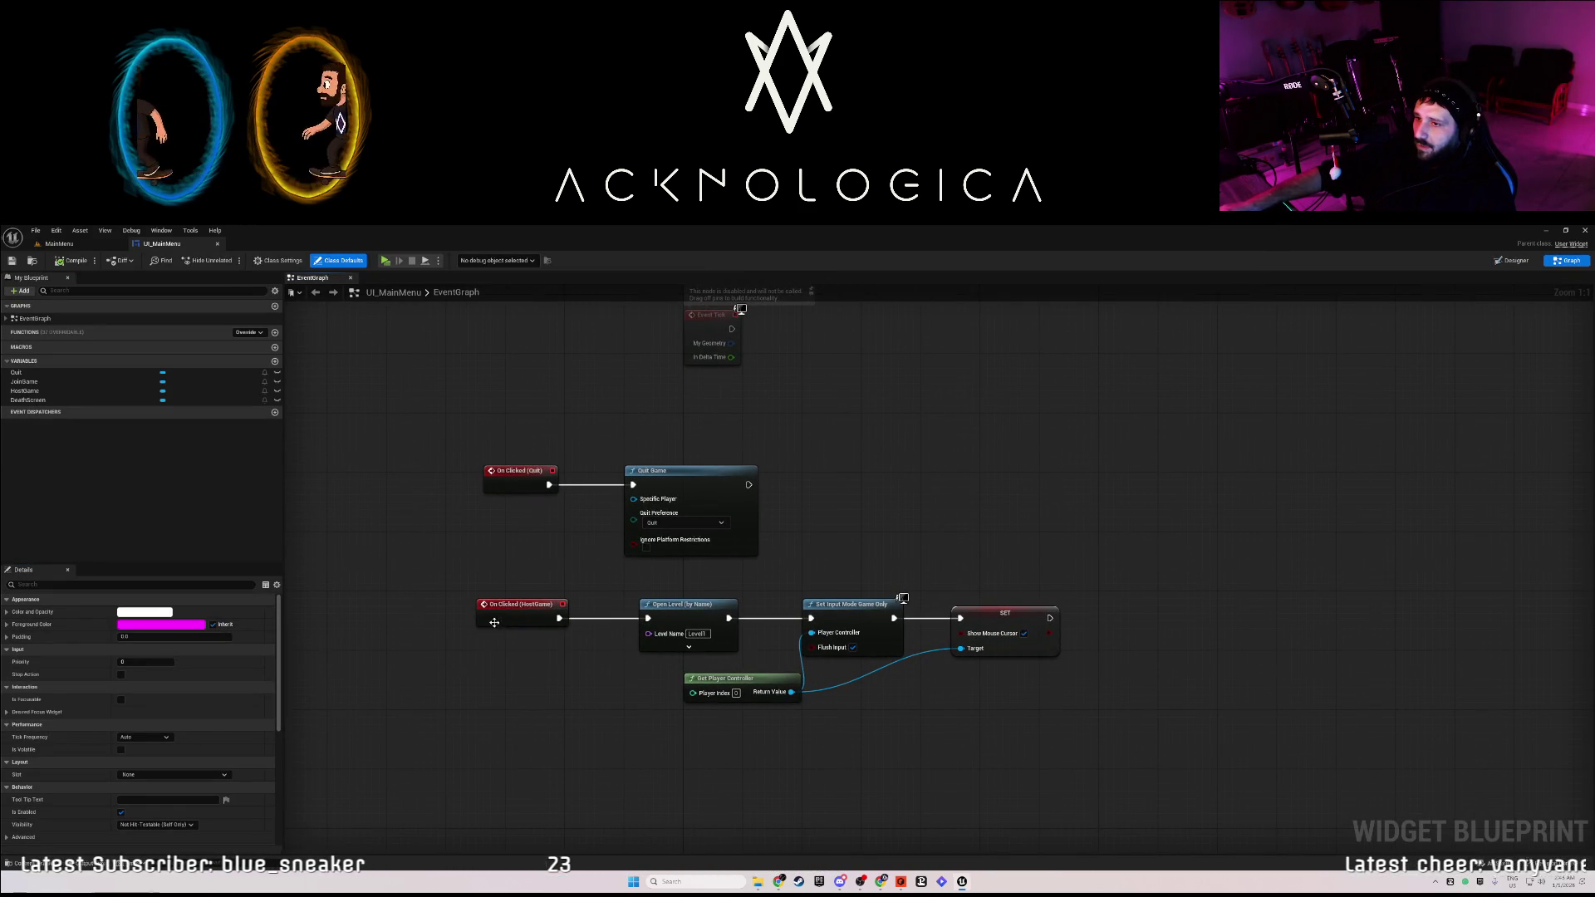
mouse_move(545, 639)
left_mouse_down()
mouse_move(505, 654)
mouse_move(492, 687)
left_mouse_up()
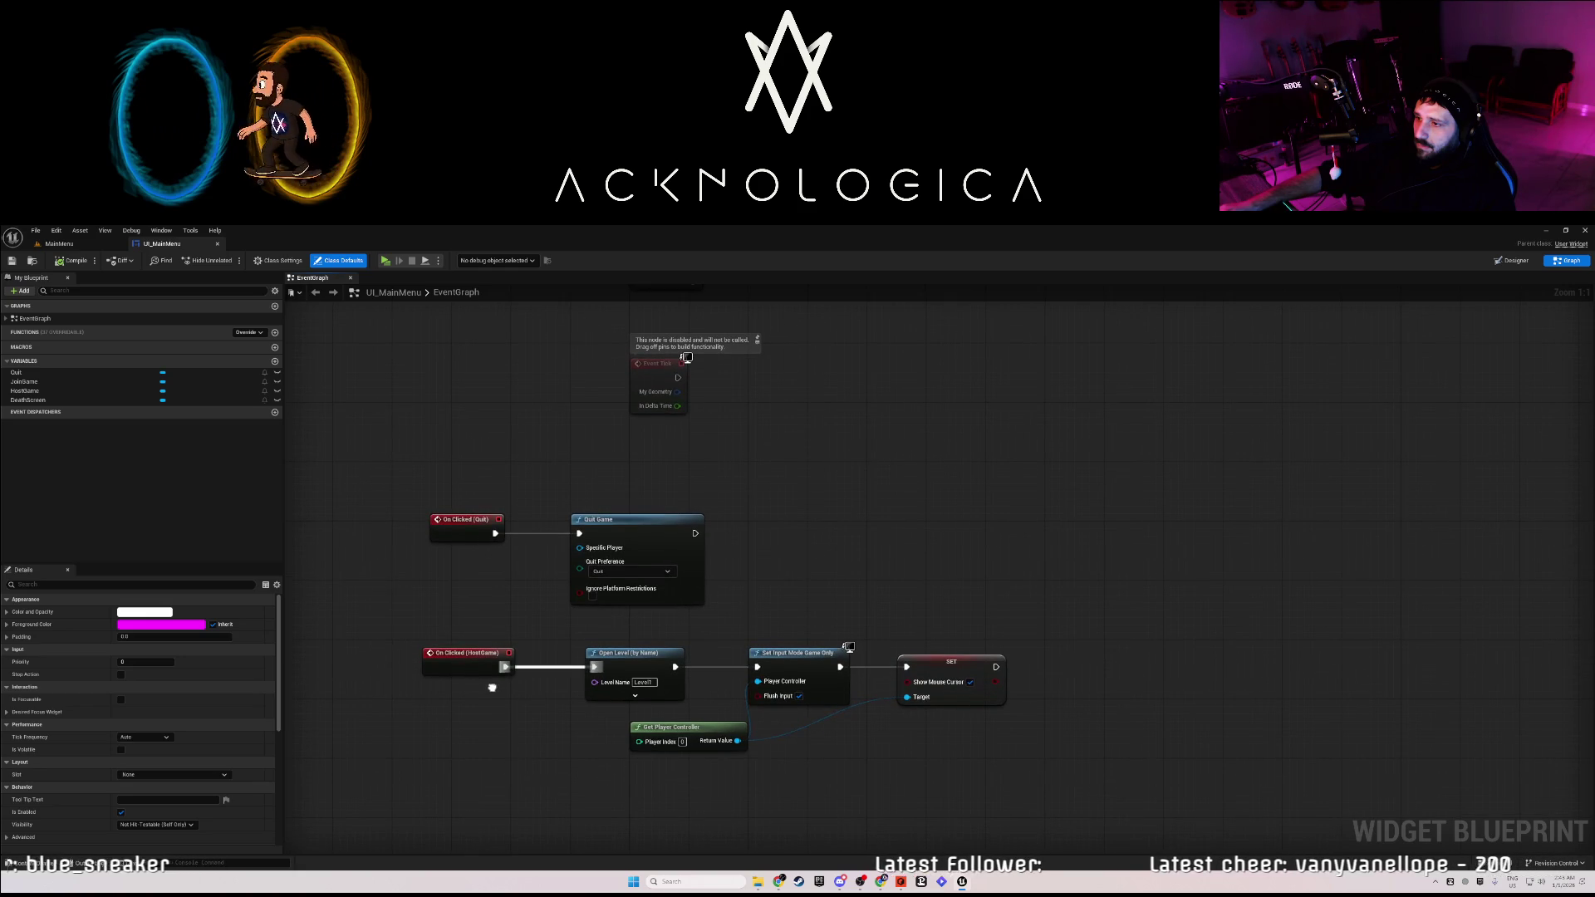
left_click_drag(510, 611, 527, 620)
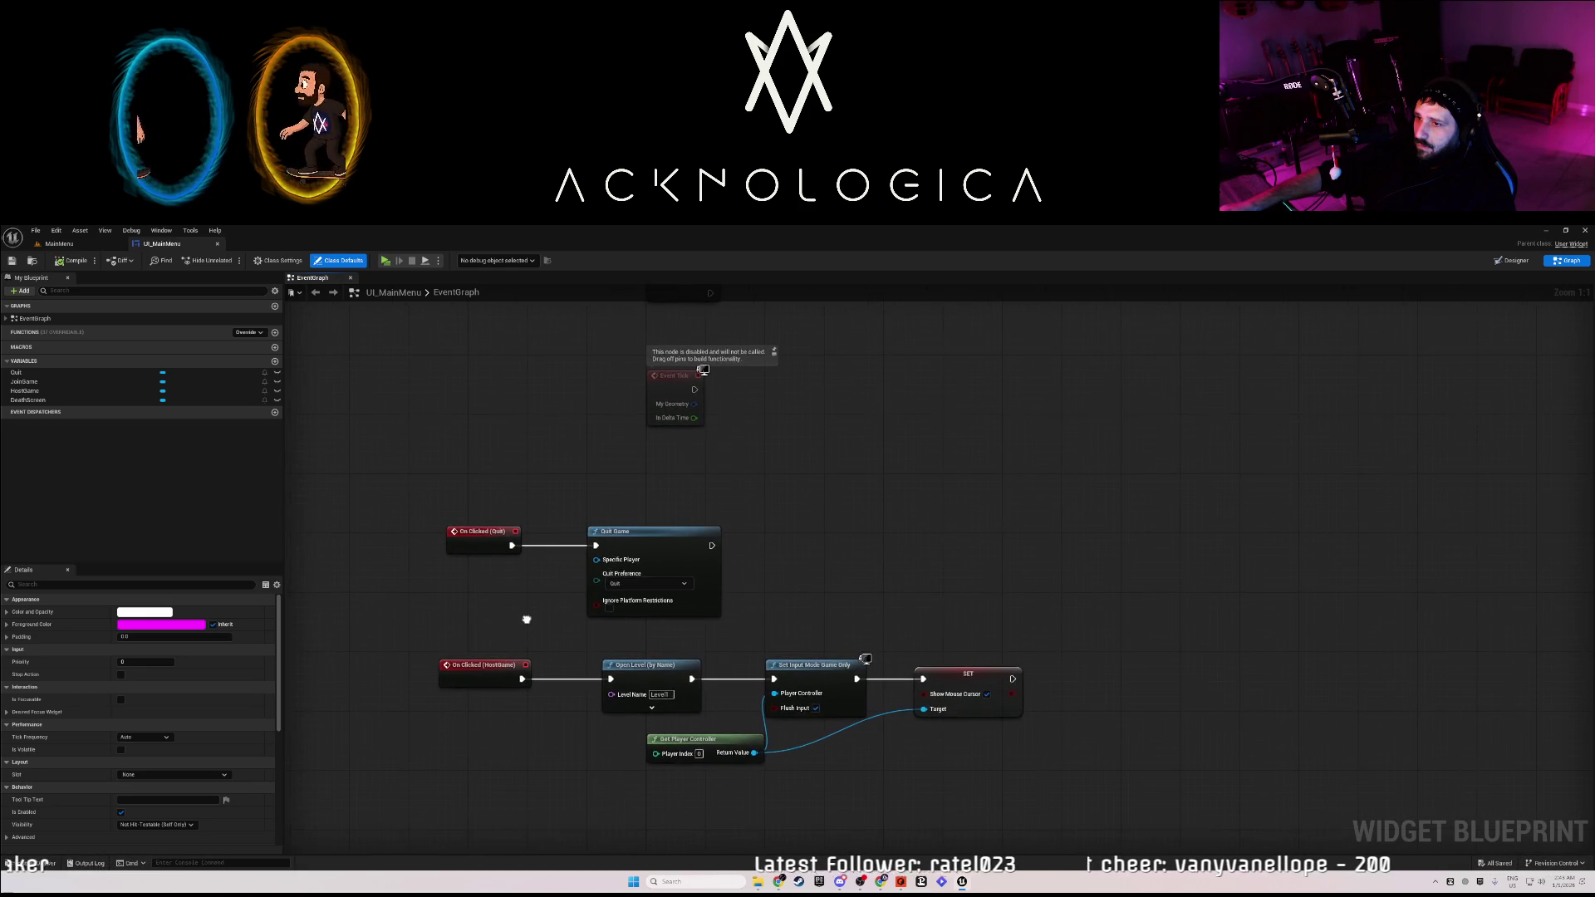
right_click(489, 477)
type("event")
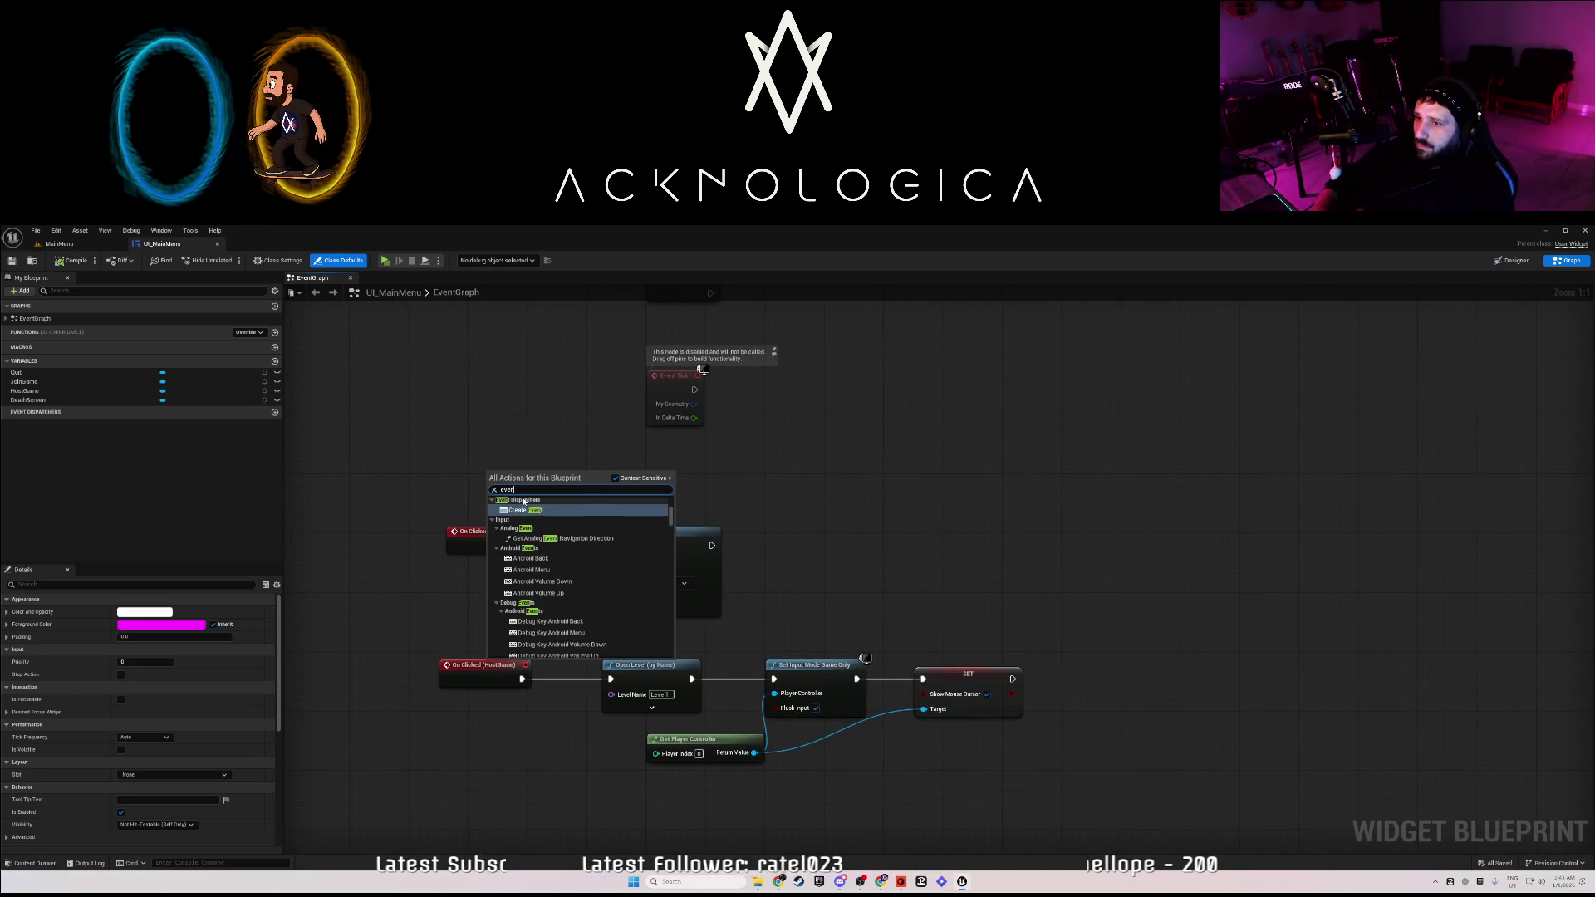
type(" begin pl")
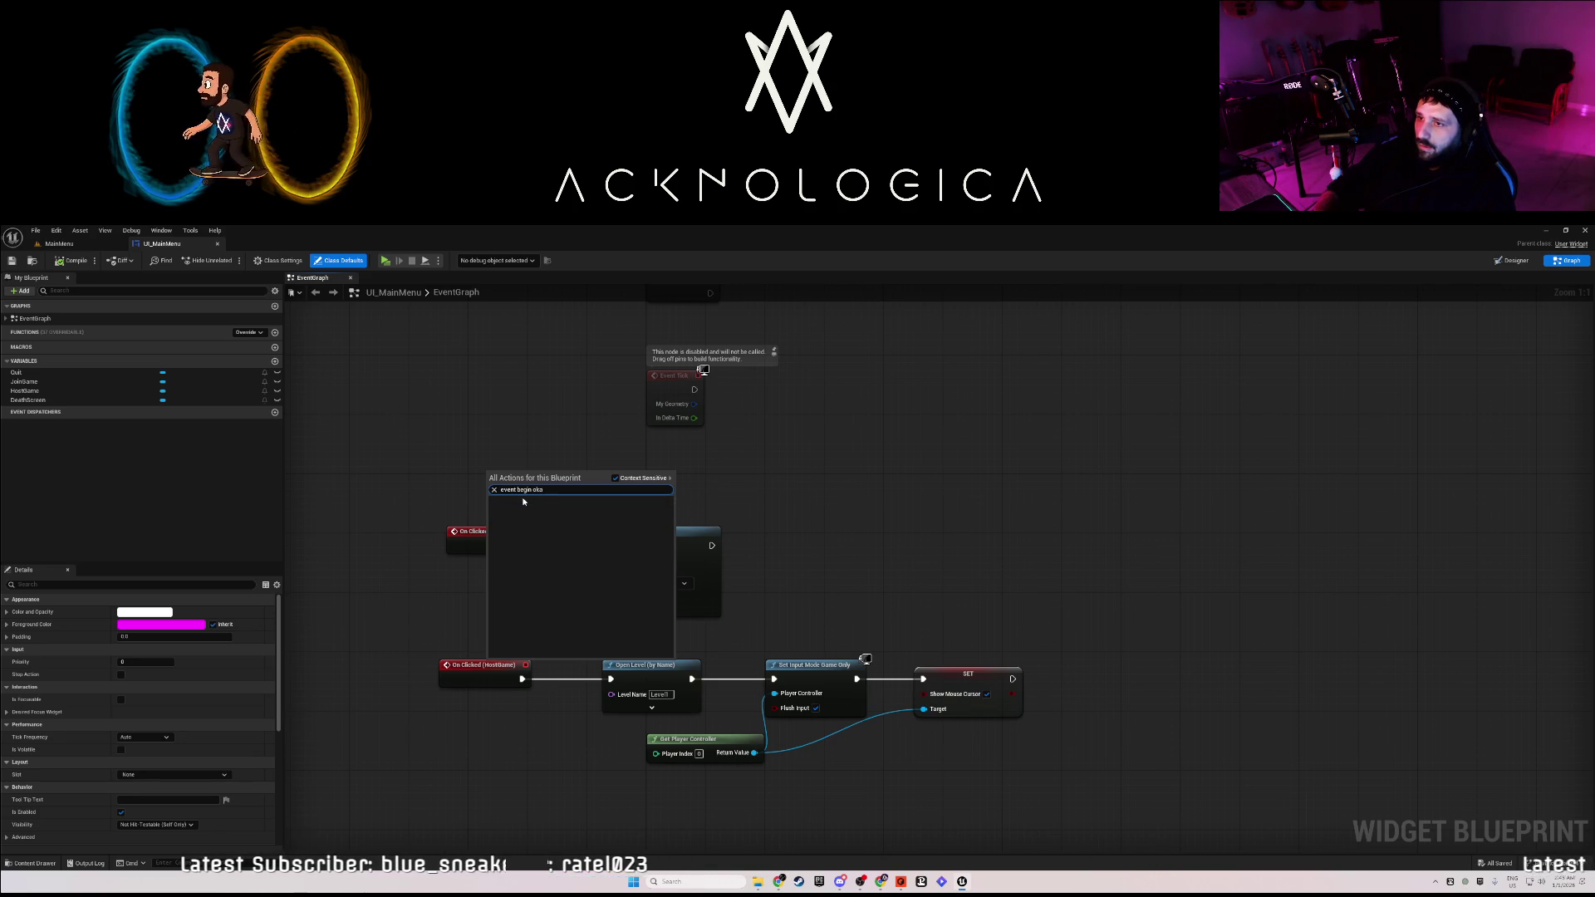
key("ctrl+a")
type("be")
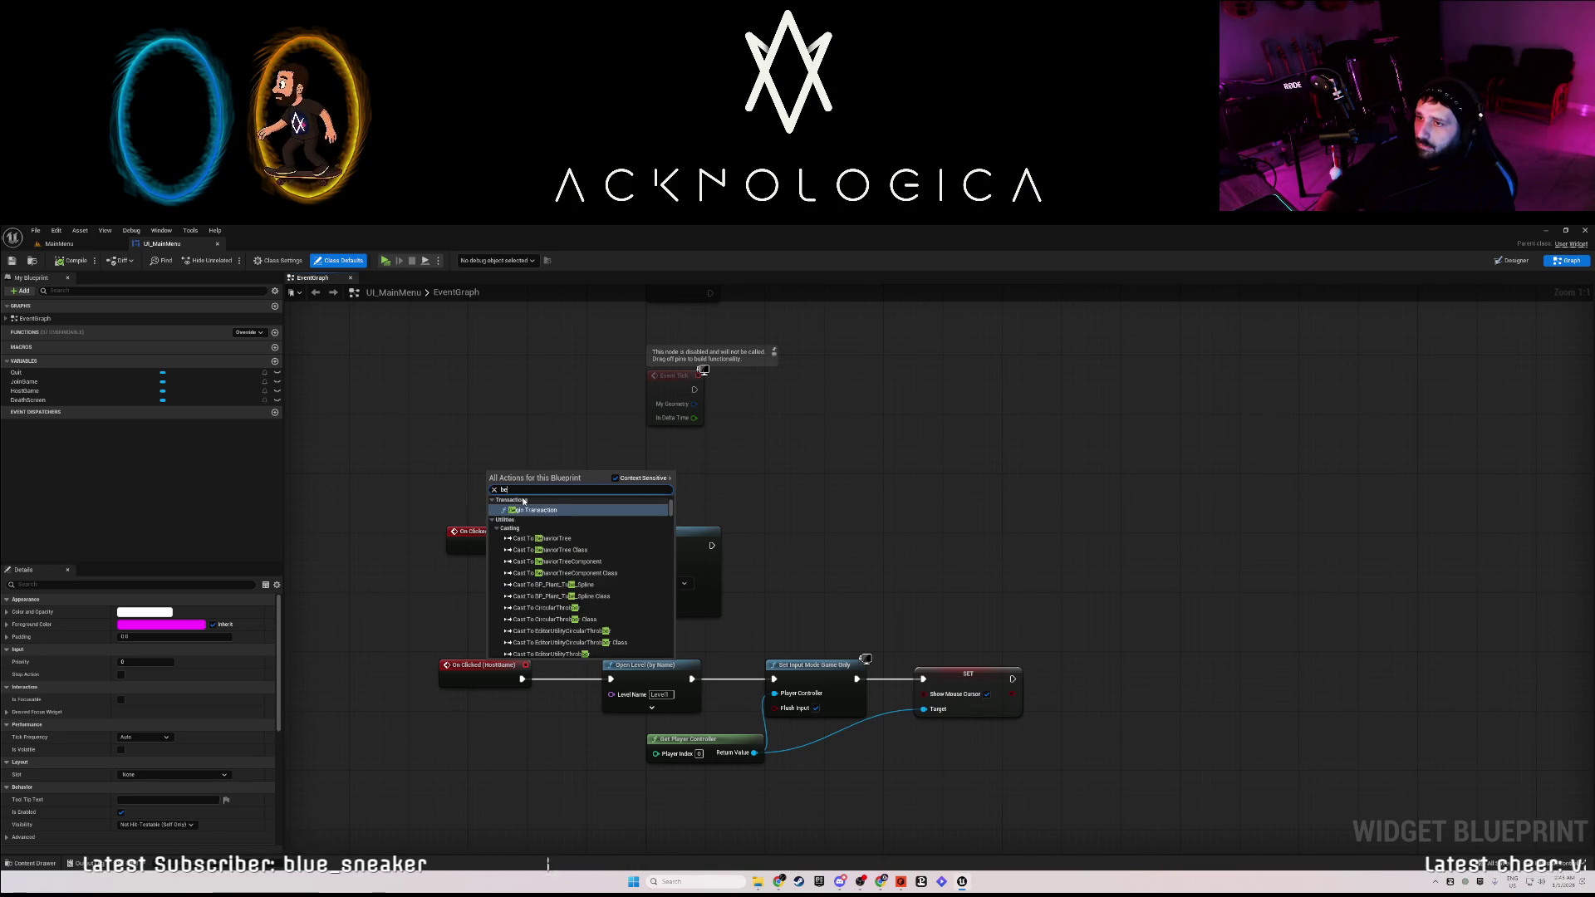
type("ginpla")
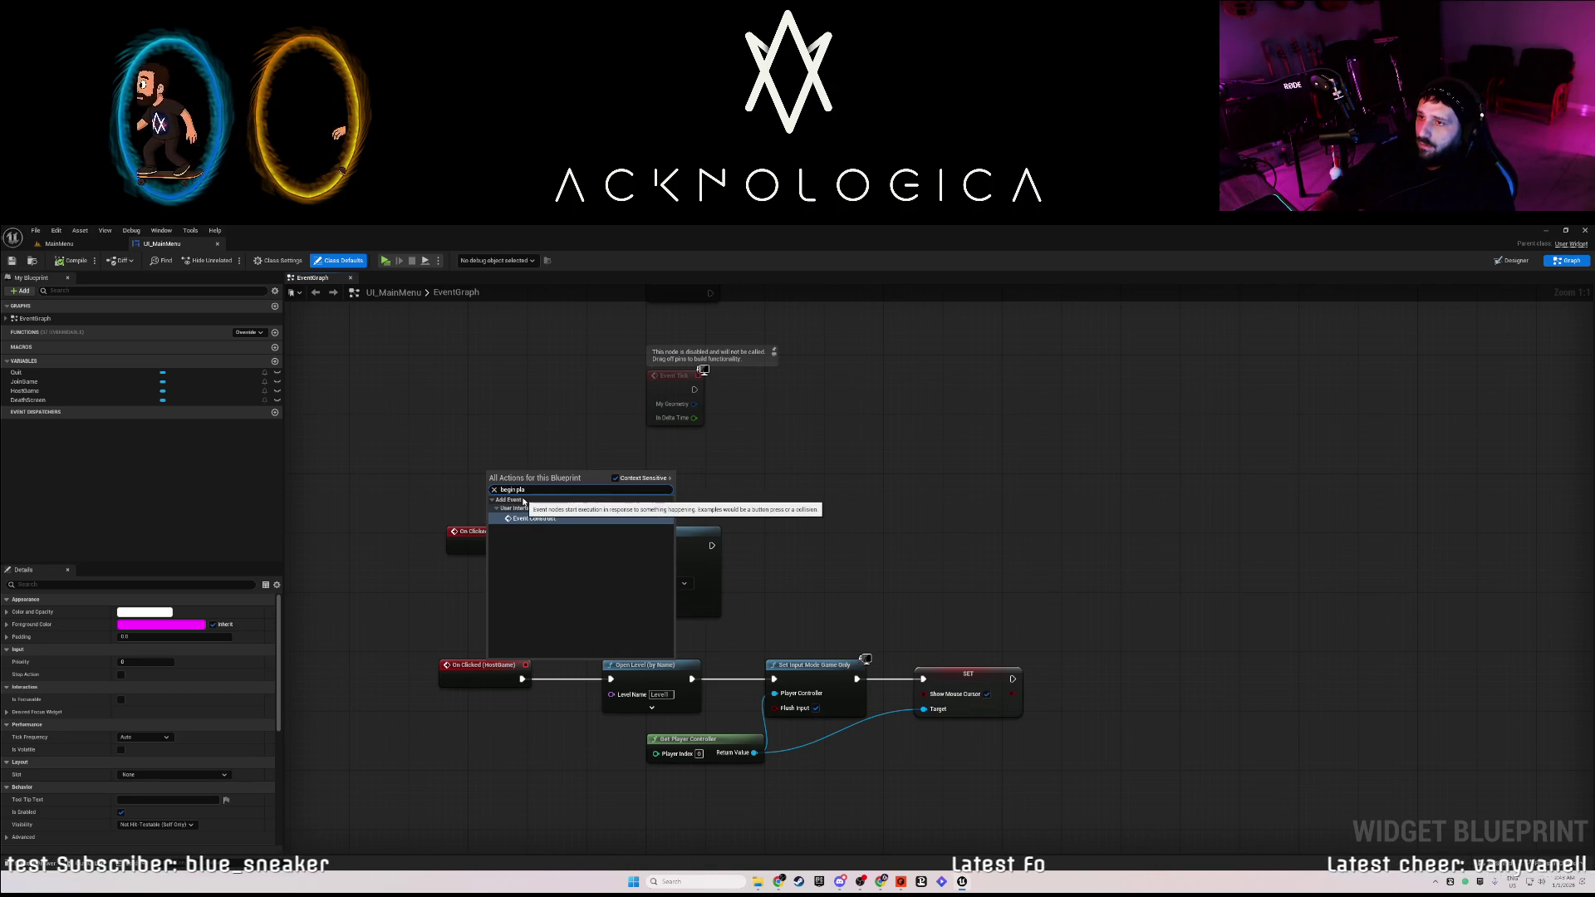
key("Return")
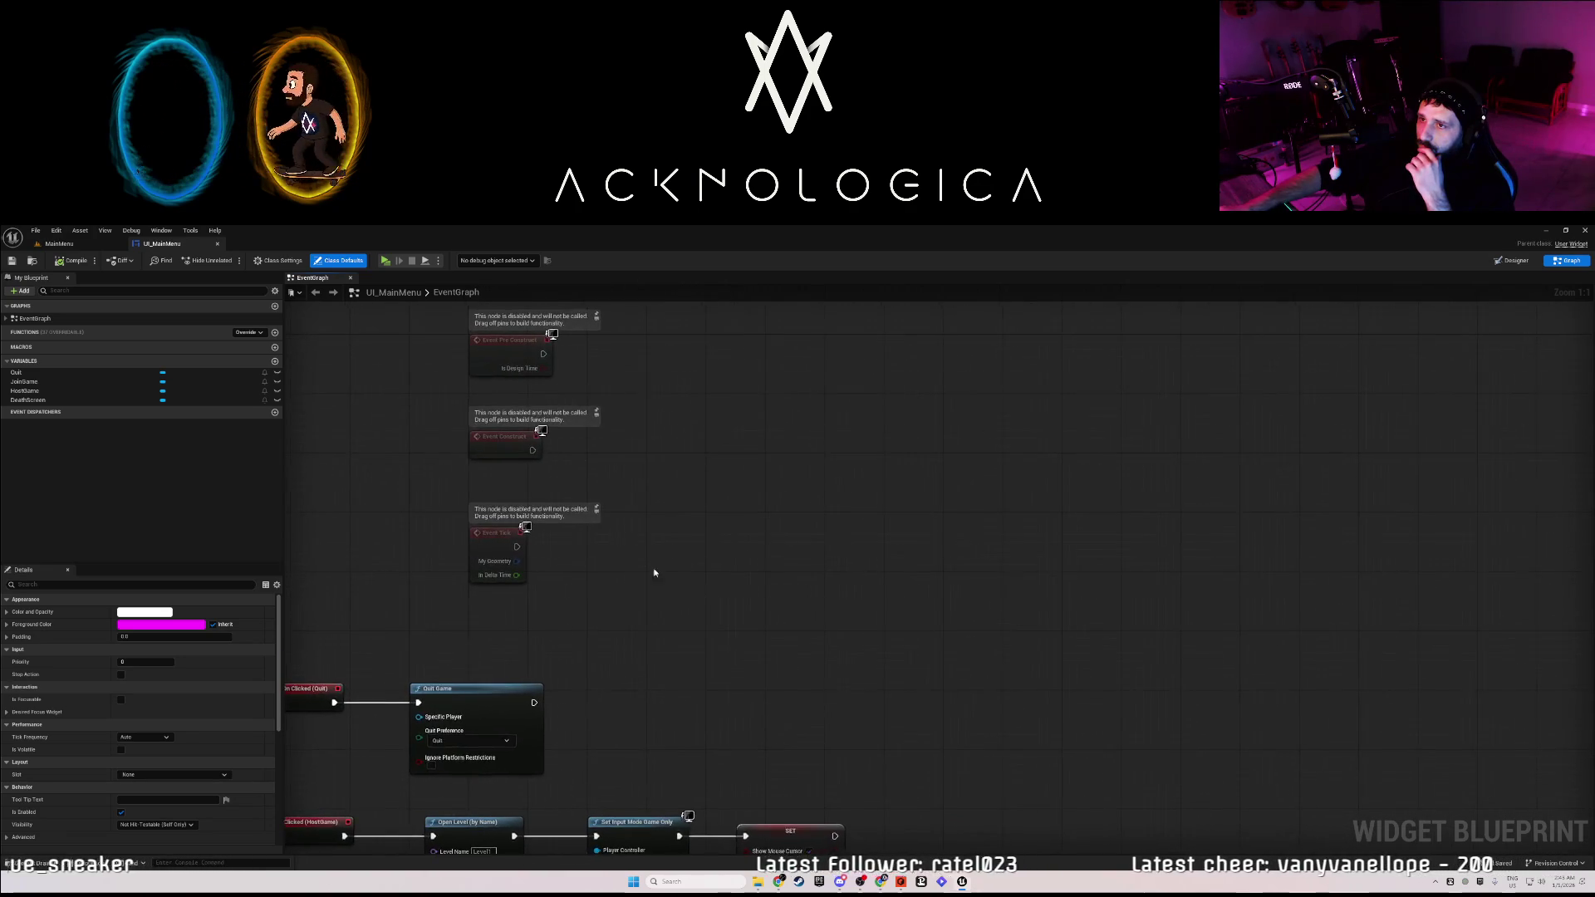
Untick Show Mouse Cursor on the Host Game chain's SET node.
mouse_move(656, 647)
left_mouse_down()
mouse_move(847, 491)
mouse_move(855, 513)
left_mouse_up()
left_click_drag(814, 631, 872, 443)
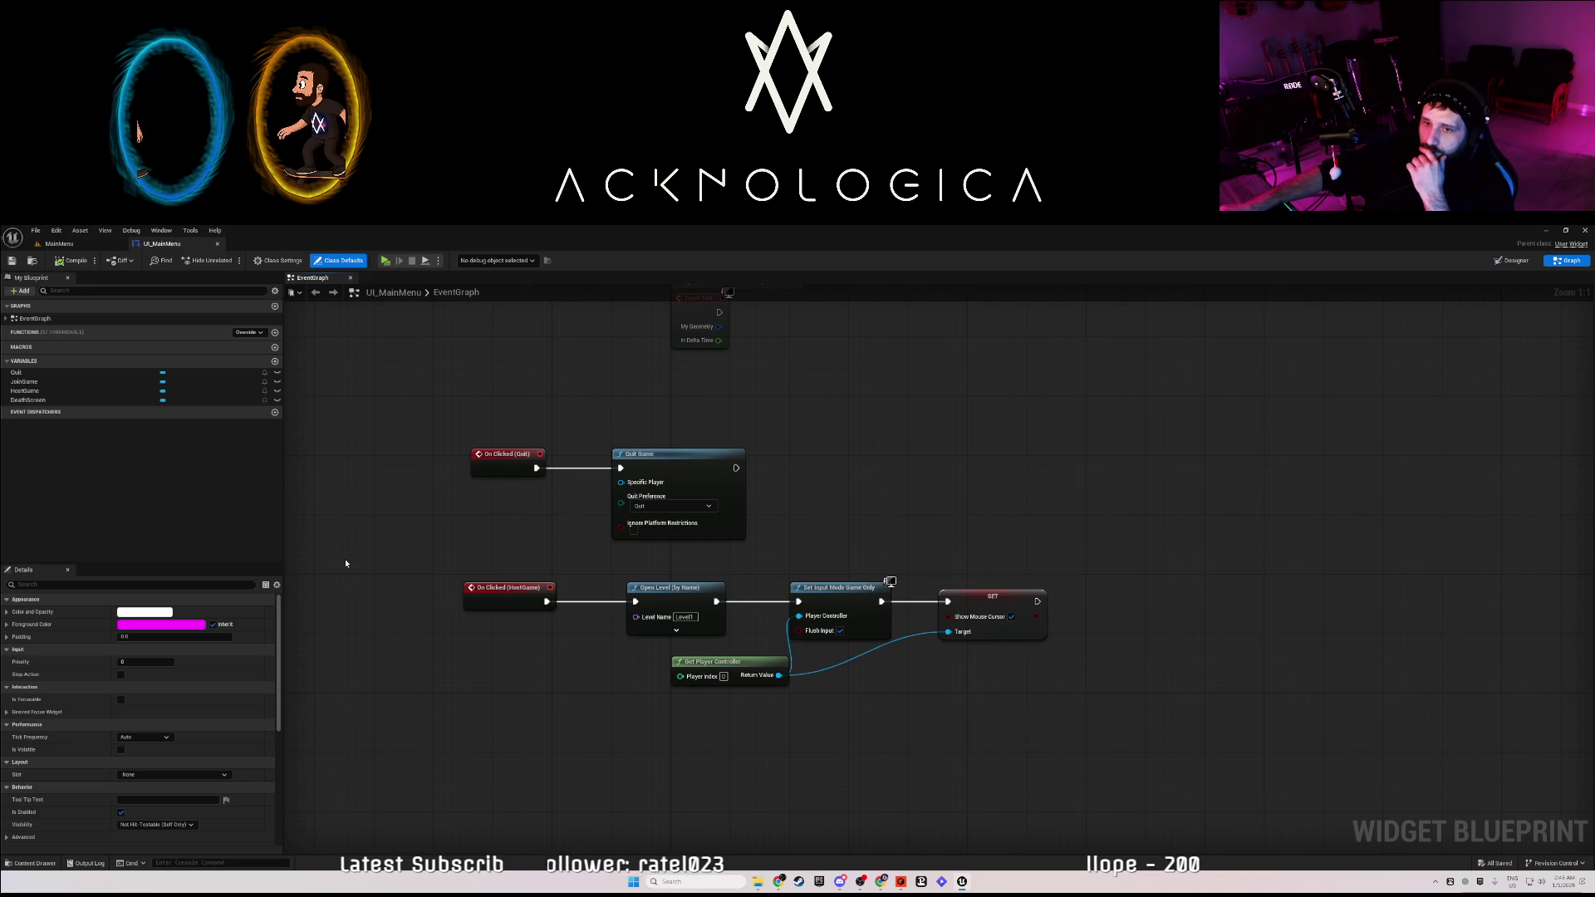
scroll(63, 748, "down", 10)
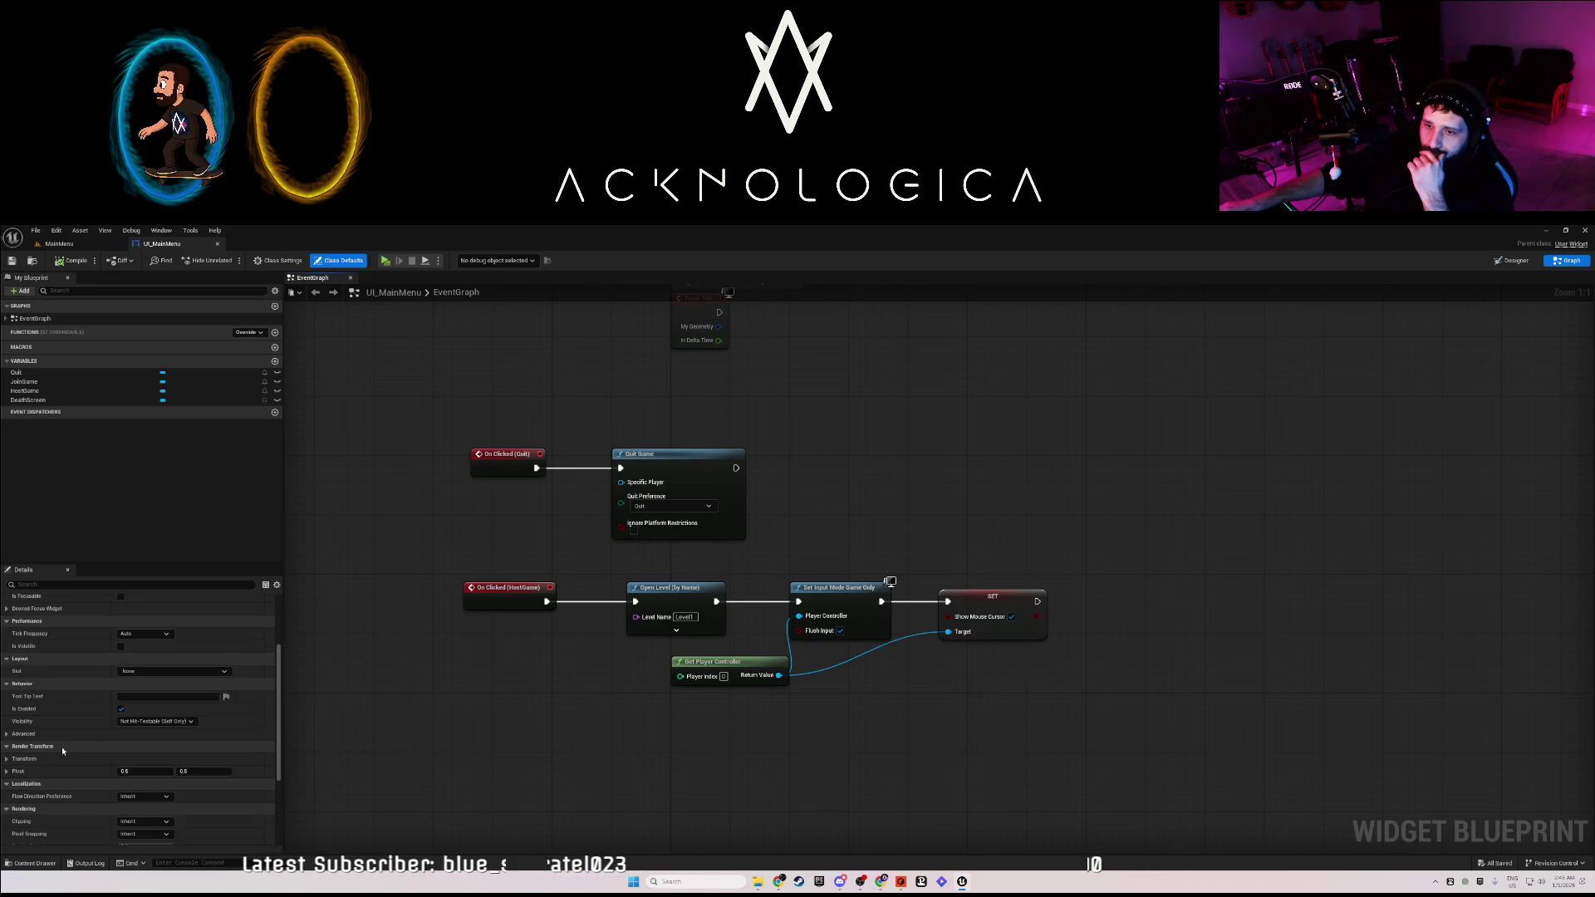
scroll(67, 750, "up", 10)
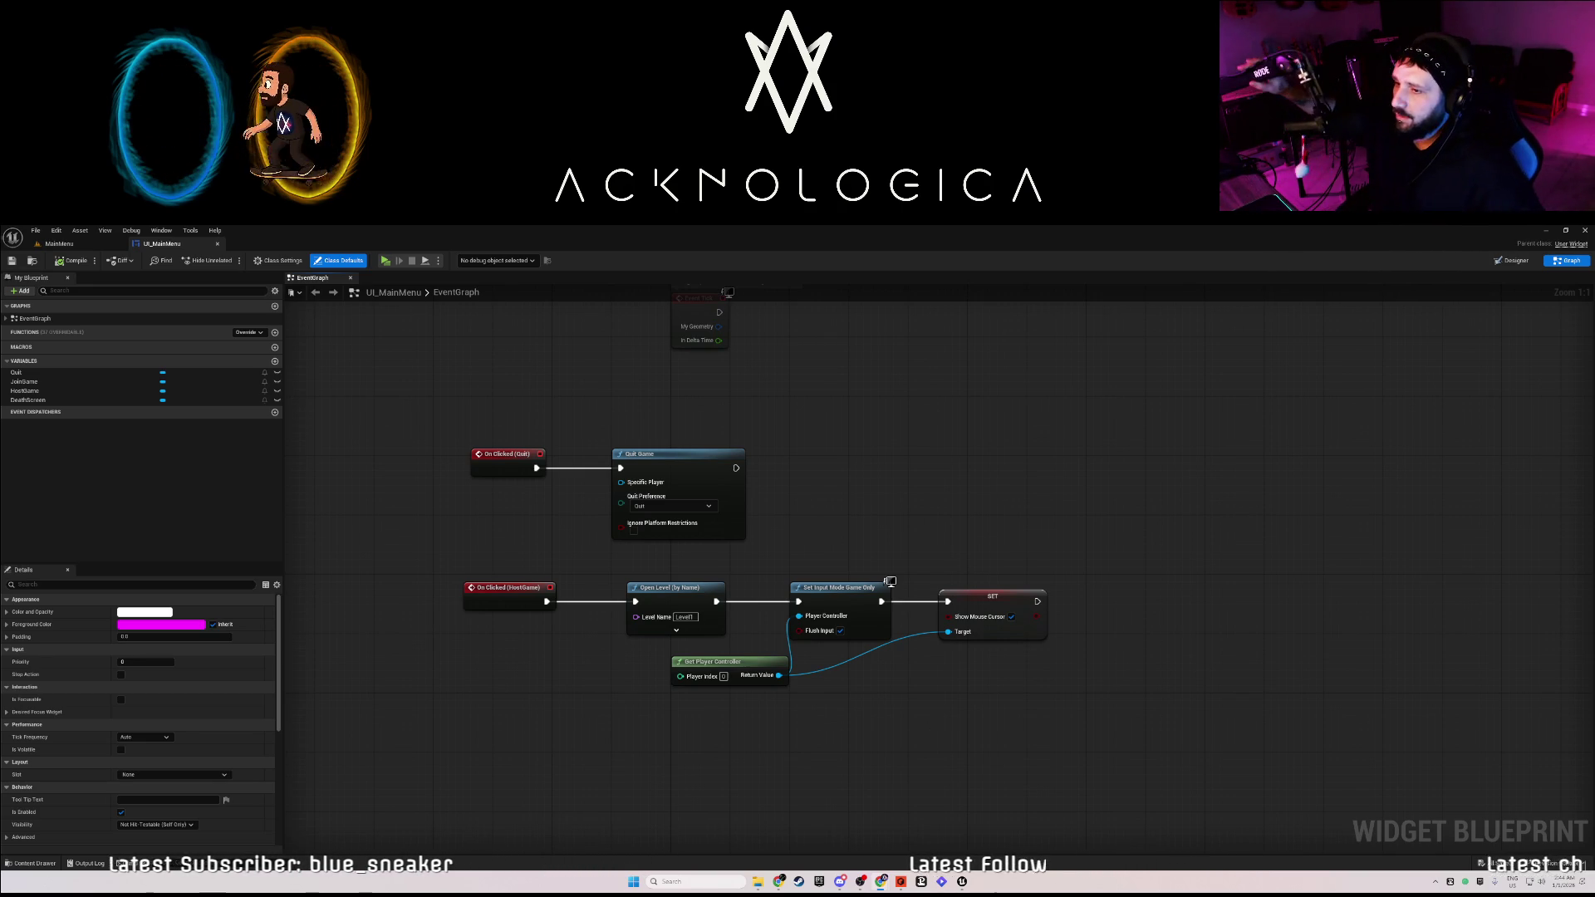
left_click(1011, 617)
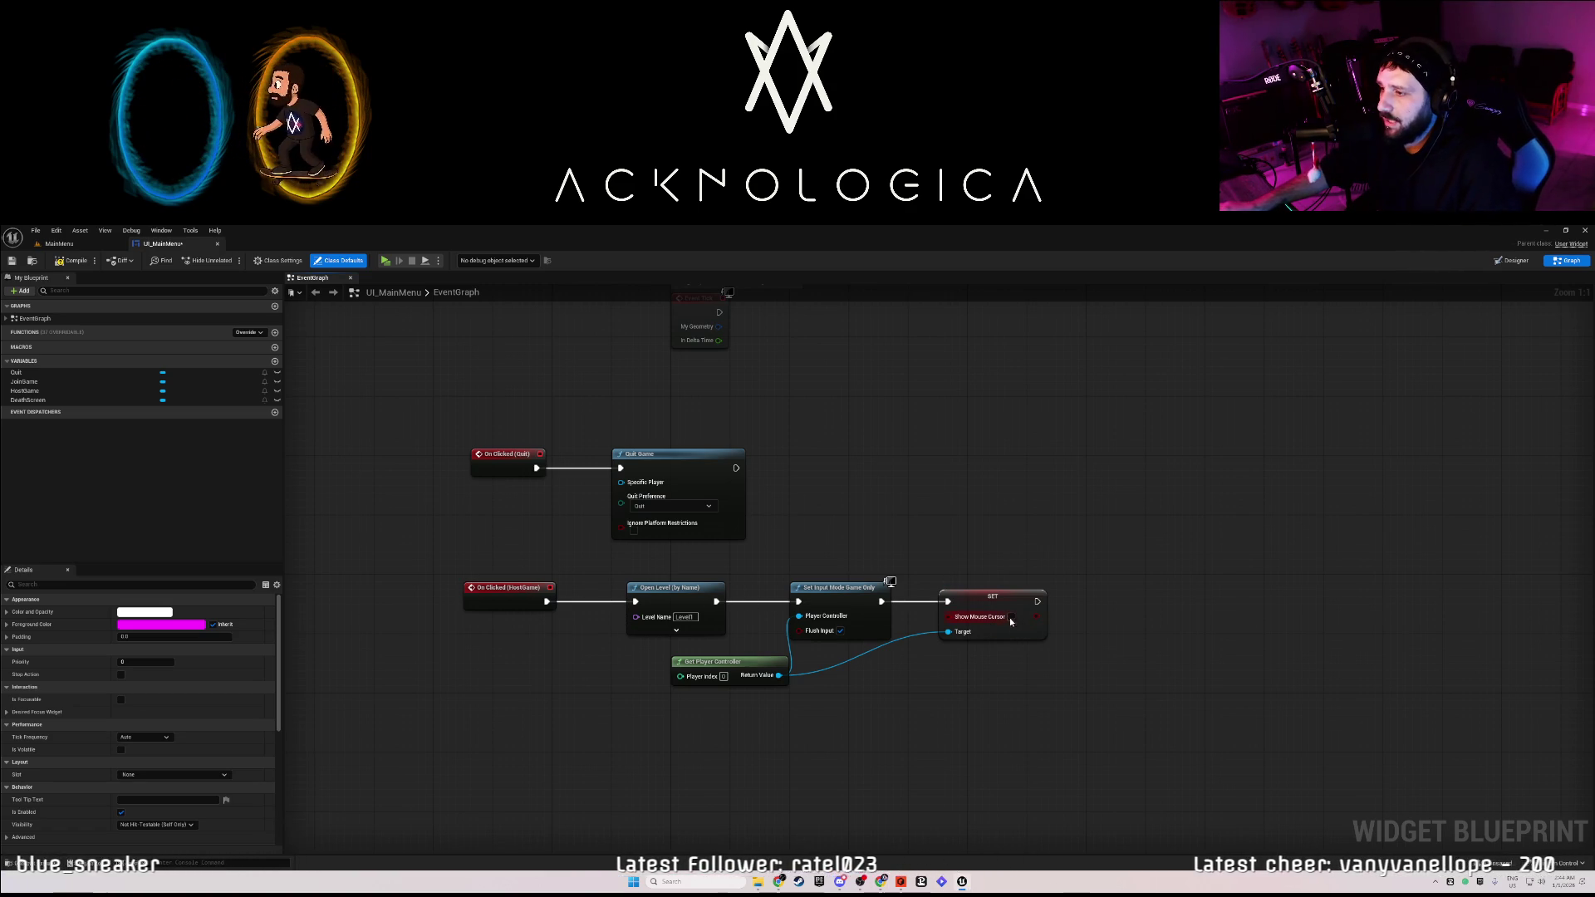
mouse_move(662, 563)
left_mouse_down()
mouse_move(715, 576)
mouse_move(715, 606)
mouse_move(687, 520)
mouse_move(609, 562)
mouse_move(556, 638)
mouse_move(578, 524)
left_mouse_up()
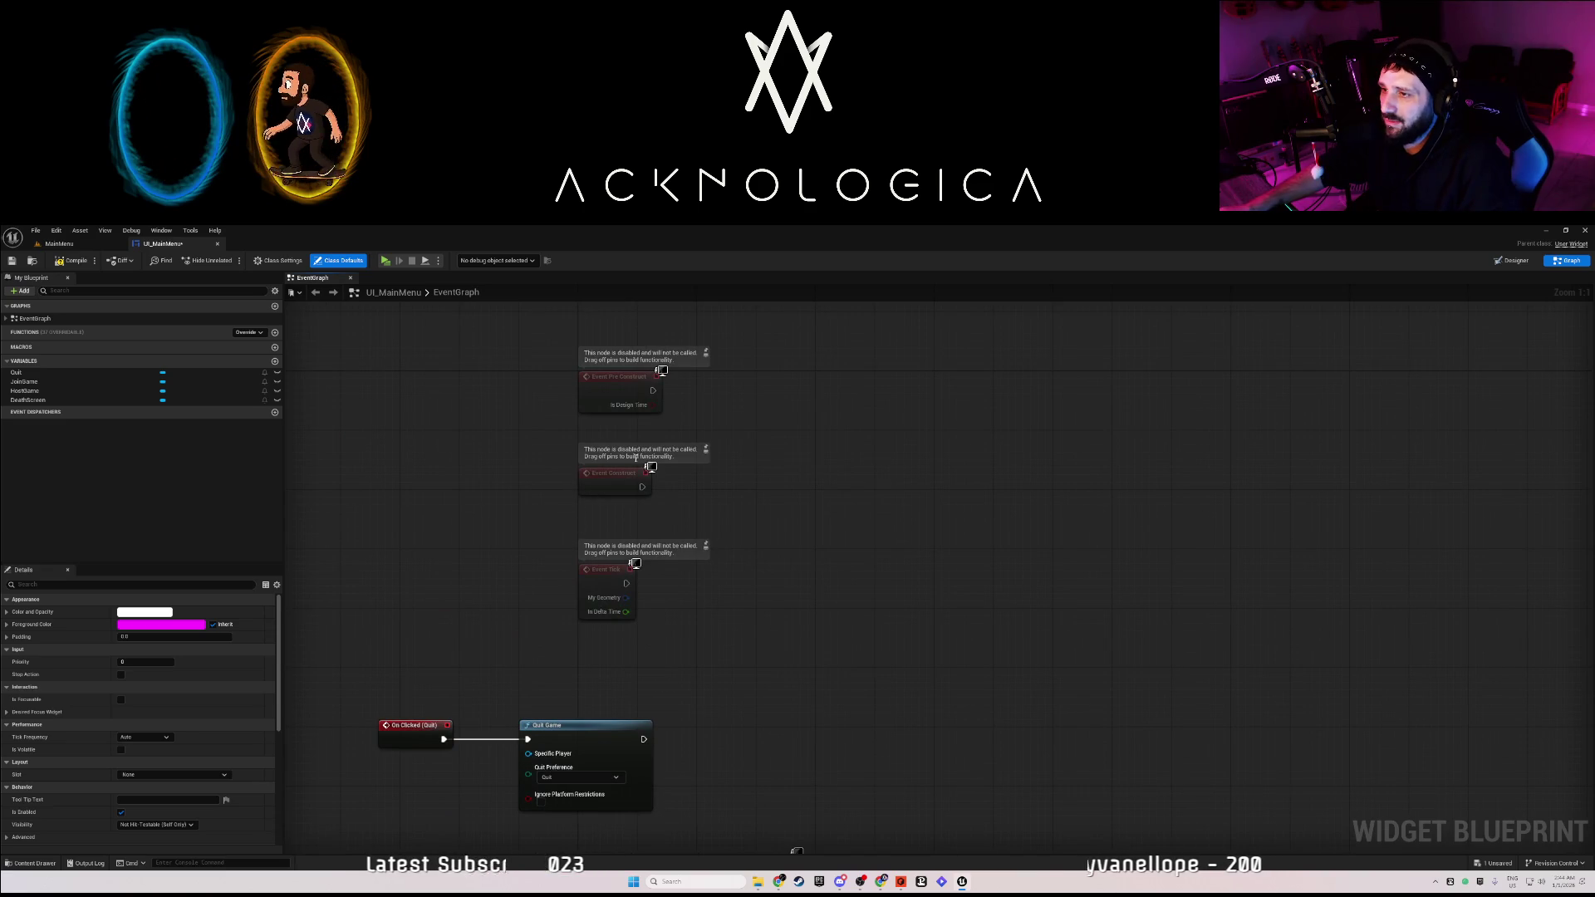
Find Event Pre Construct and duplicate the Set Input Mode Game Only, SET and Get Player Controller nodes.
mouse_move(601, 472)
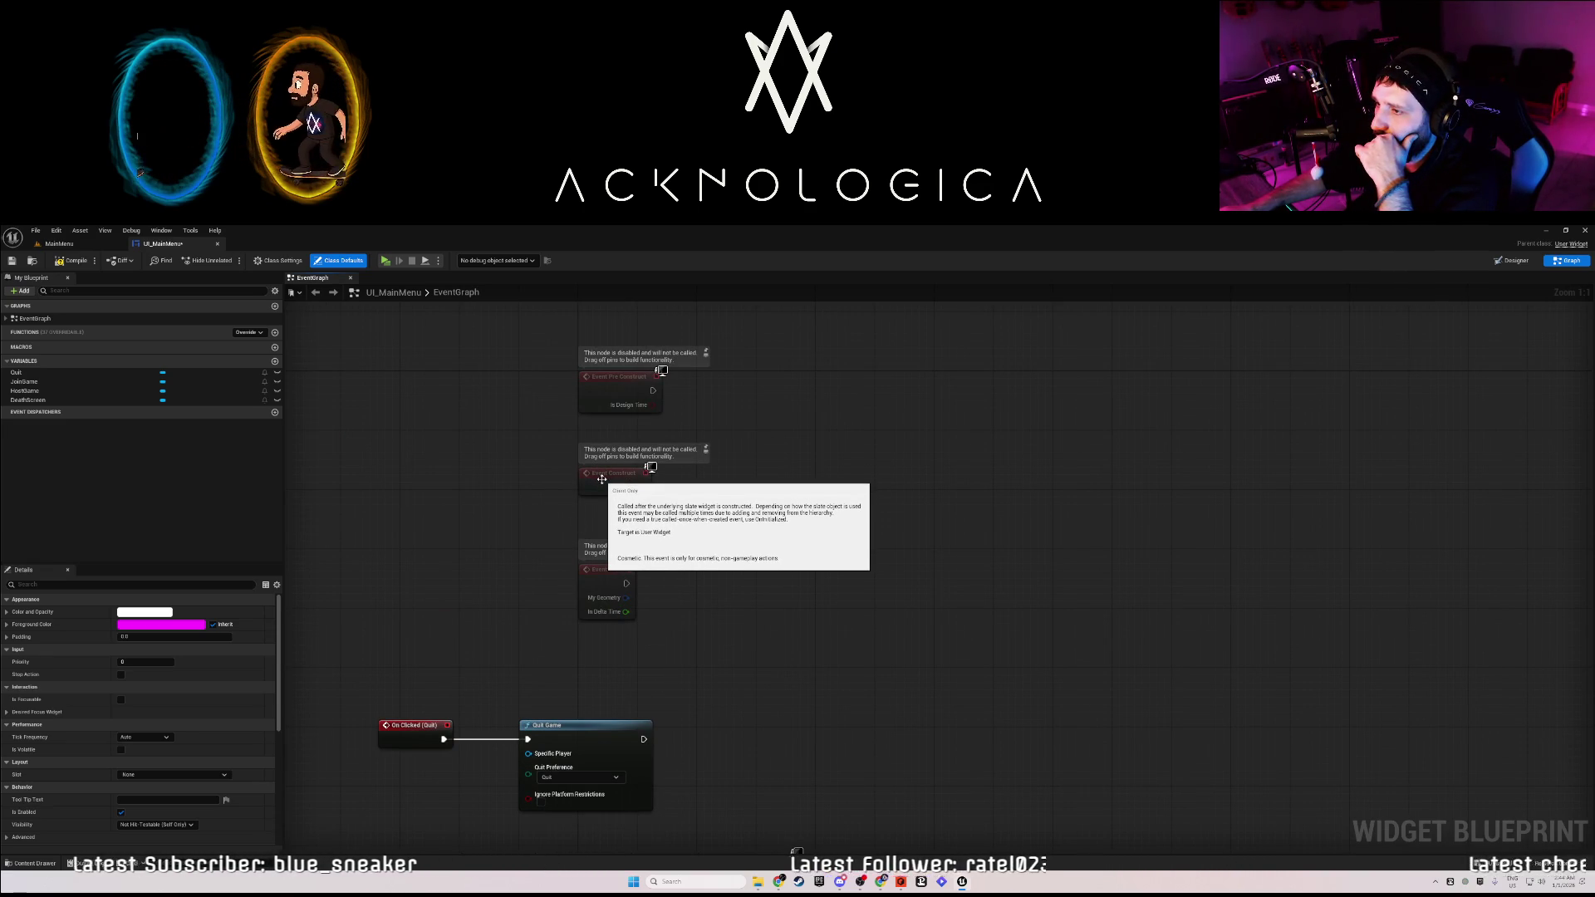
mouse_move(616, 395)
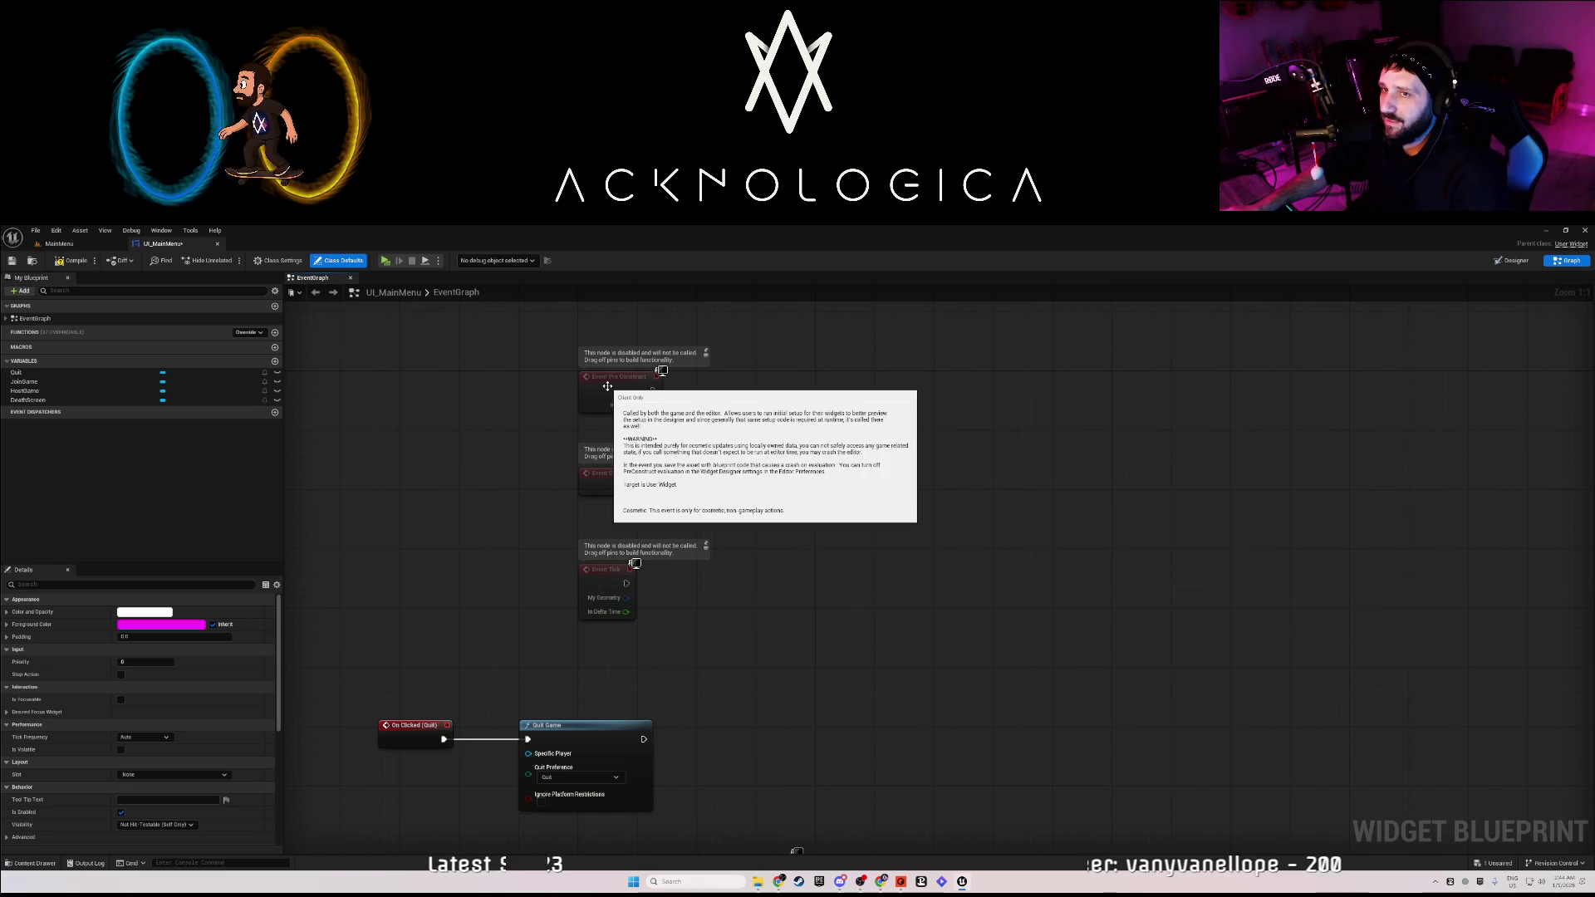
left_click(254, 291)
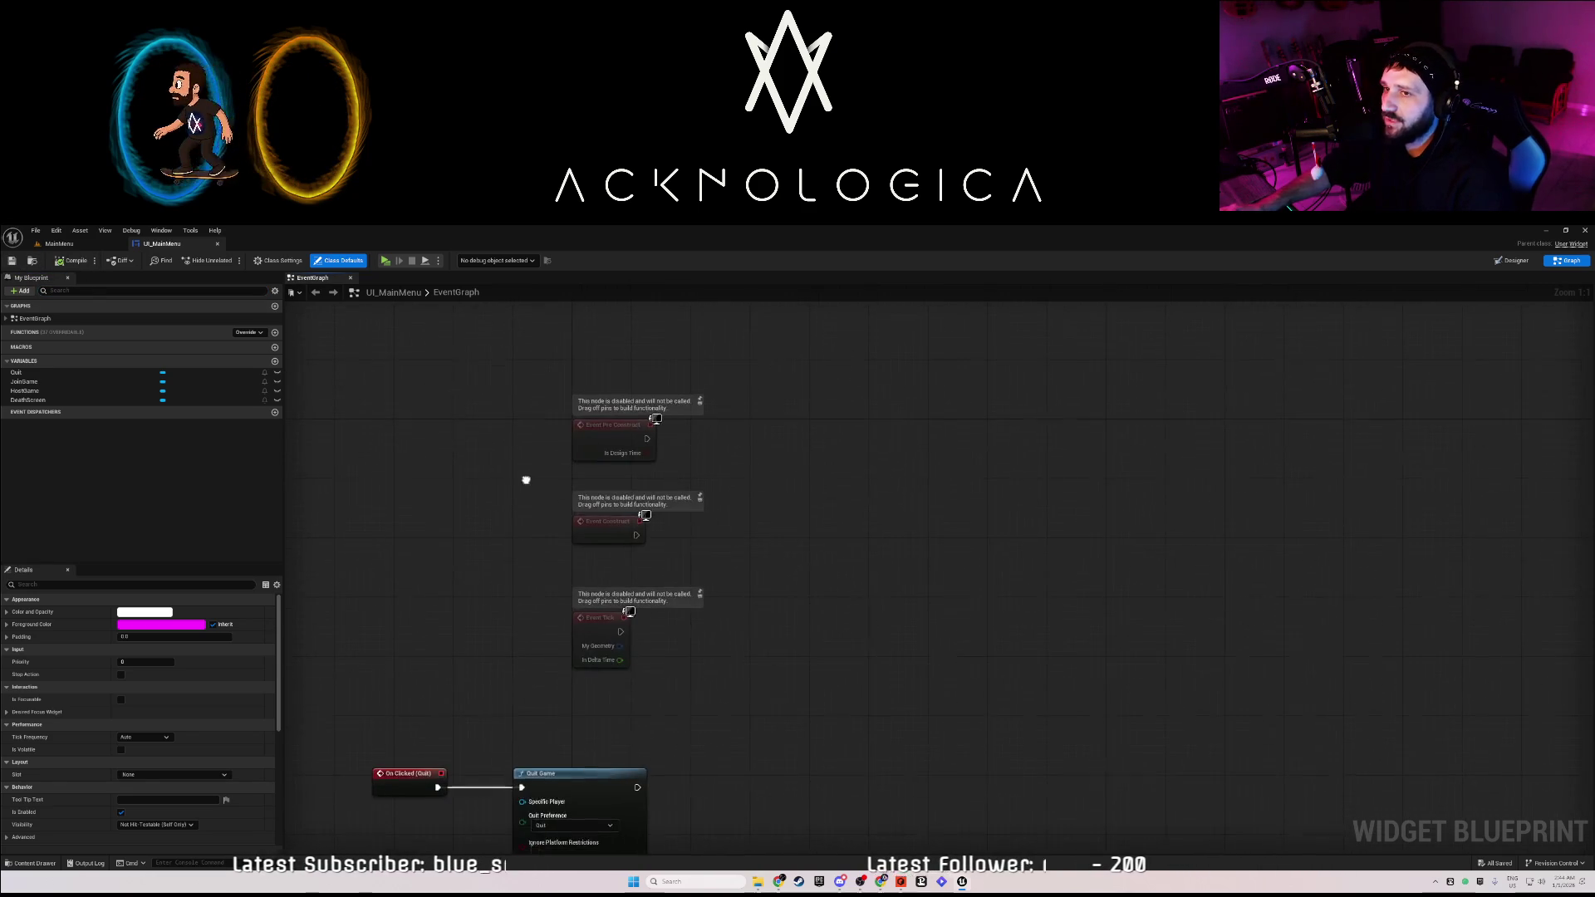
left_click(7, 319)
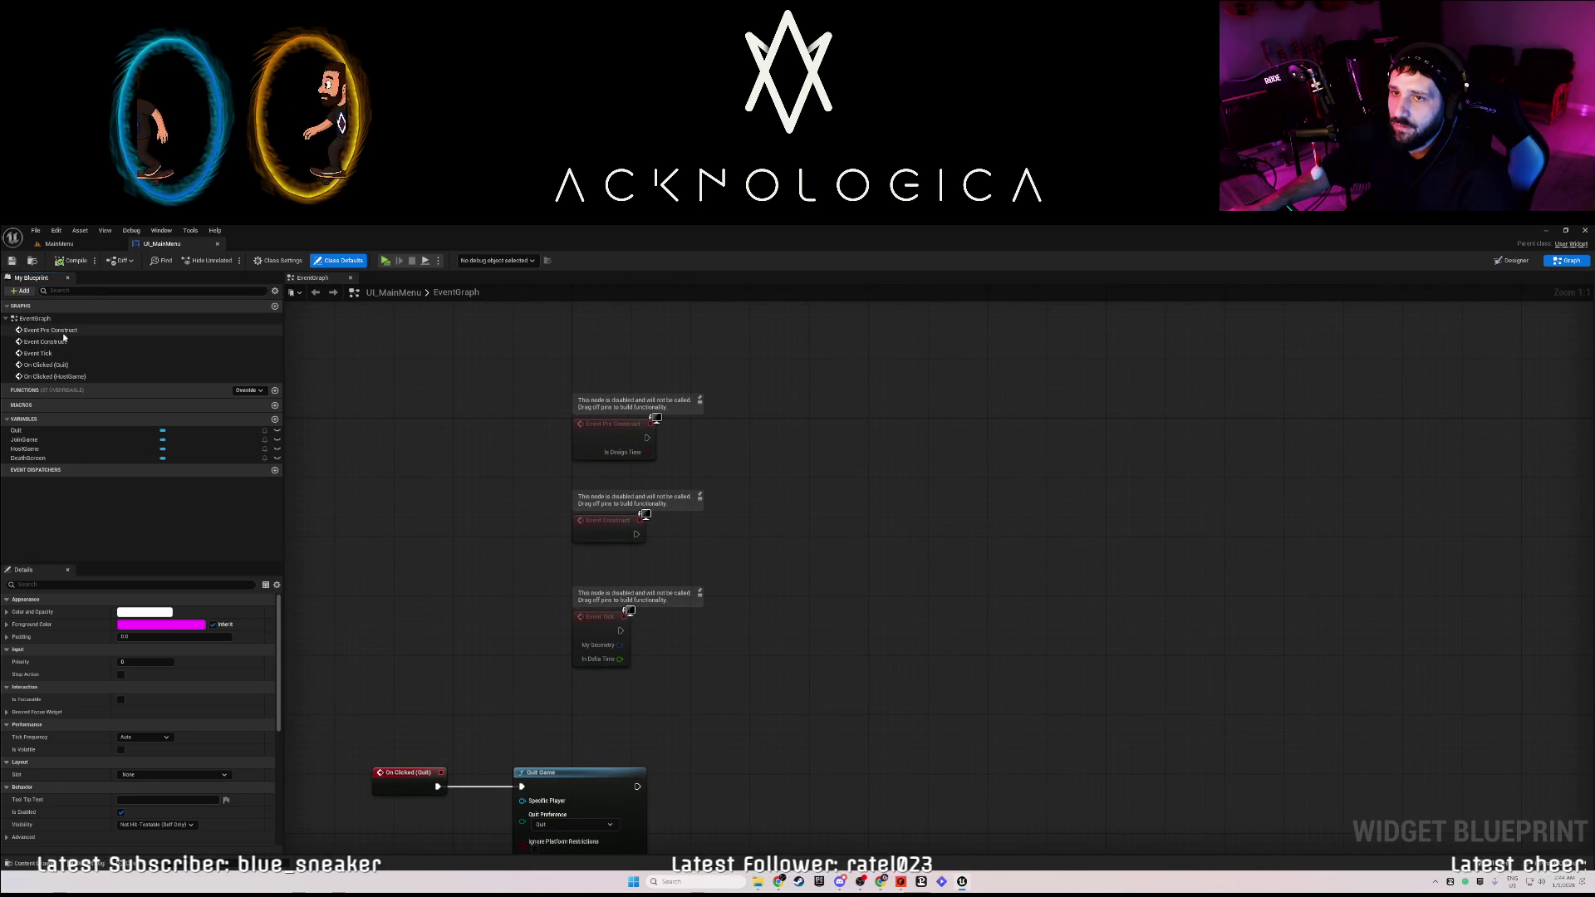
left_click(50, 329)
mouse_move(744, 522)
left_mouse_down()
mouse_move(772, 489)
mouse_move(741, 449)
left_mouse_up()
left_click_drag(876, 827, 649, 731)
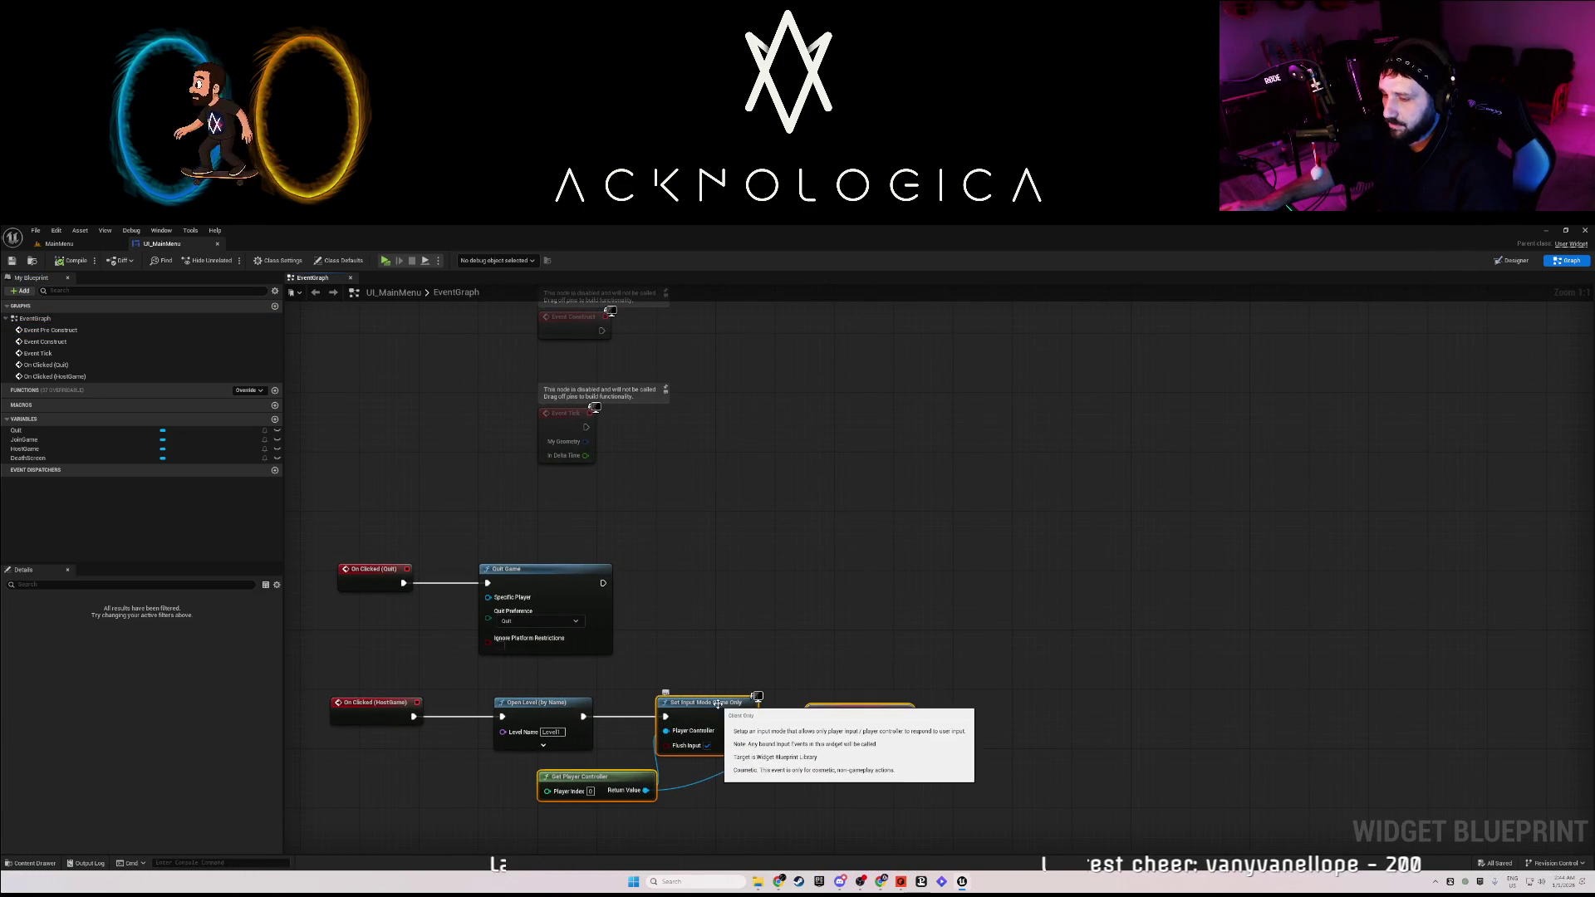
key("ctrl+d")
mouse_move(735, 681)
left_mouse_down()
mouse_move(814, 314)
mouse_move(795, 532)
mouse_move(768, 446)
mouse_move(789, 421)
mouse_move(738, 448)
left_mouse_up()
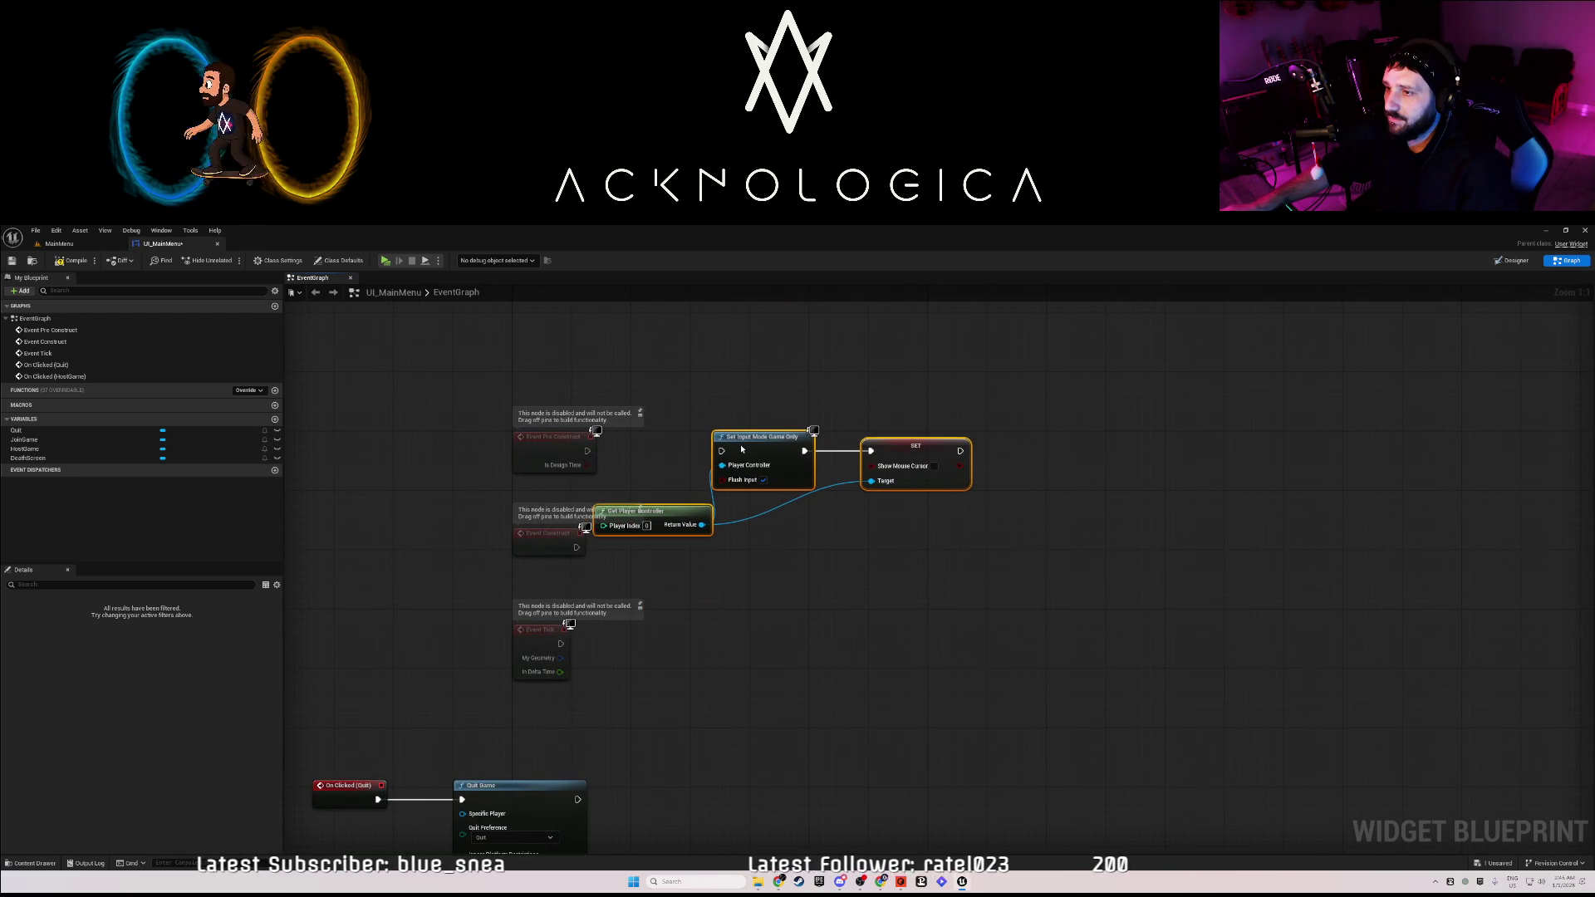
Arrange Event Construct, Event Tick and Get Player Controller around the duplicated nodes.
left_click(548, 545)
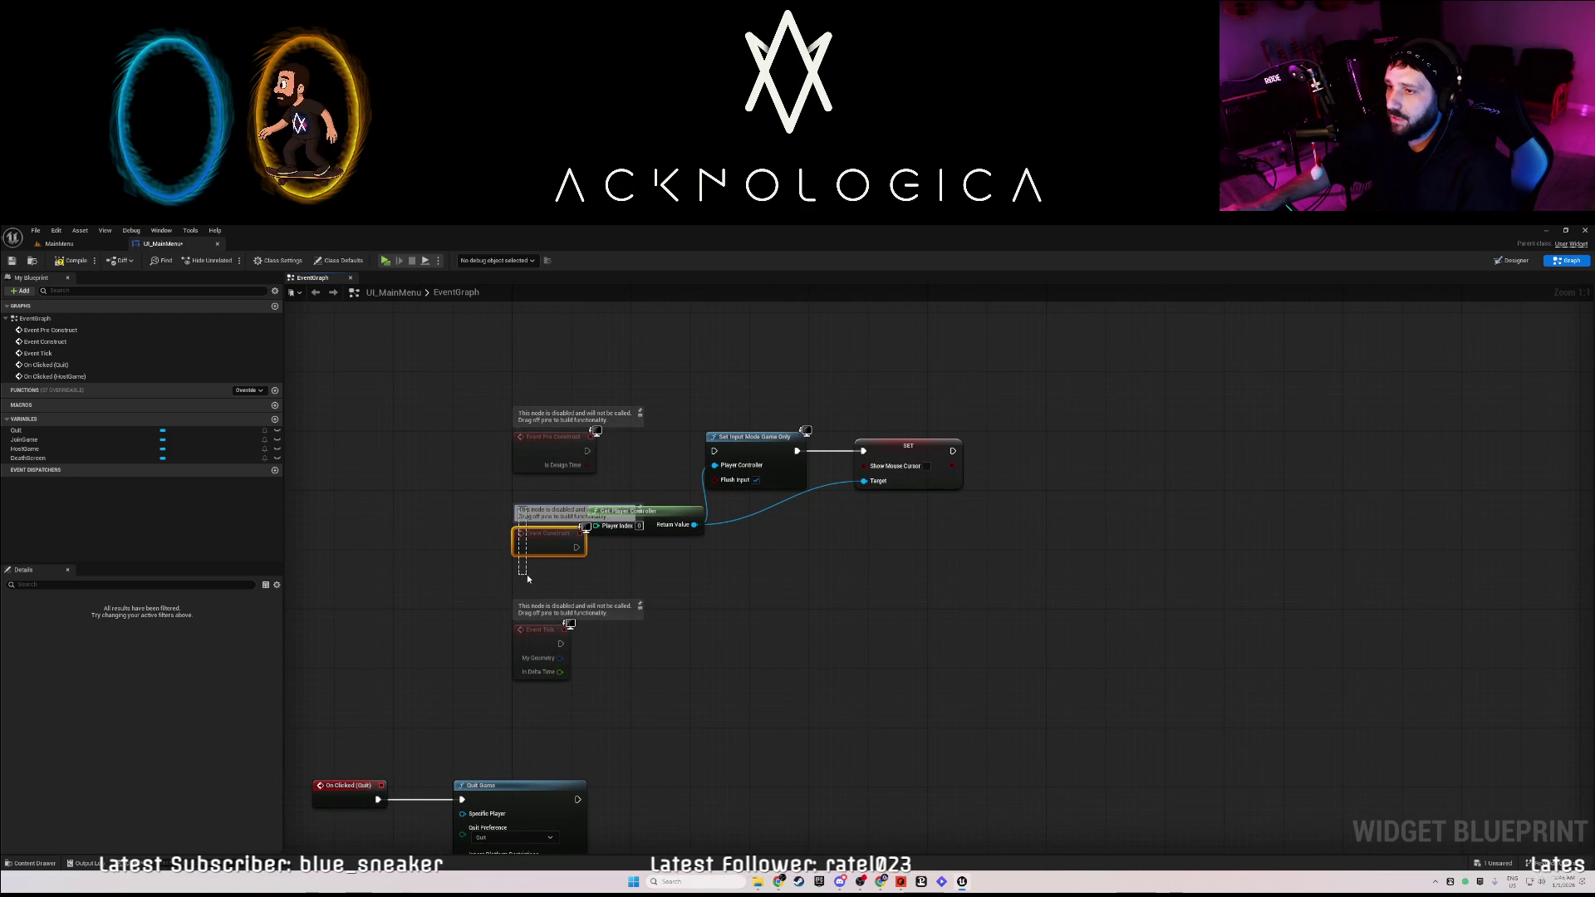
left_click(540, 640, "shift")
left_click_drag(560, 658, 467, 664)
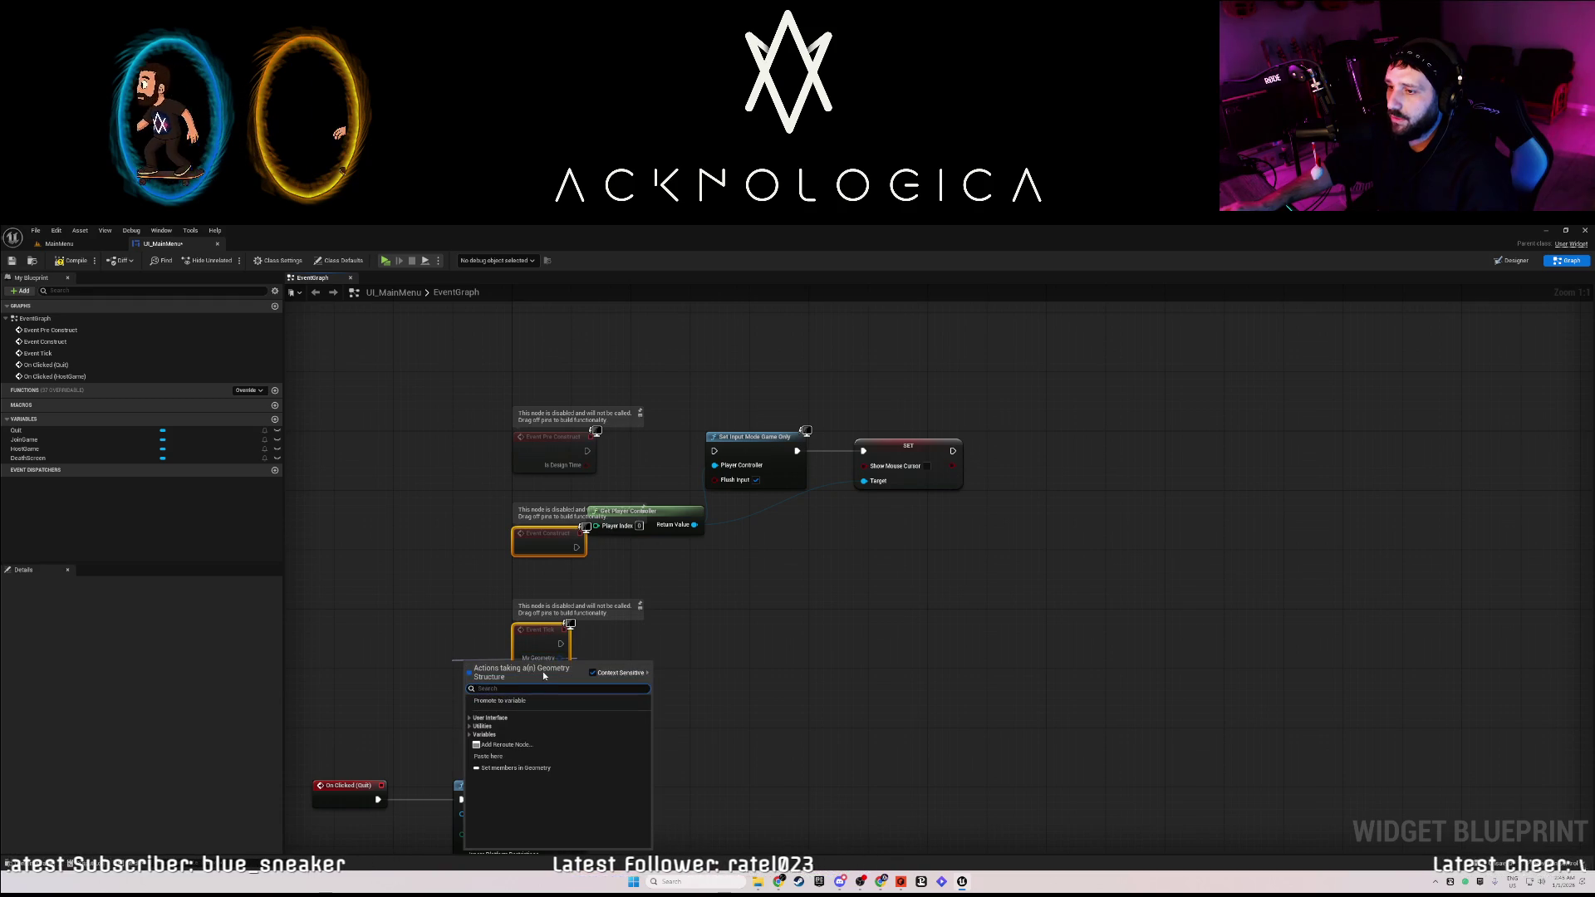
left_click(507, 512)
left_click_drag(543, 528, 531, 690)
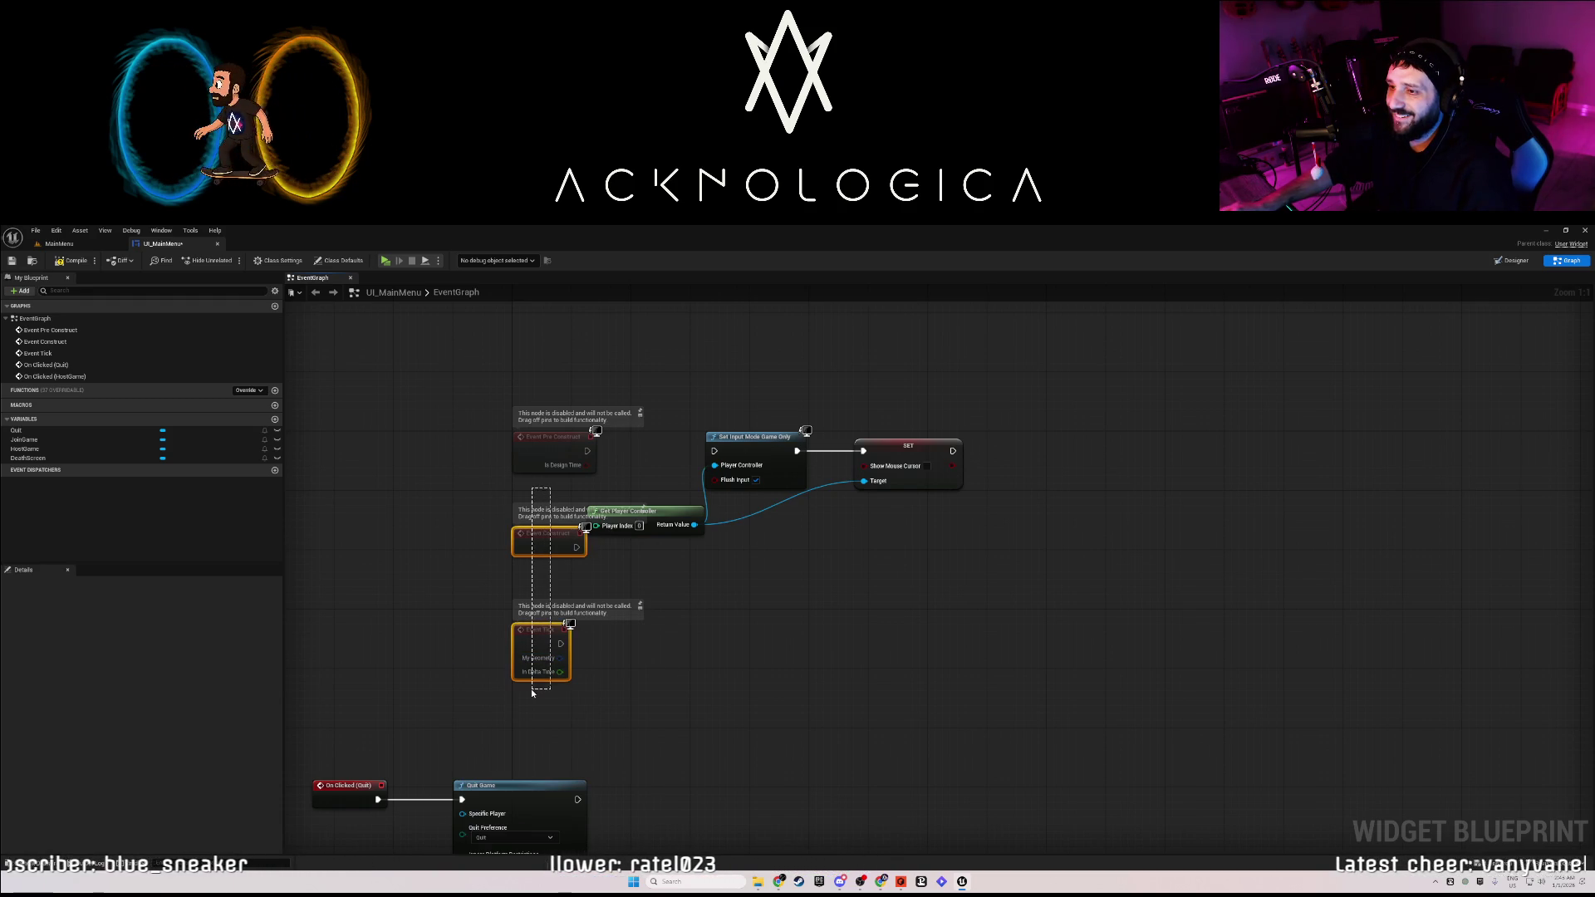
mouse_move(645, 685)
left_mouse_down()
mouse_move(576, 643)
mouse_move(529, 501)
left_mouse_up()
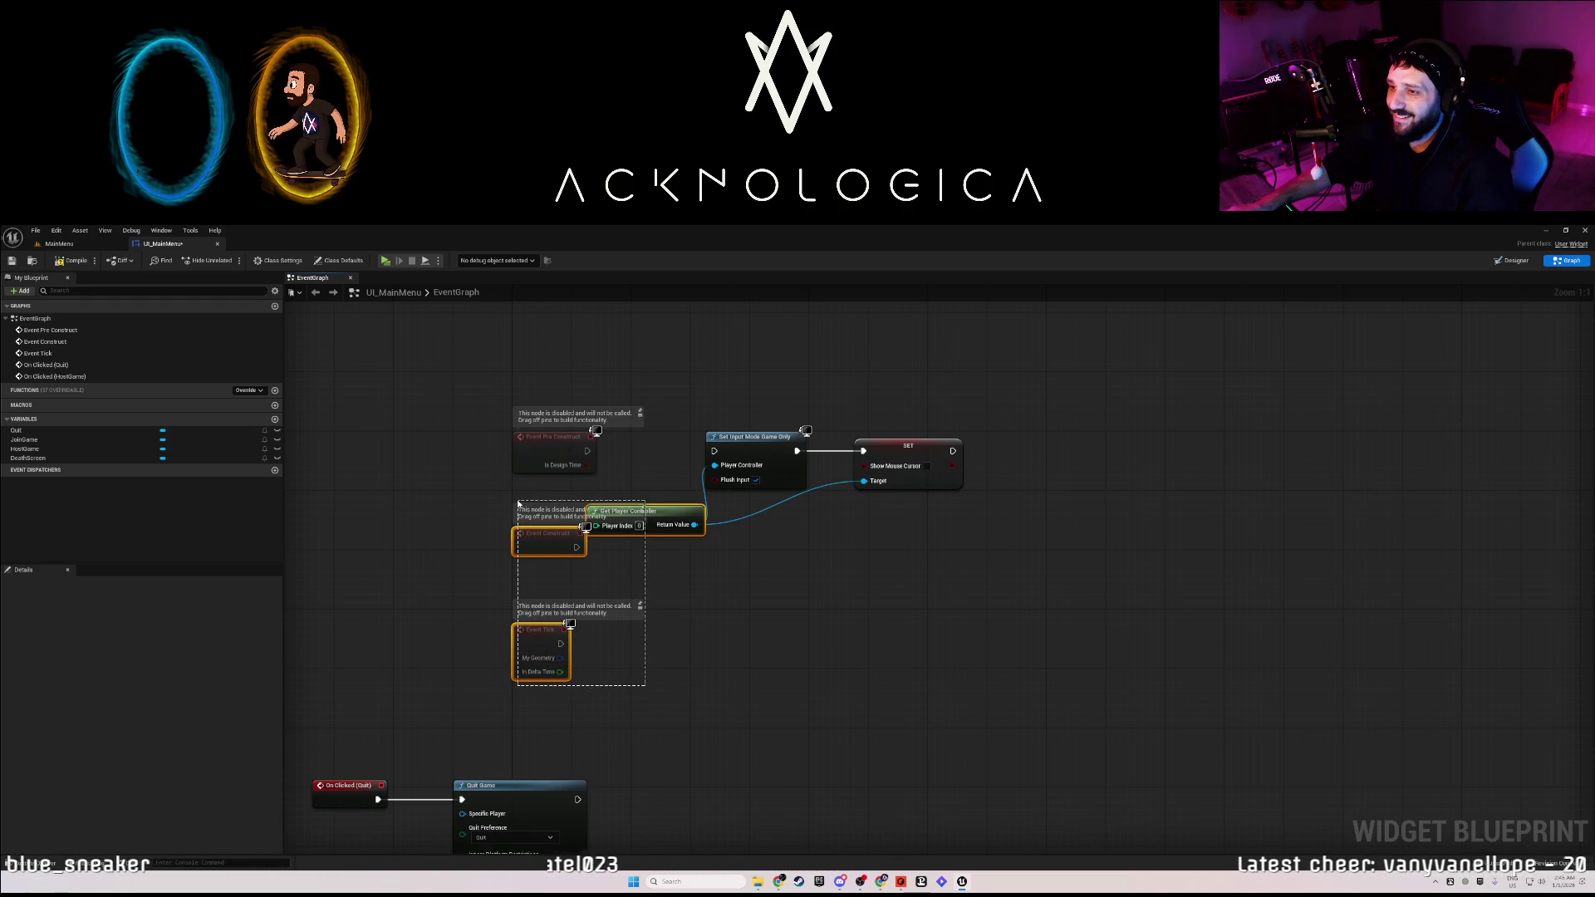
mouse_move(635, 511)
left_mouse_down()
mouse_move(623, 491)
mouse_move(714, 451)
left_mouse_up()
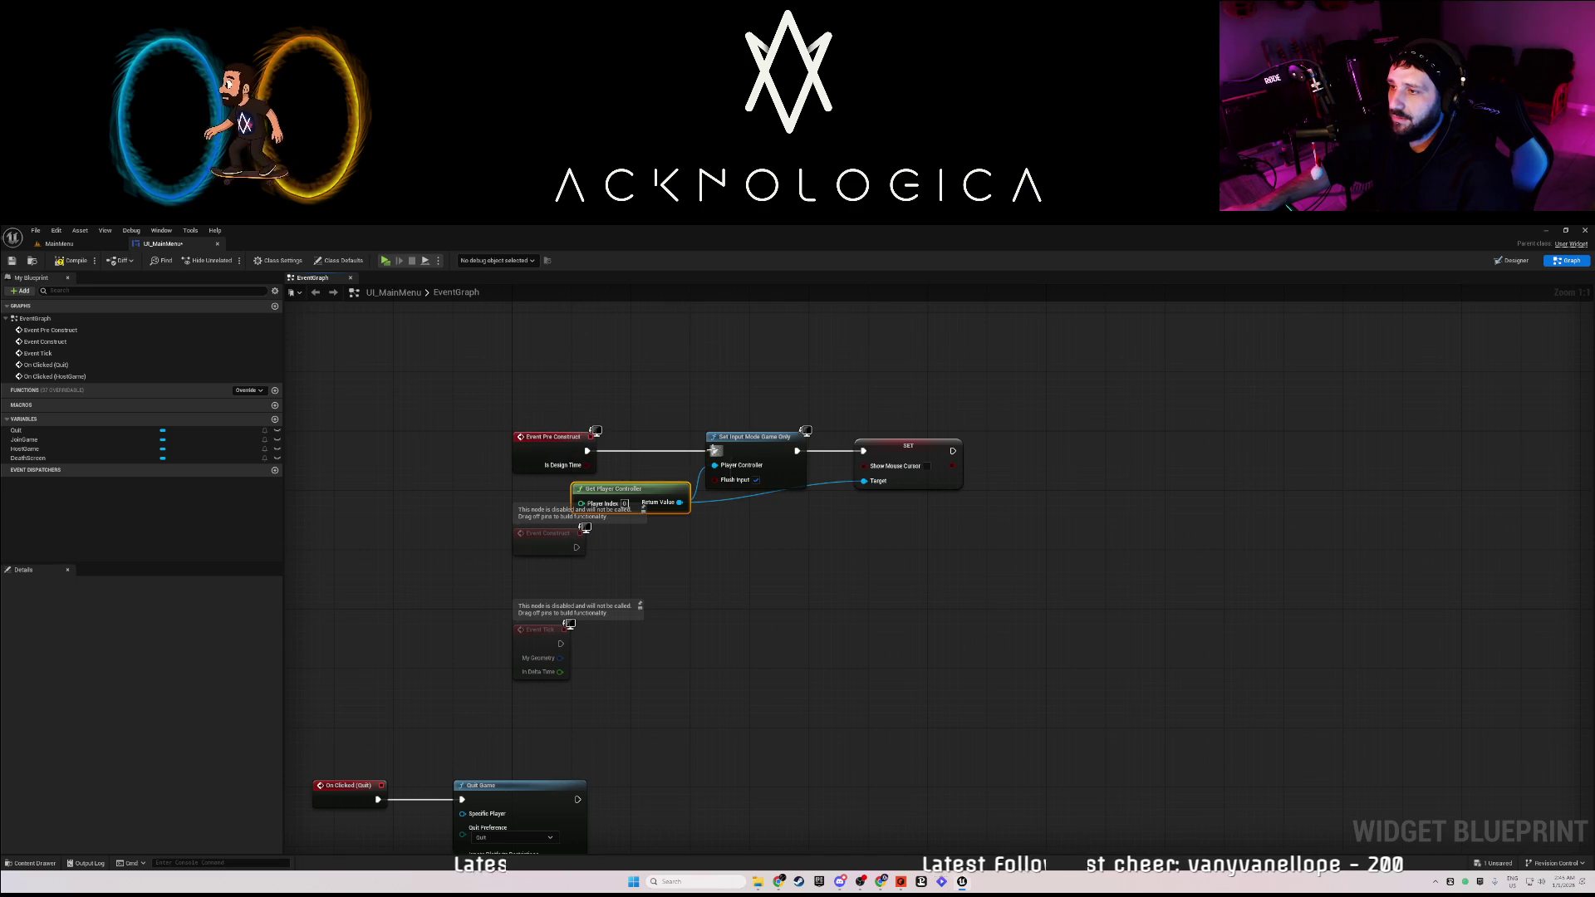
Enable Show Mouse Cursor on the duplicated SET node, then save and close the widget.
left_click(927, 467)
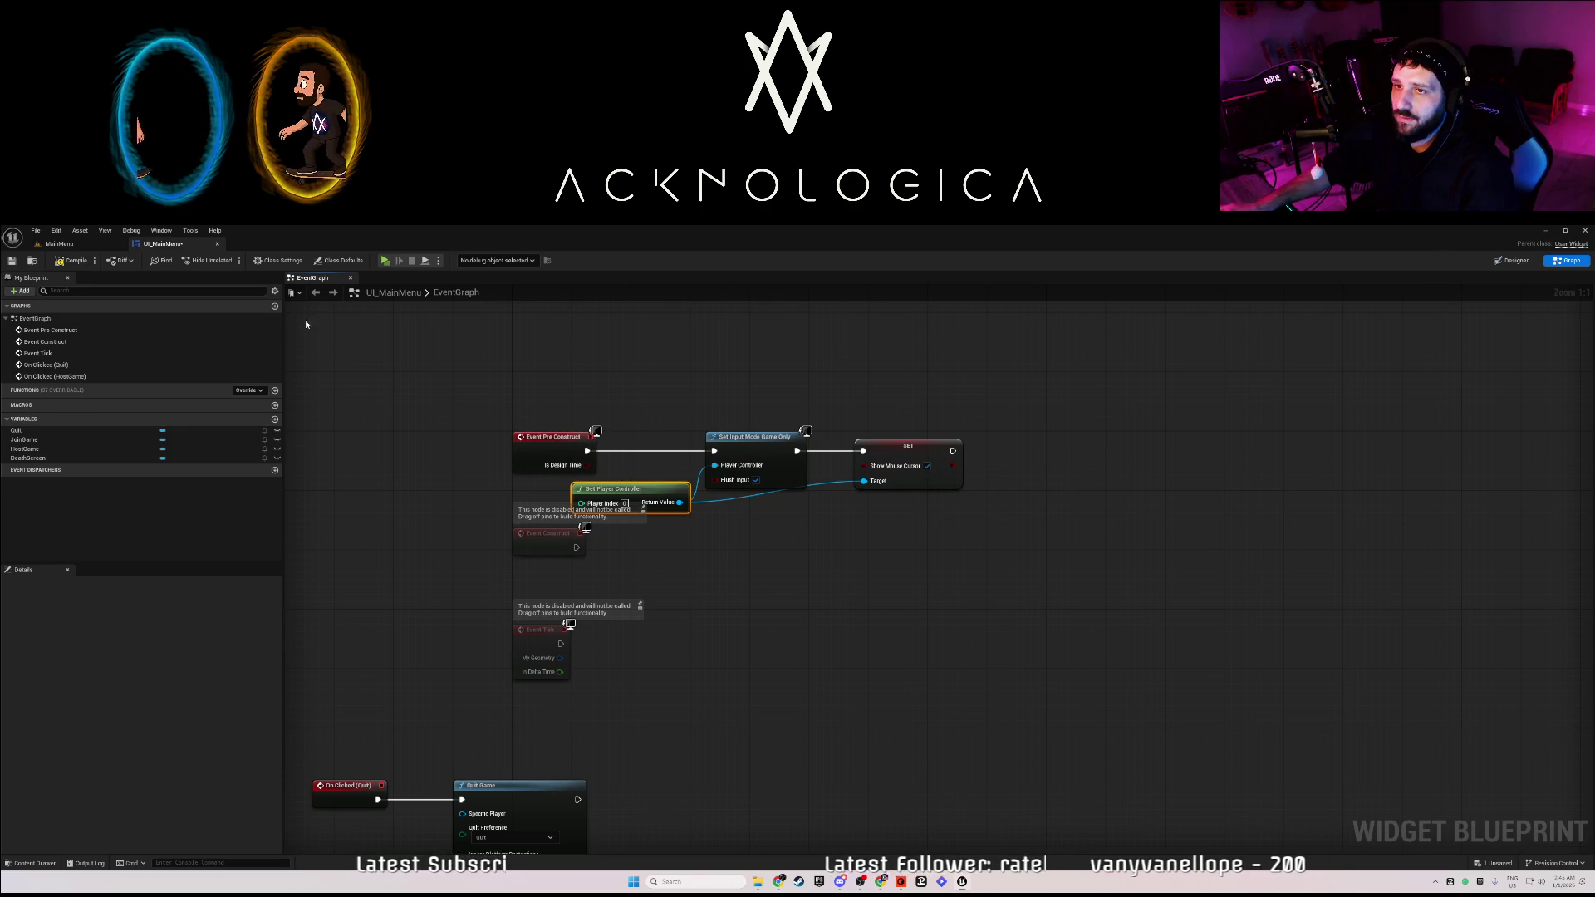
key("ctrl+s")
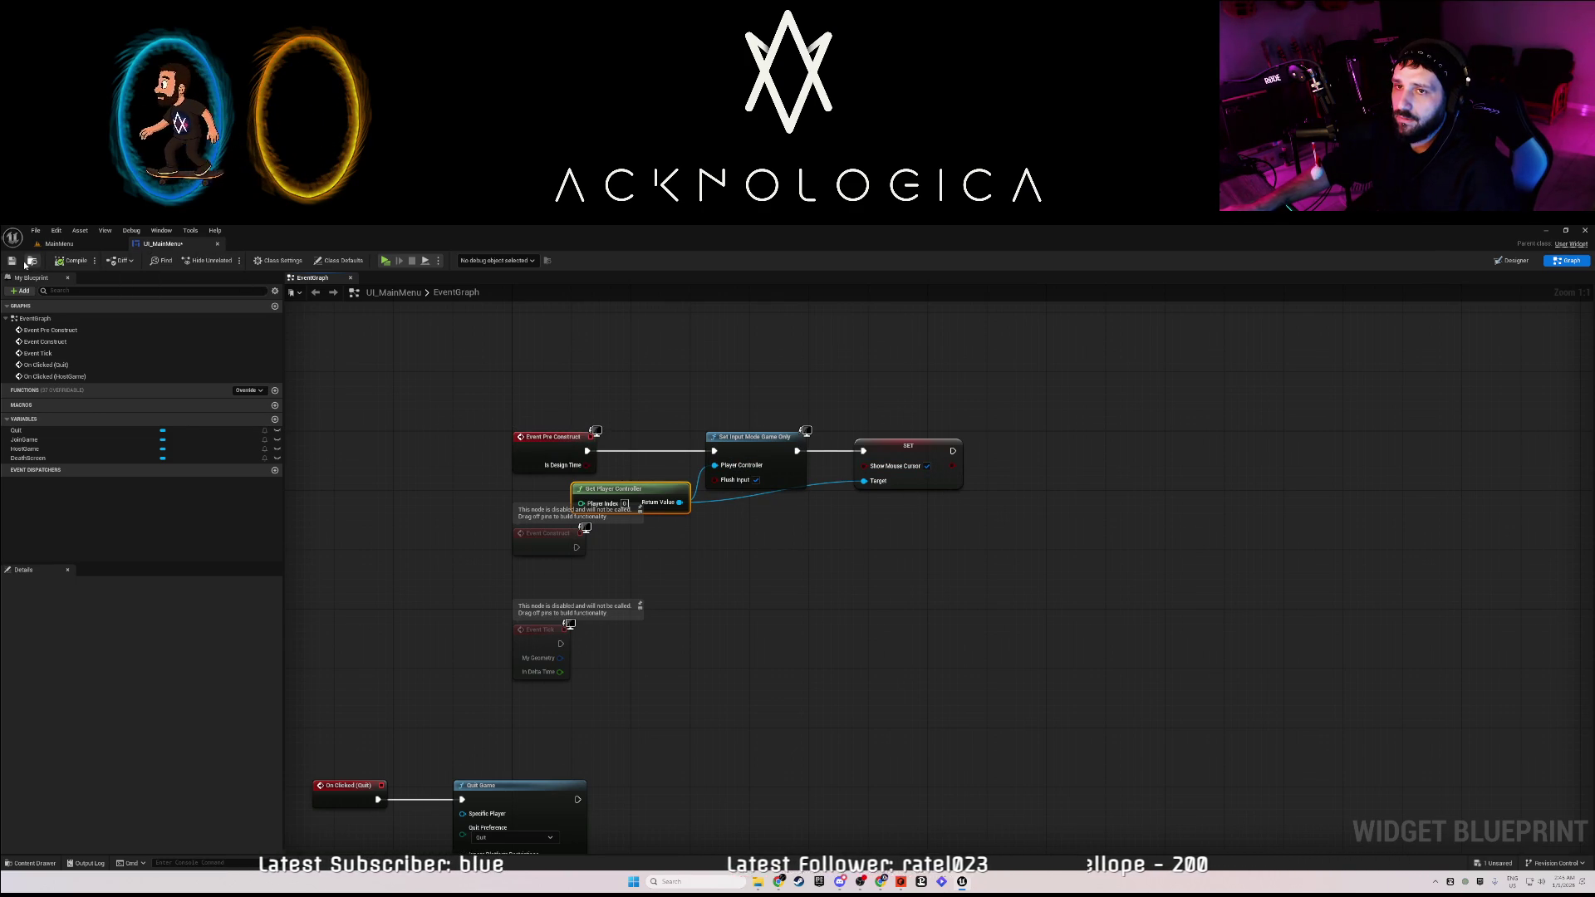
left_click(216, 244)
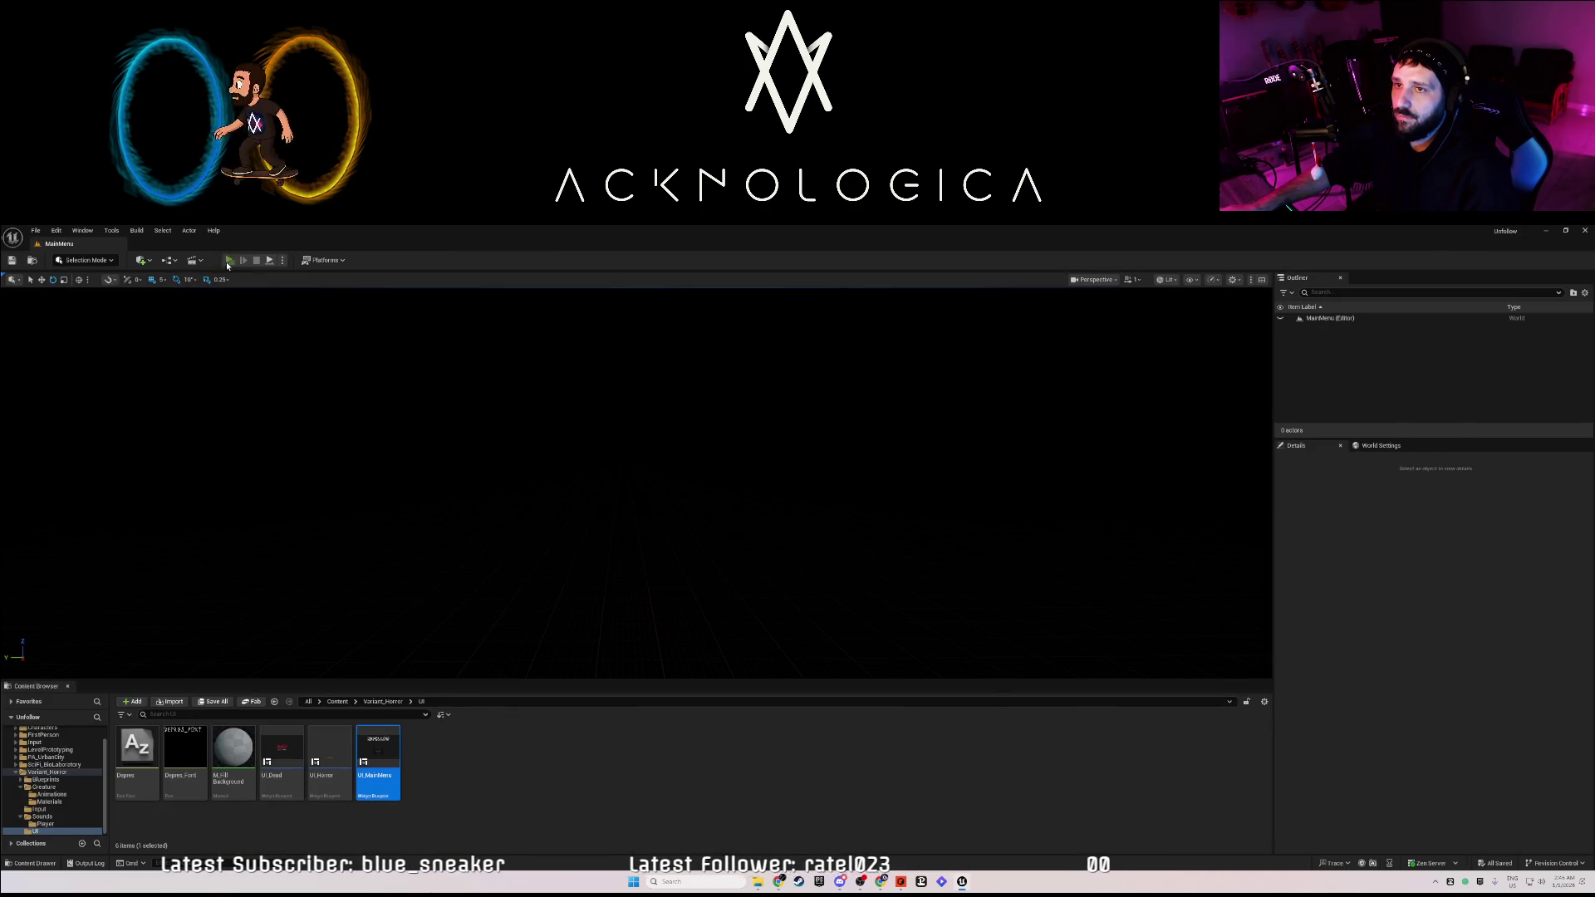
left_click(229, 262)
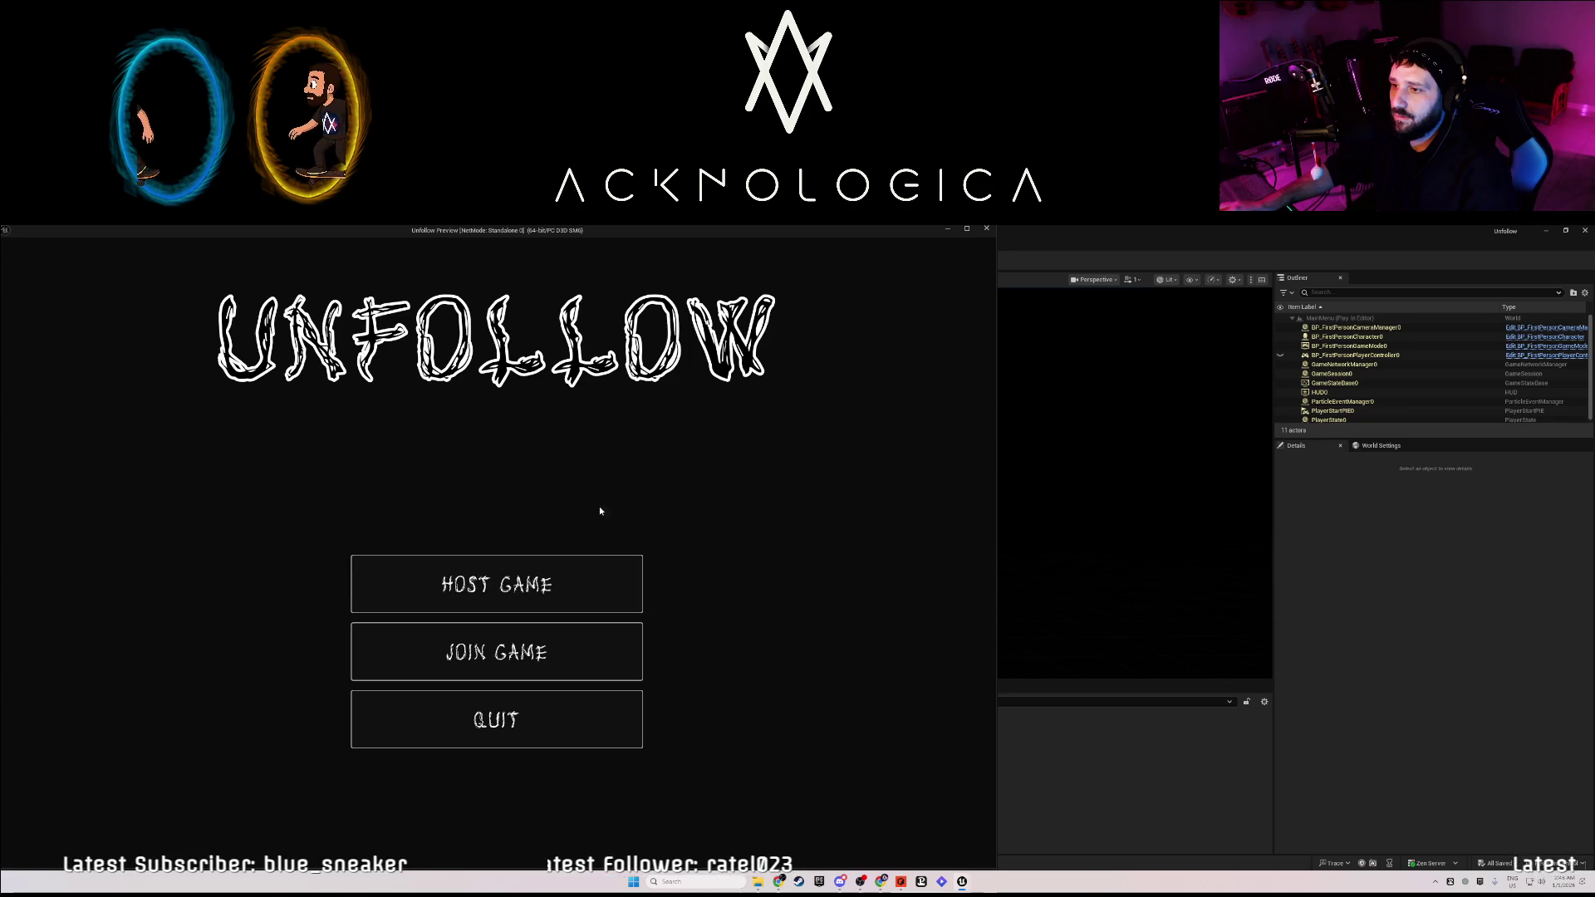
double_click(917, 234)
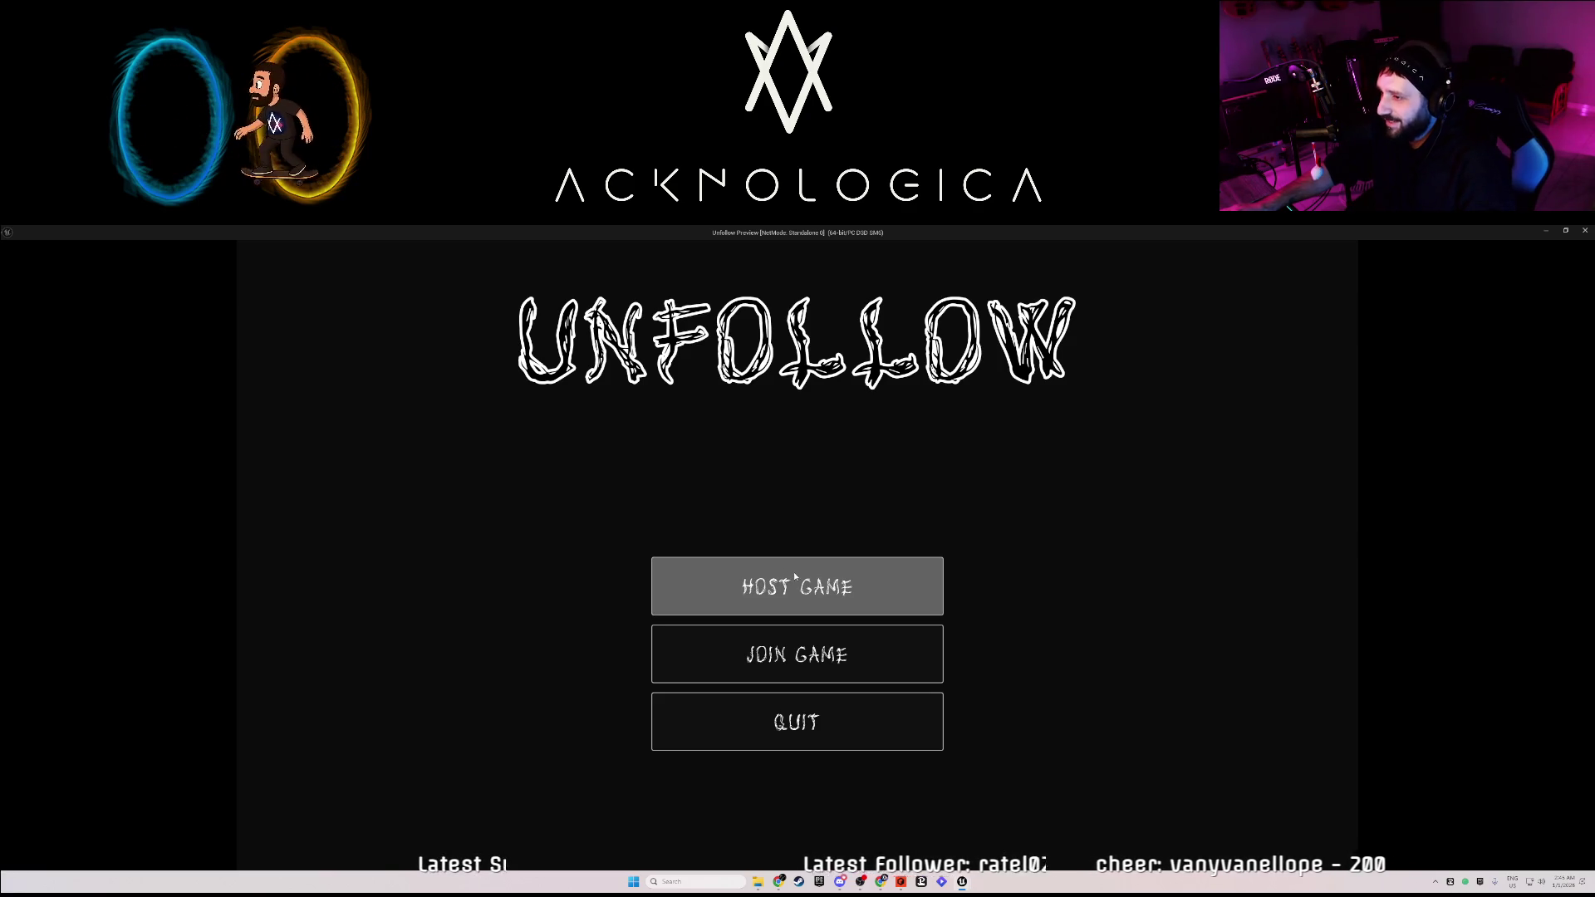
left_click(795, 575)
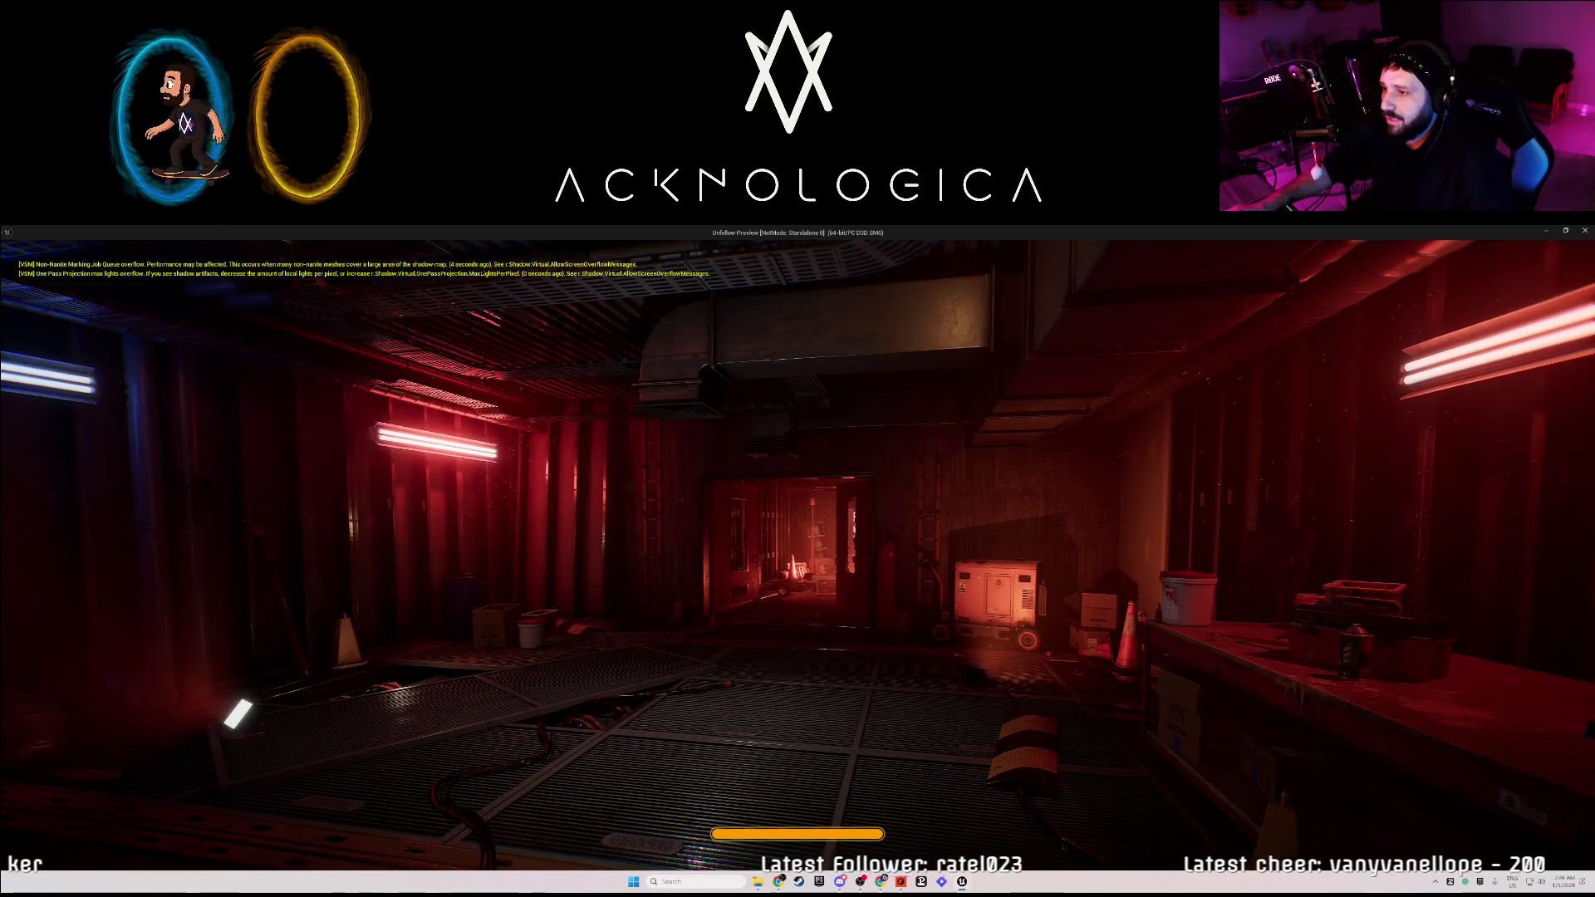
key("Escape")
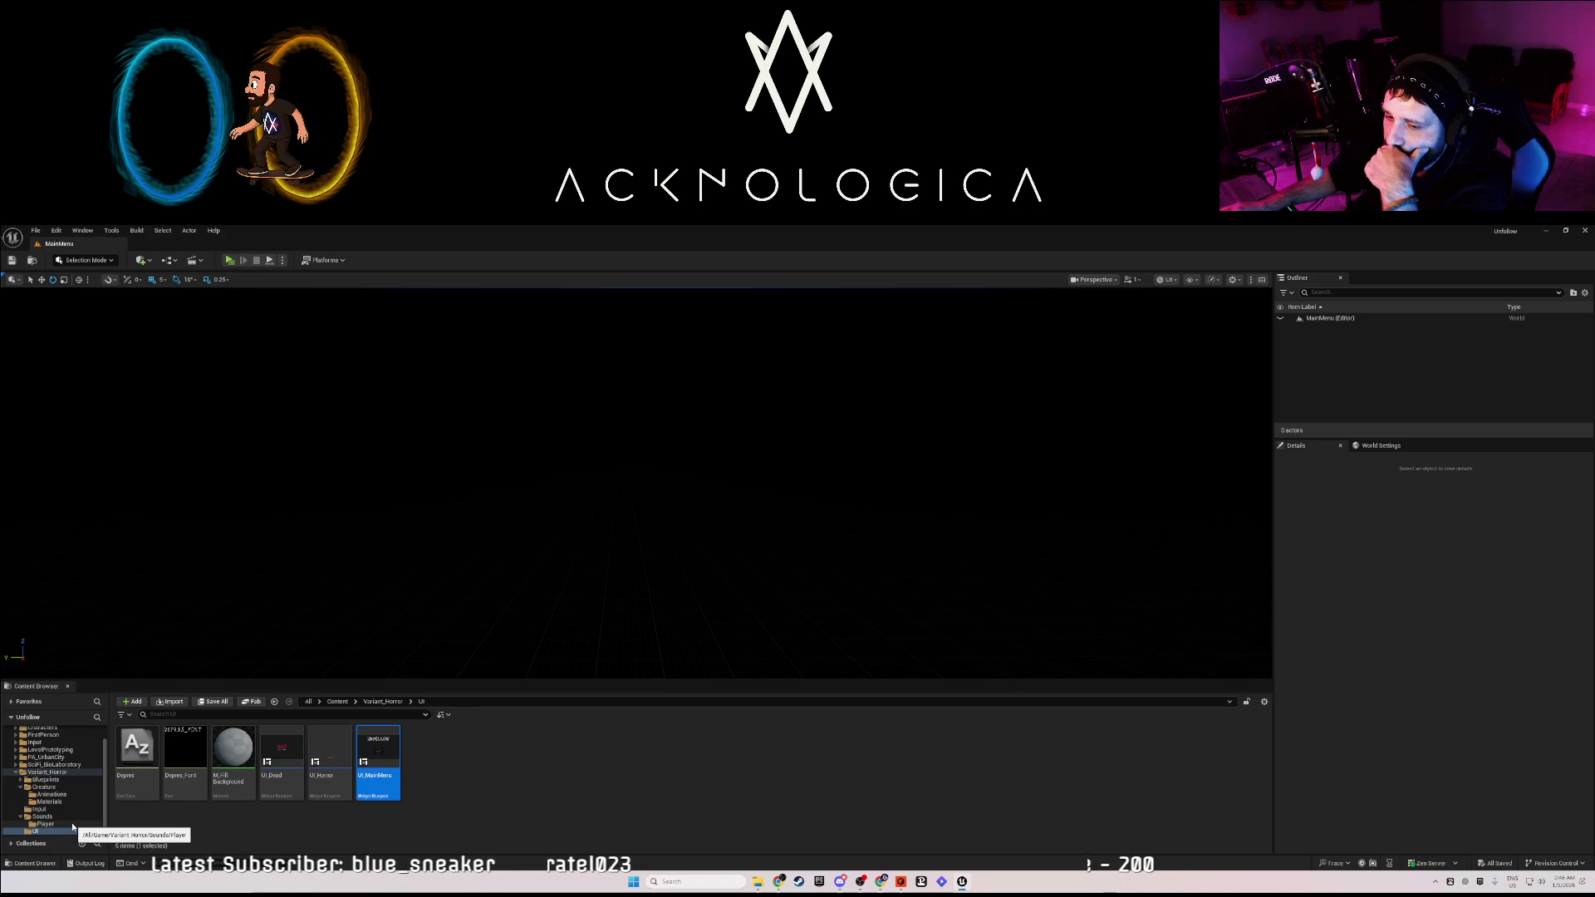
Open Level1 from Variant_Horror and show its level blueprint's event graph.
left_click(59, 777)
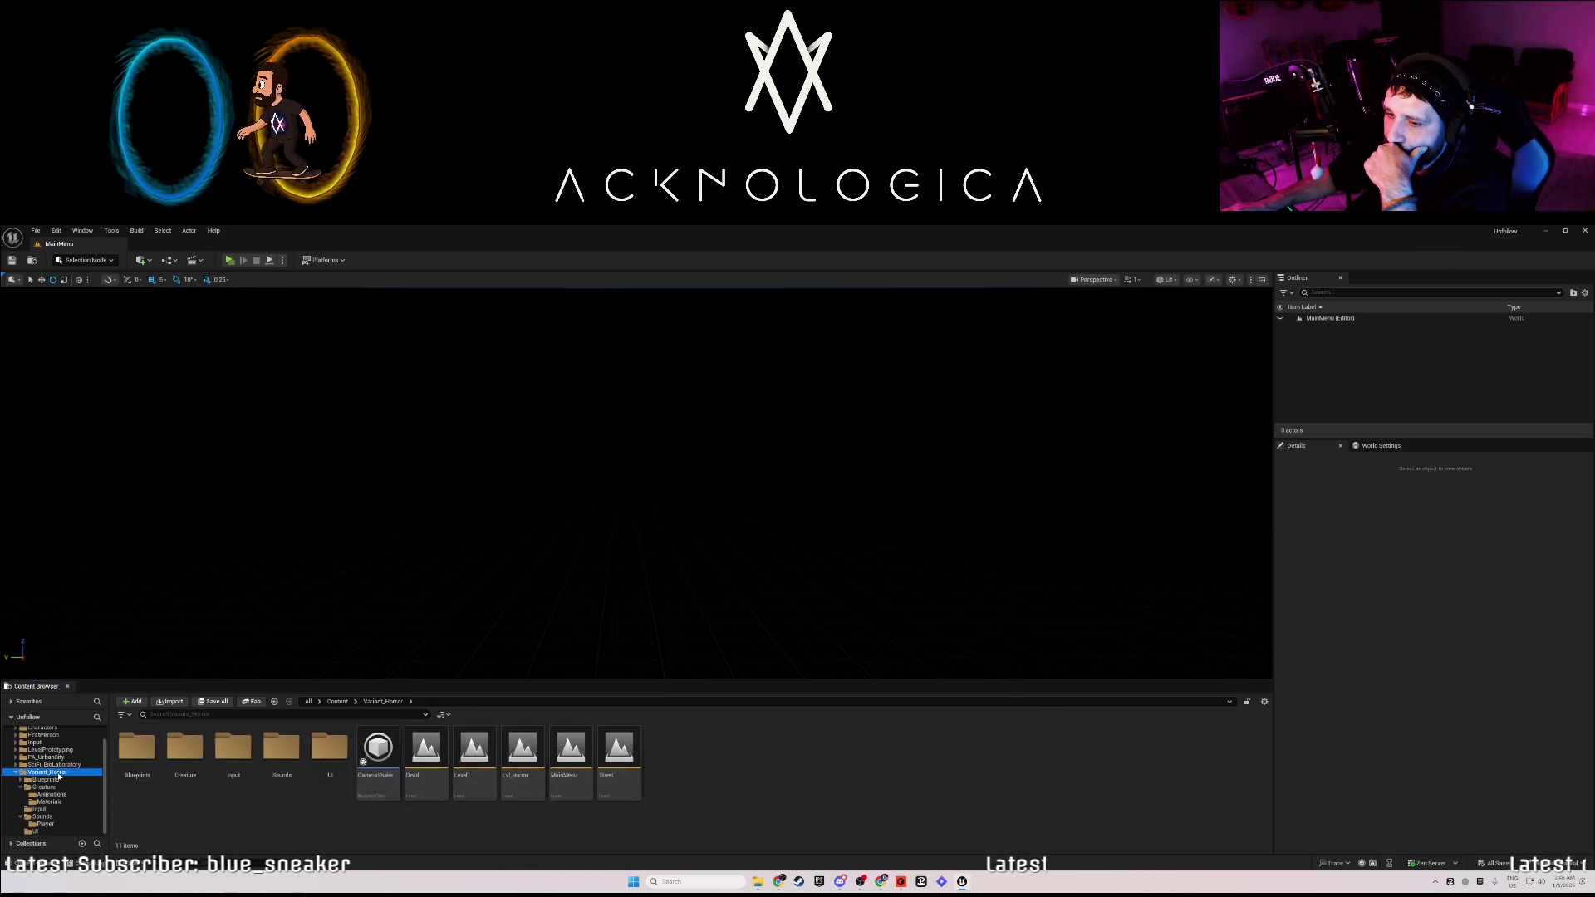
double_click(467, 756)
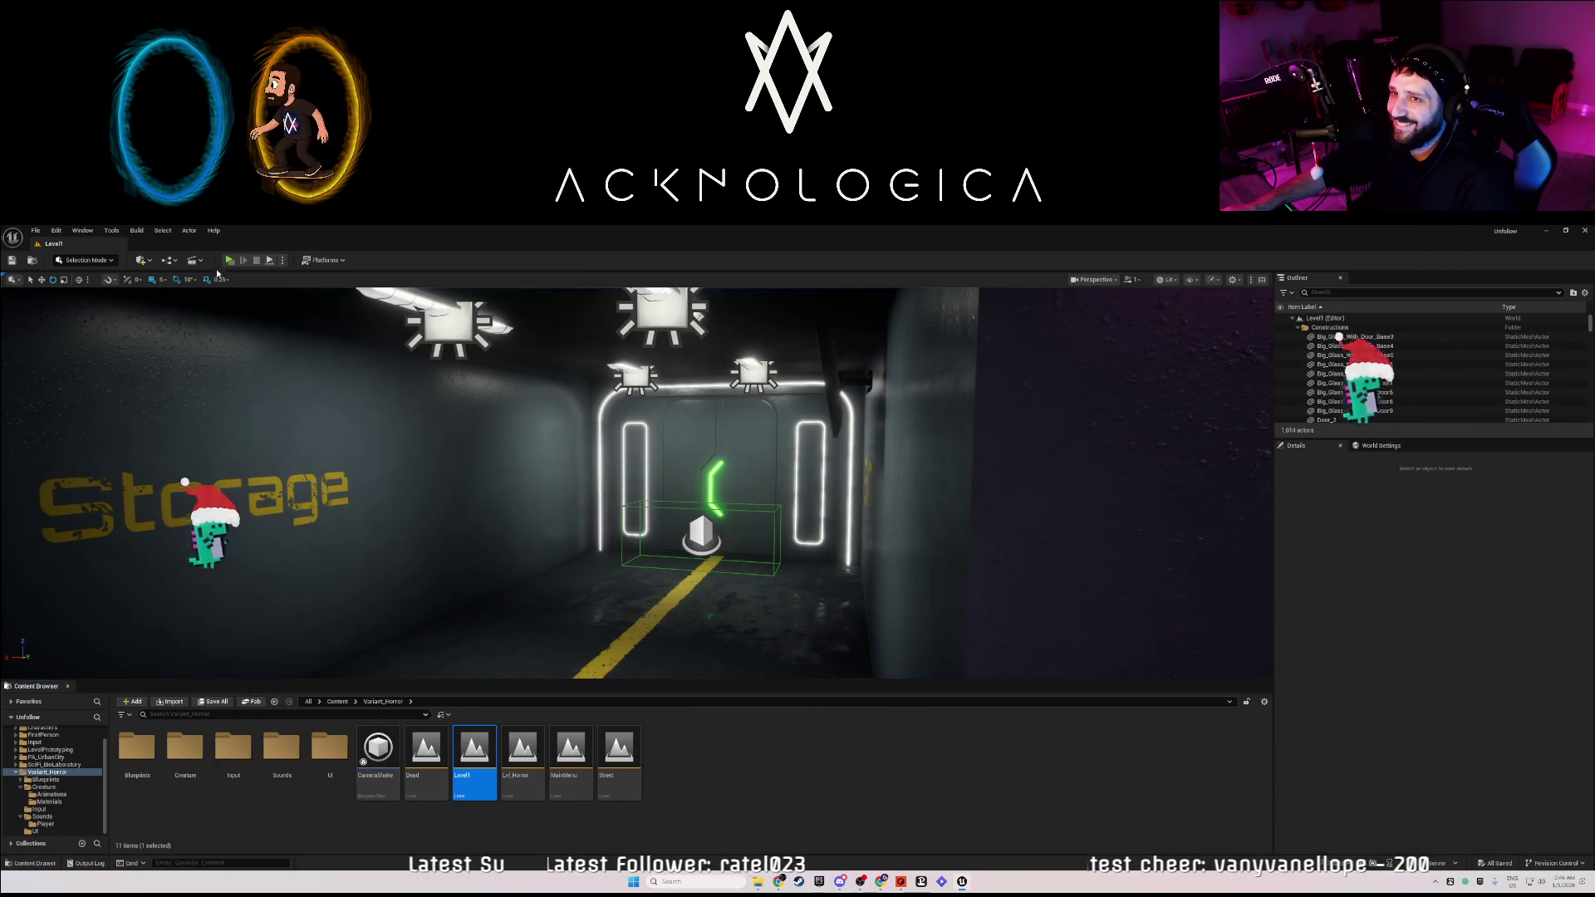
left_click(194, 260)
left_click(208, 305)
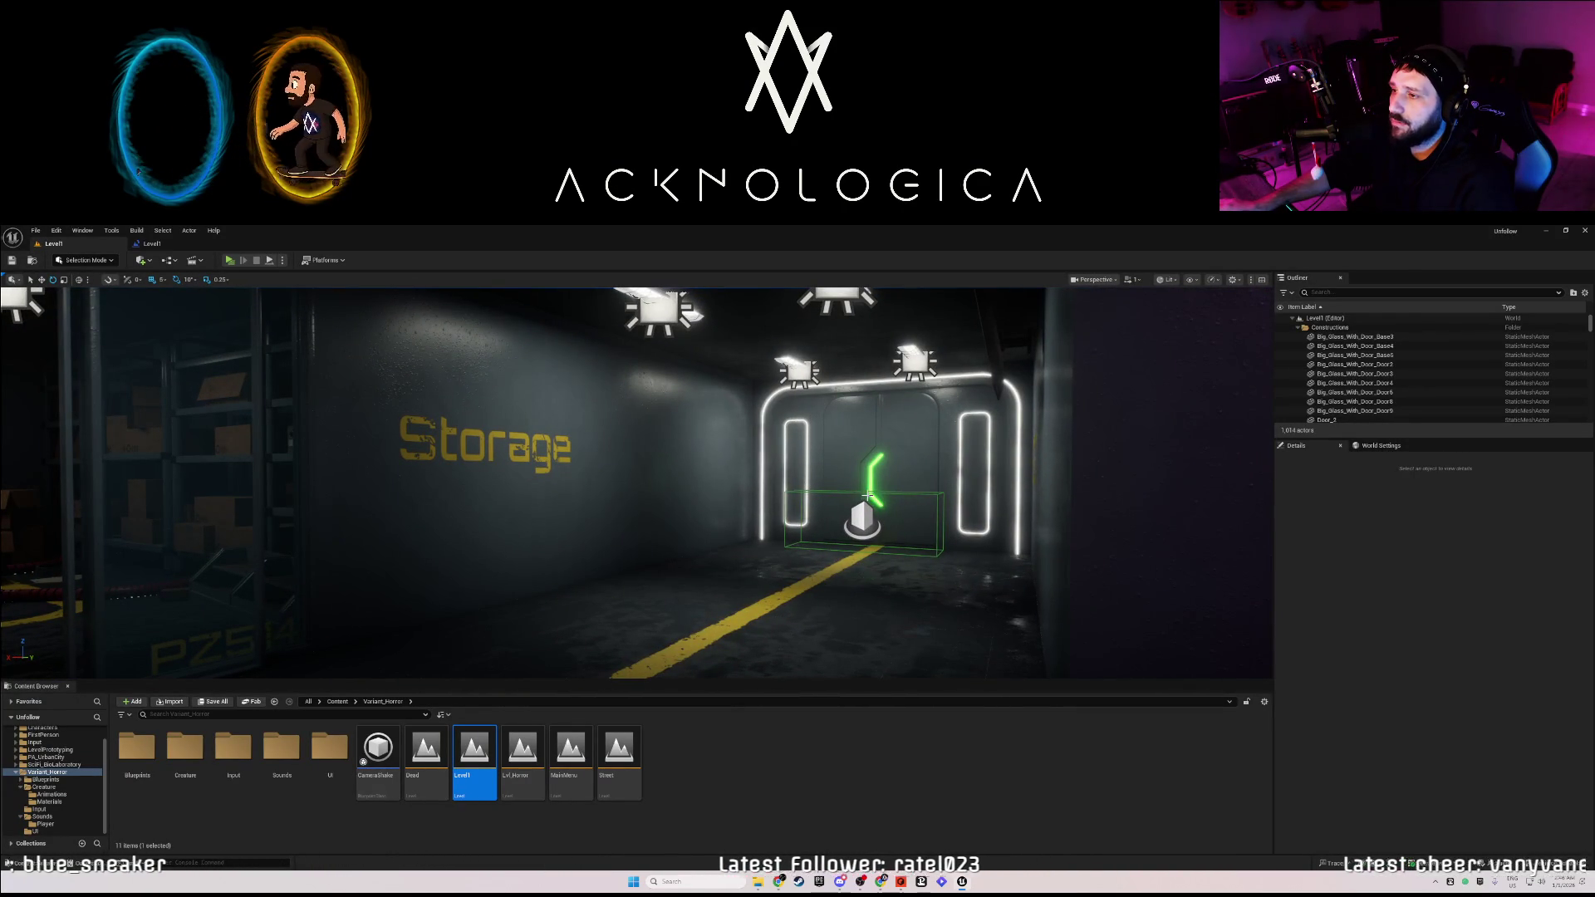
left_click(152, 244)
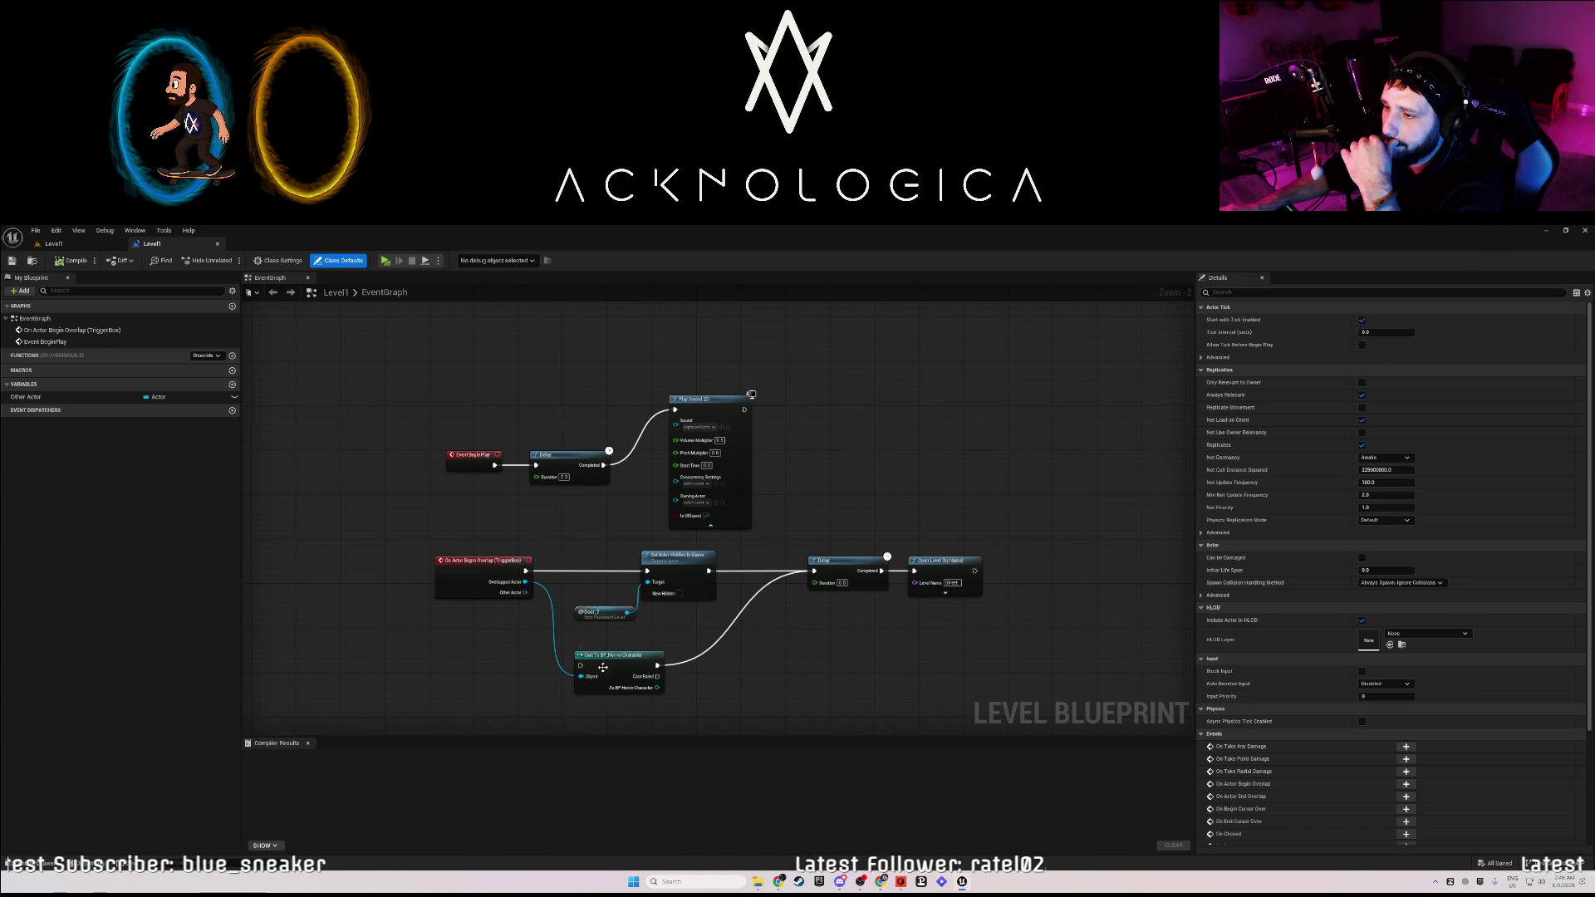
Wire Cast To BP_HorrorCharacter into Set Actor Hidden in Game, compile, and play-test it.
left_click_drag(600, 669, 582, 643)
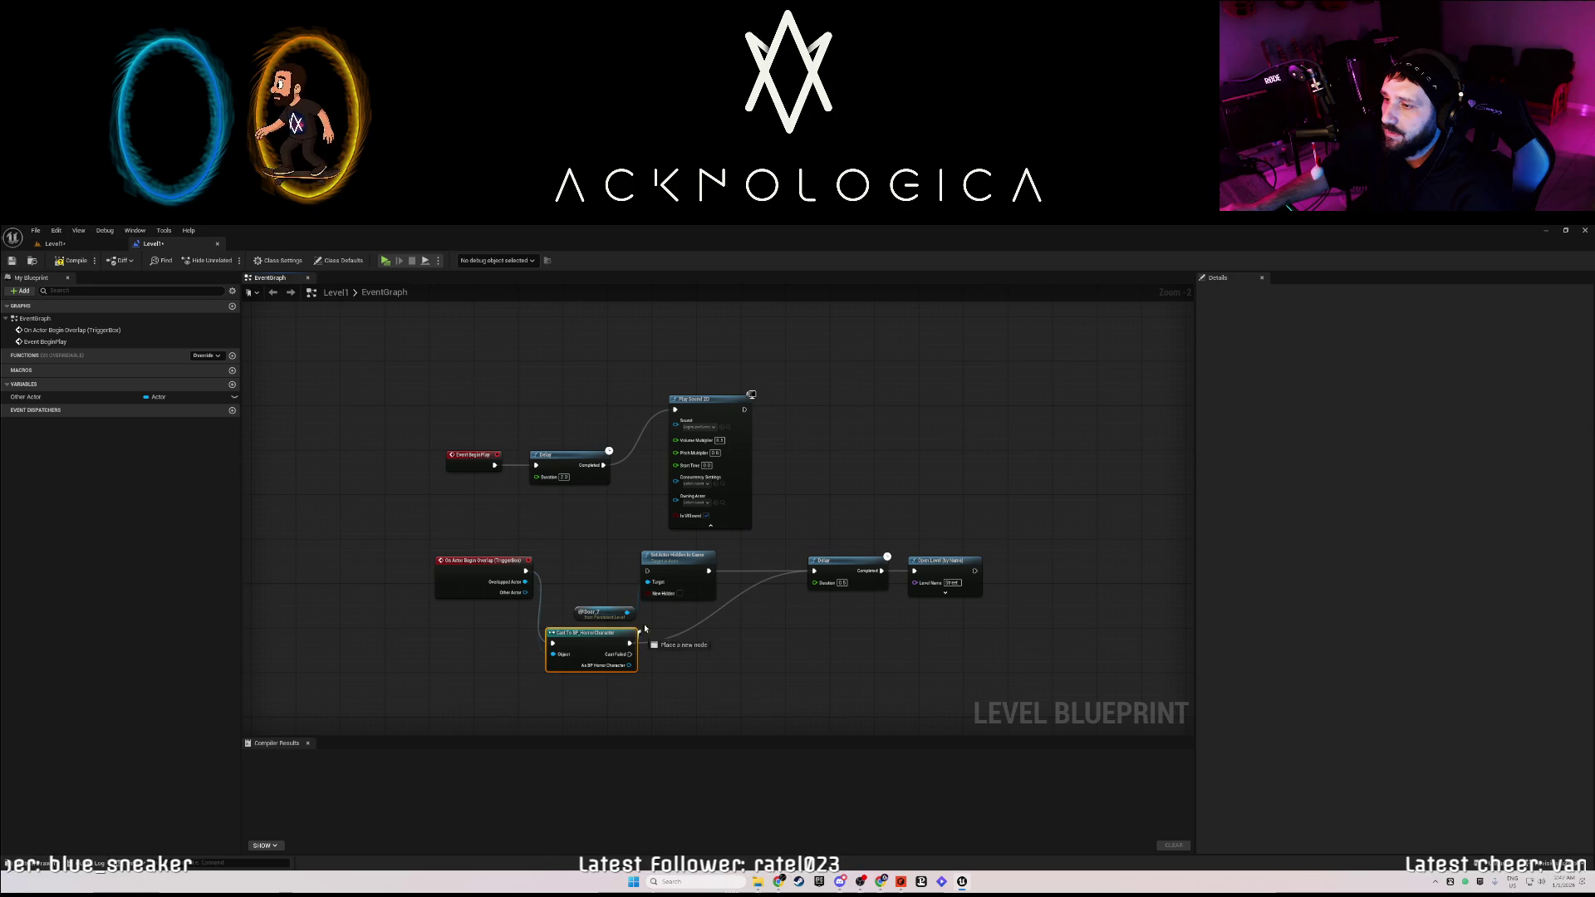
left_click_drag(629, 643, 648, 572)
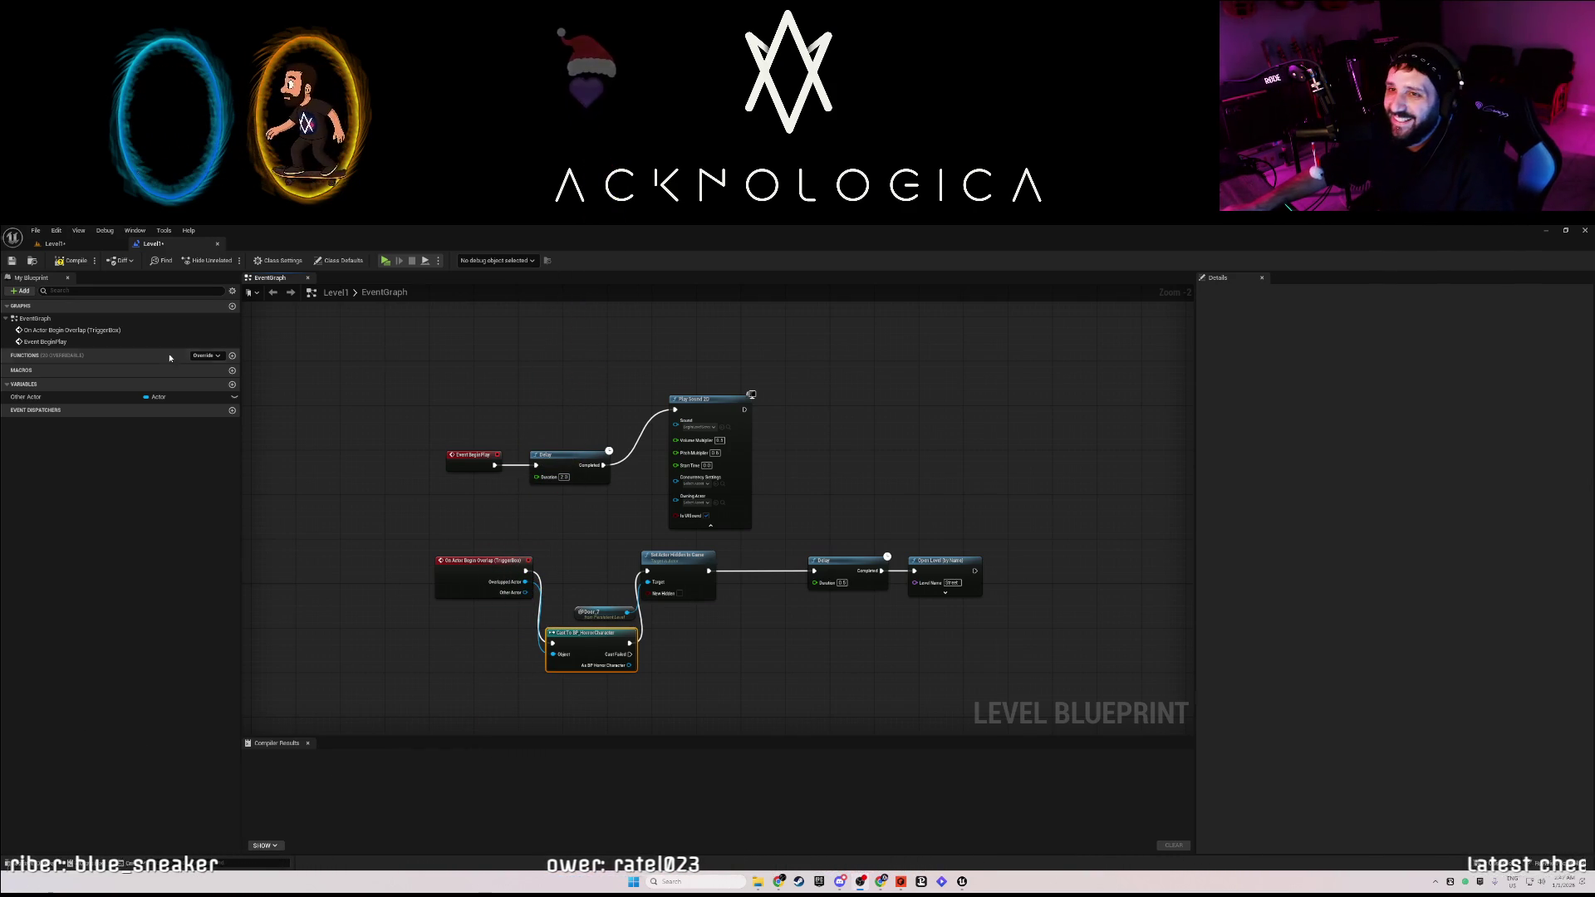
left_click(67, 262)
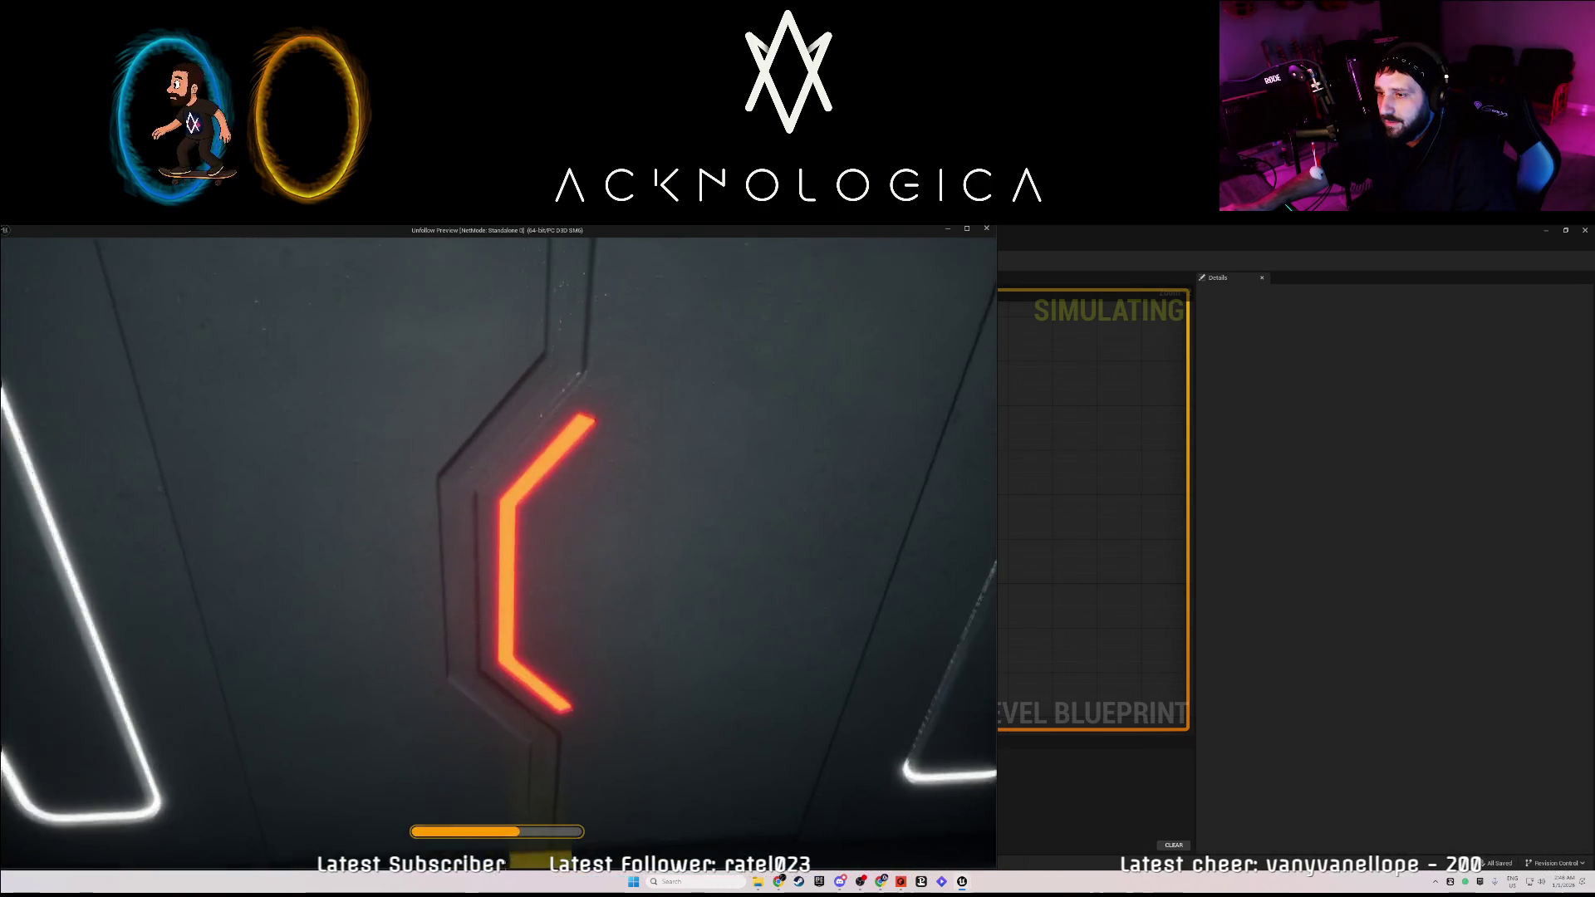
key("Escape")
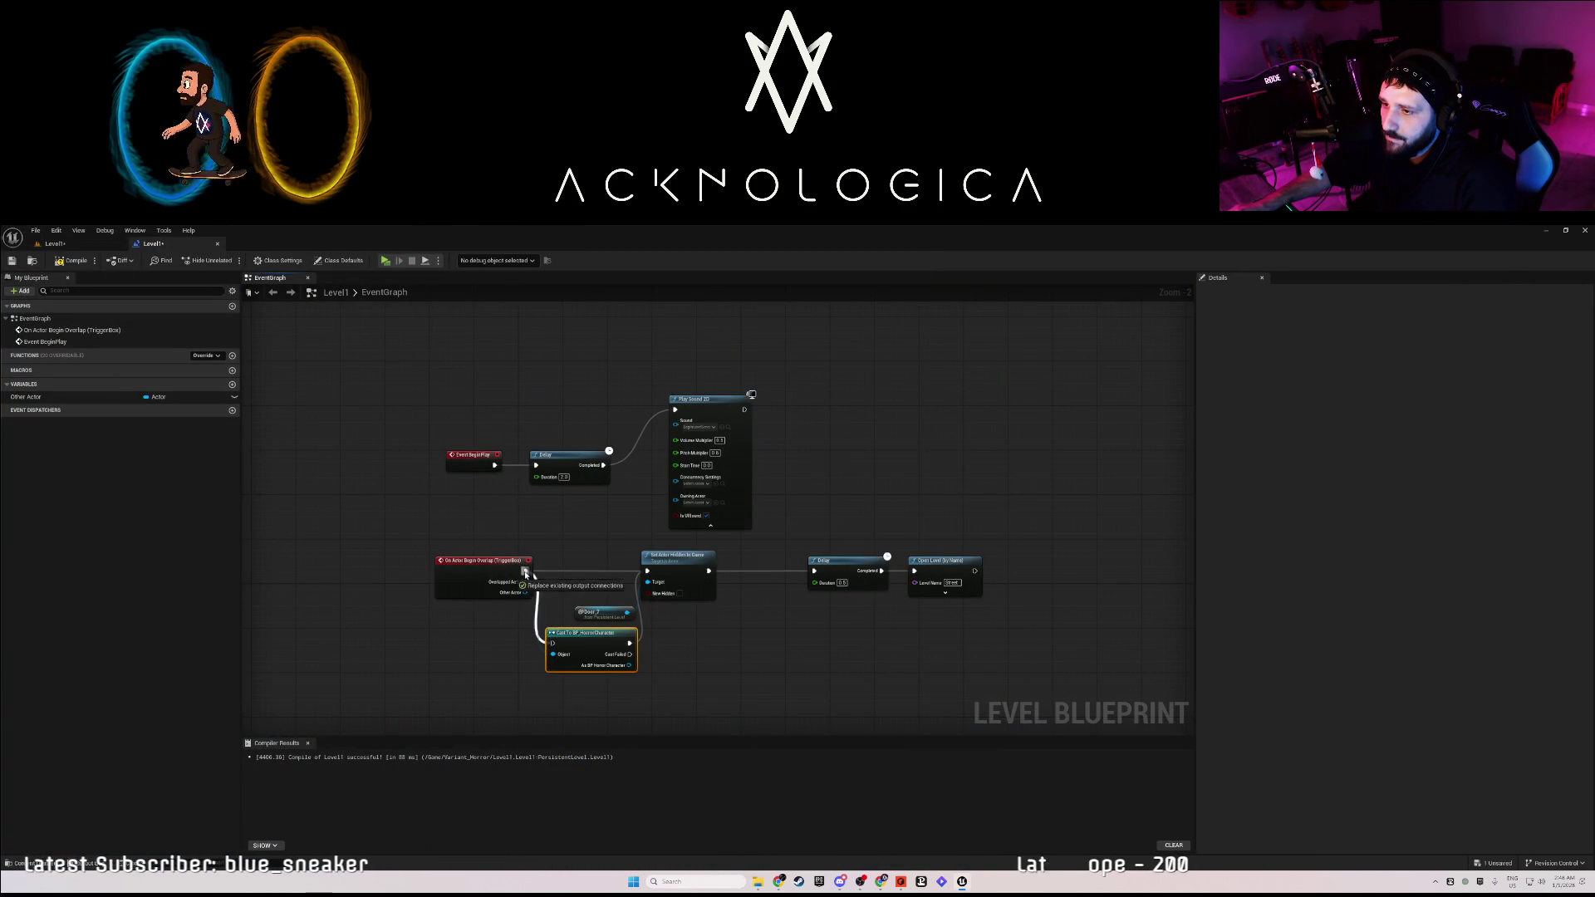
left_click(529, 574)
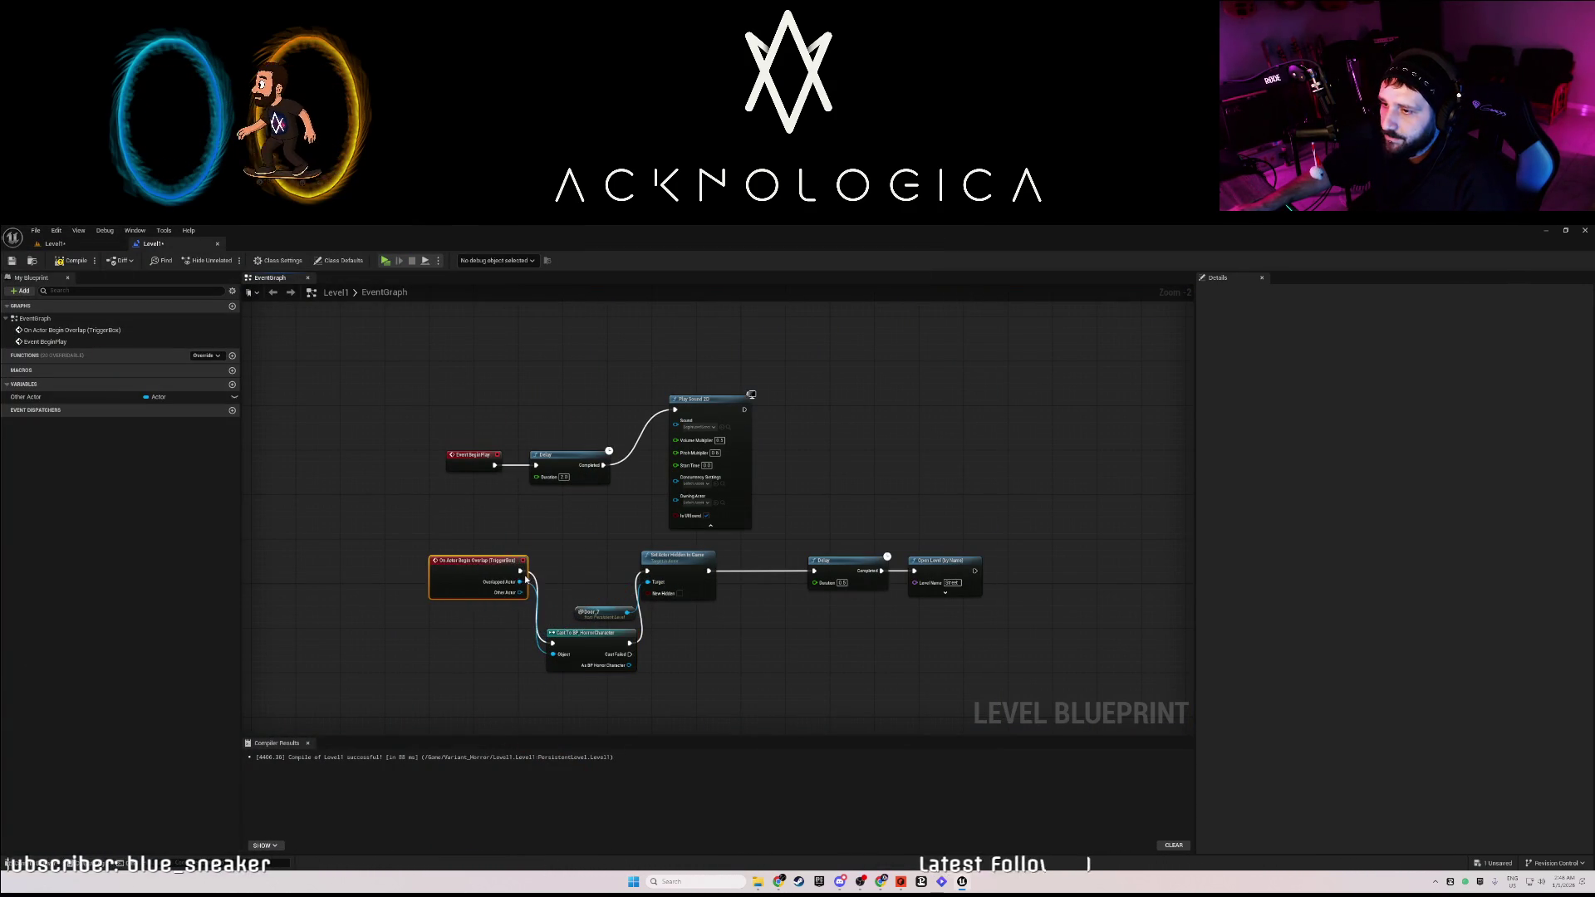
left_click_drag(620, 570, 647, 571)
left_click(516, 564)
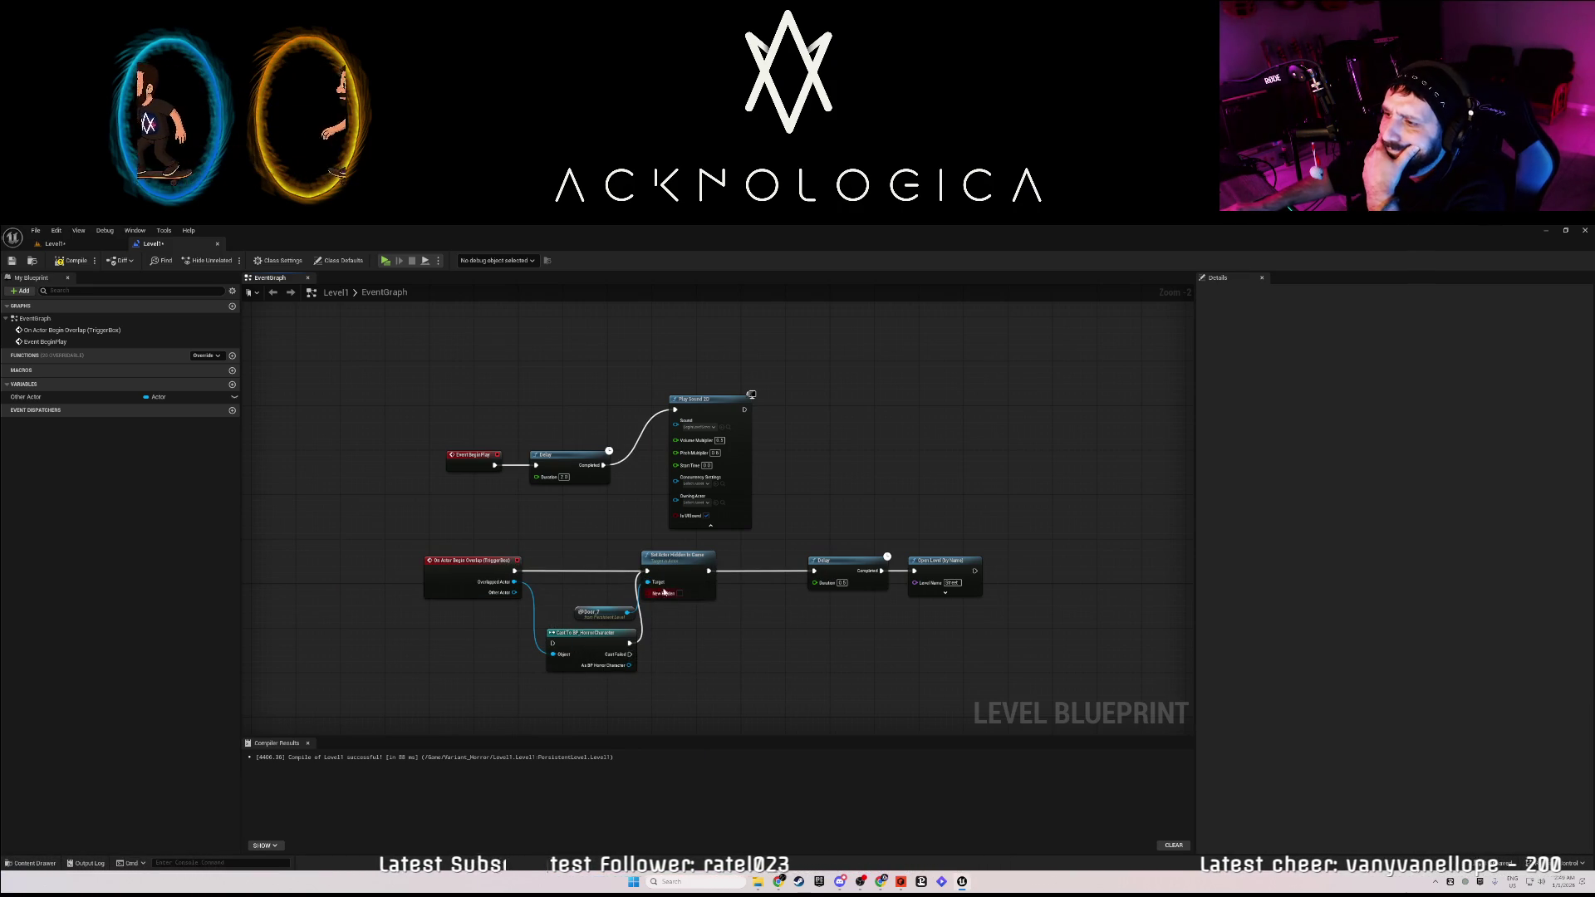
left_click_drag(681, 574, 696, 574)
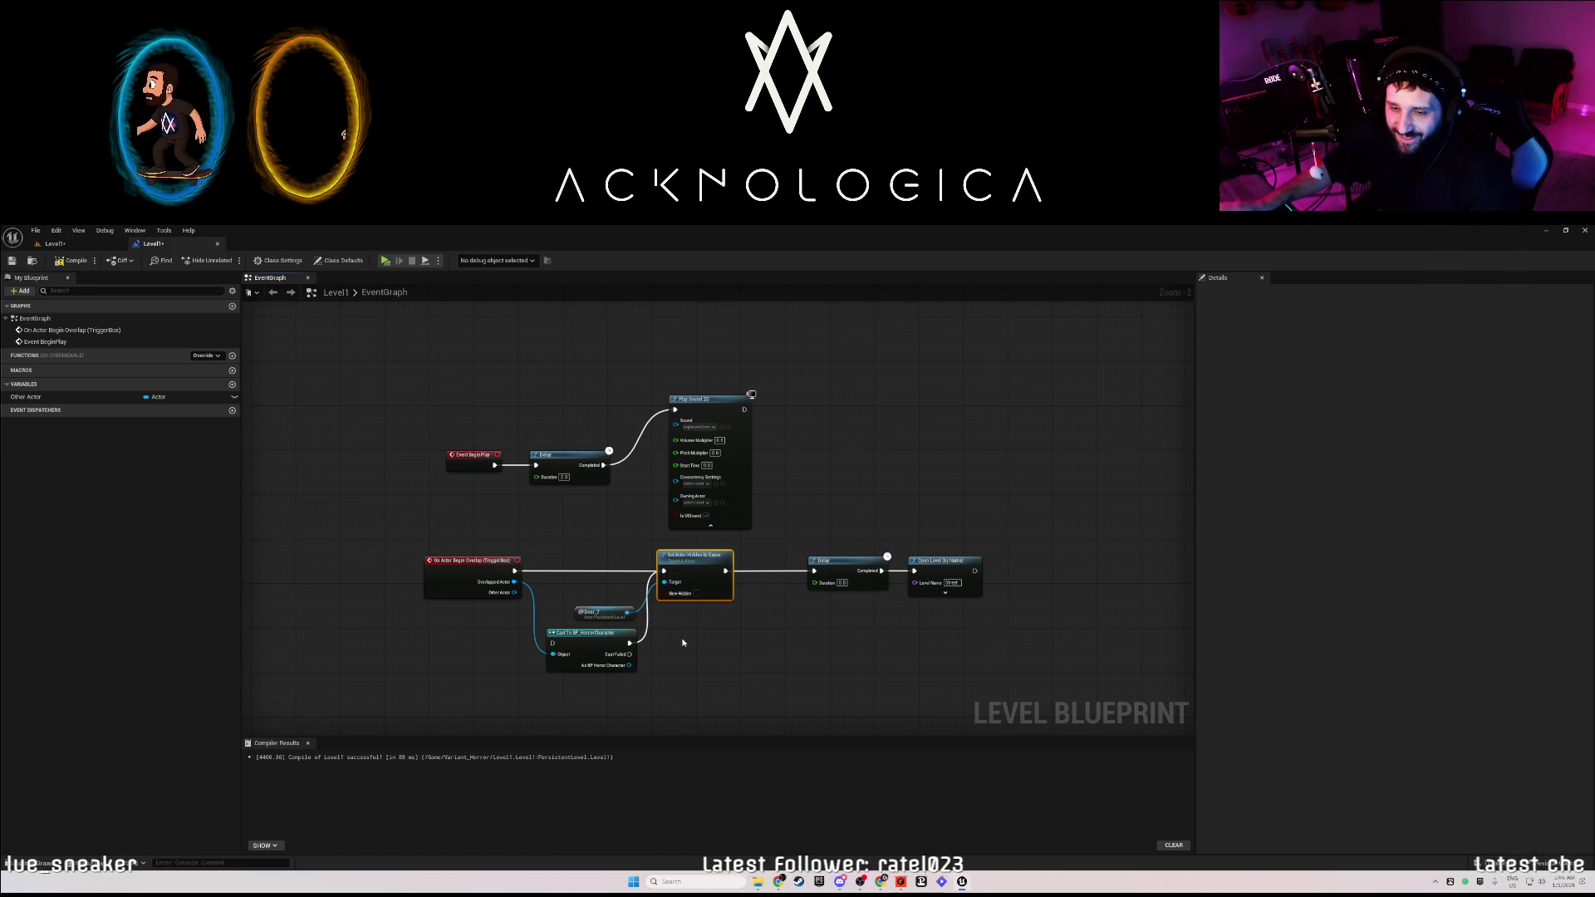
left_click_drag(670, 577, 686, 577)
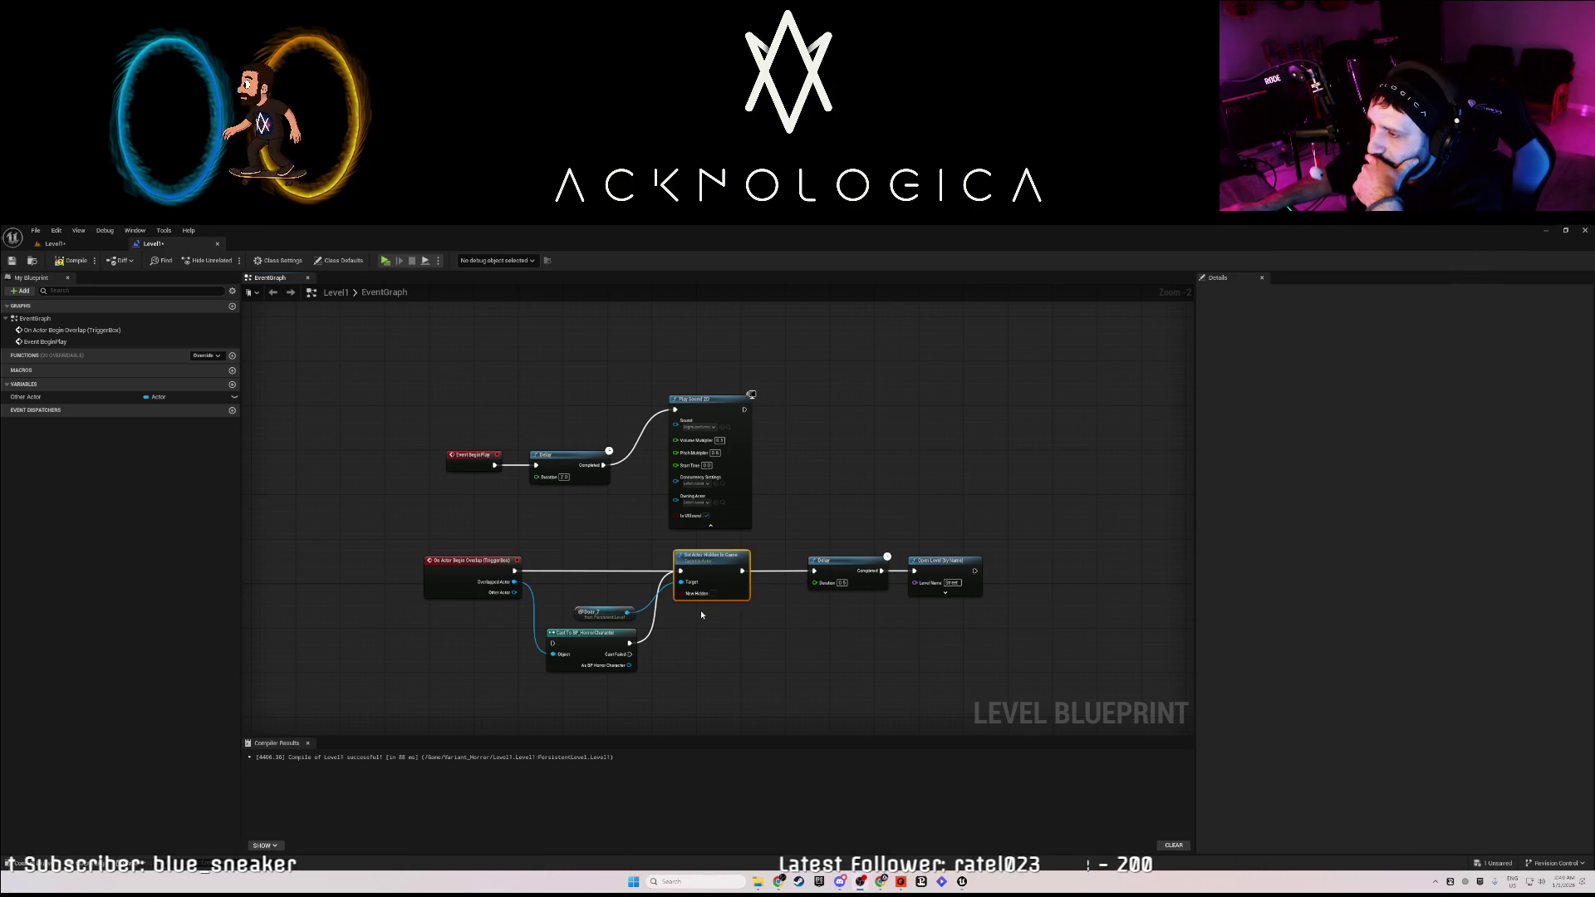
left_click_drag(853, 562, 836, 562)
left_click(838, 625)
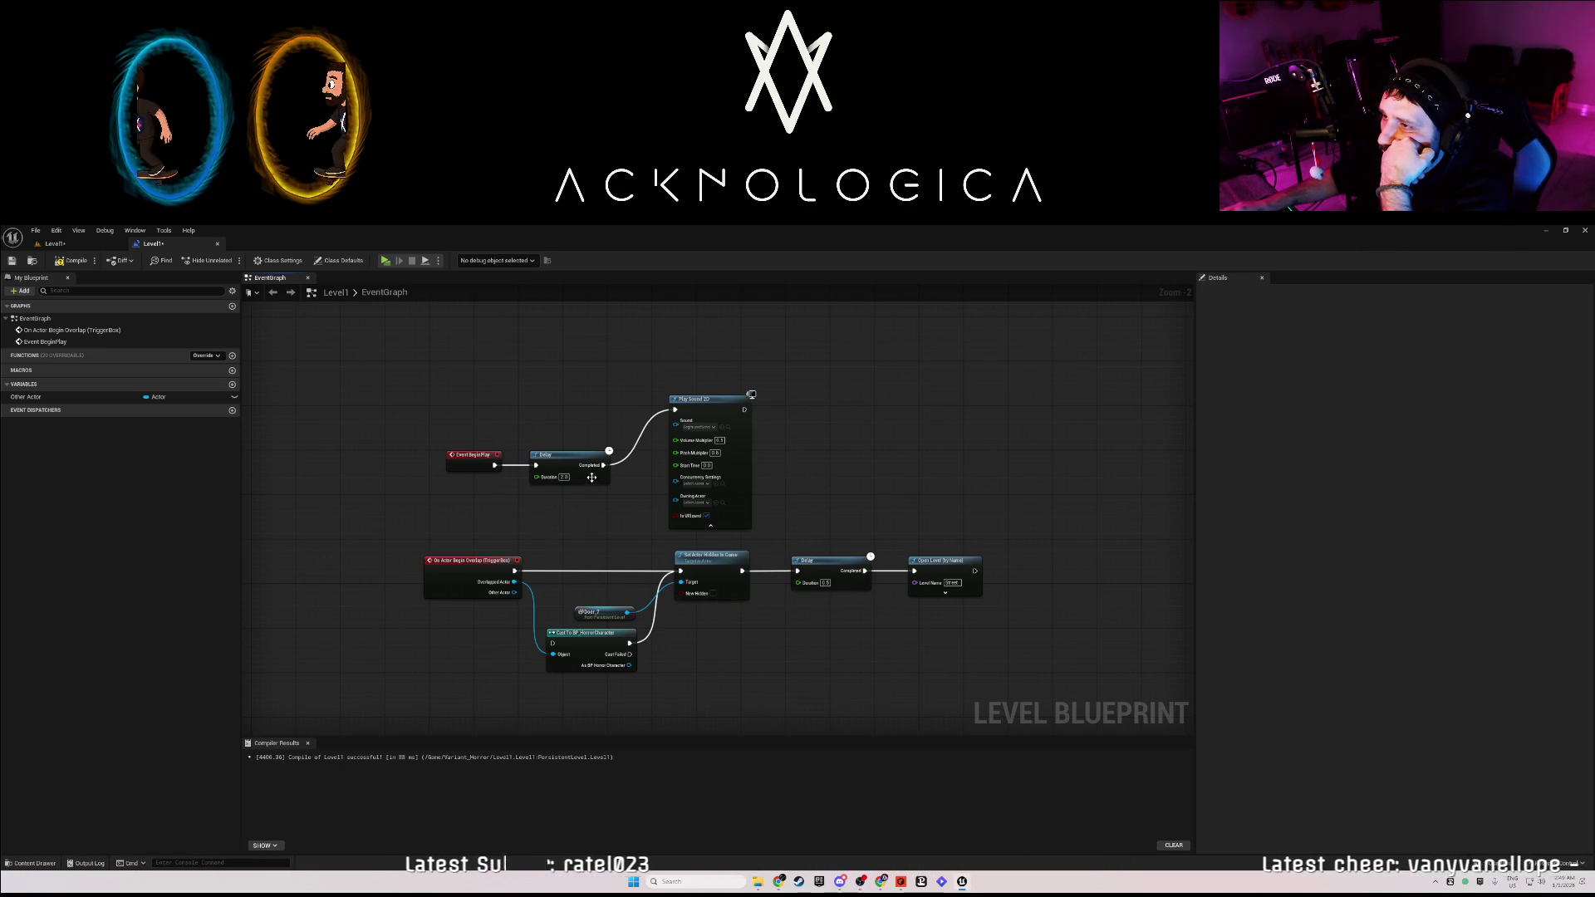
left_click_drag(581, 476, 596, 475)
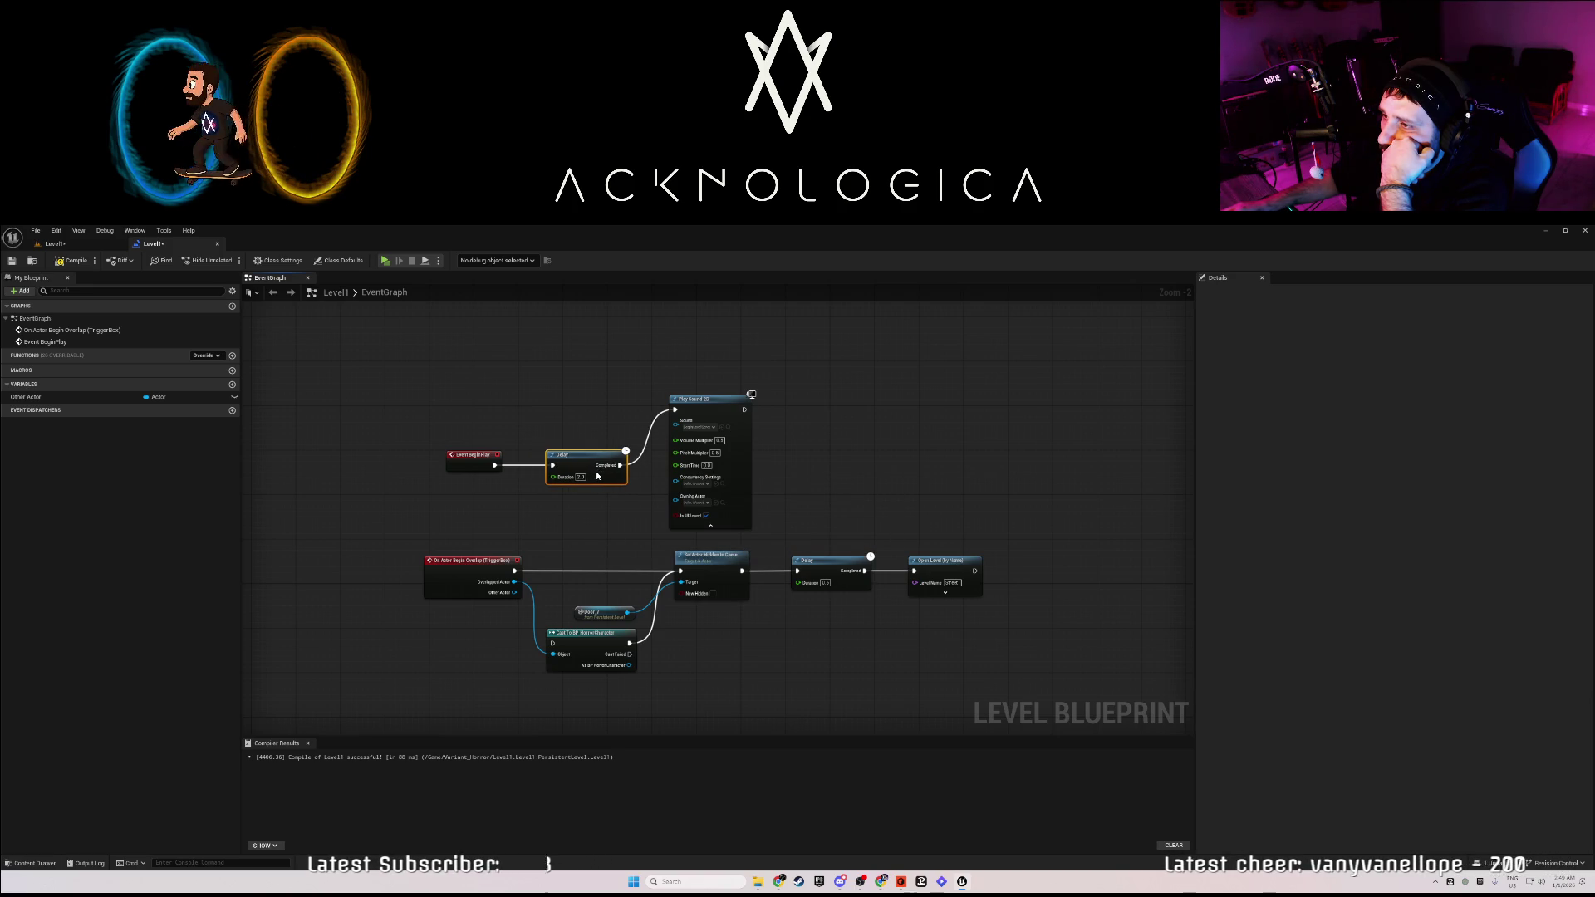
left_click(546, 523)
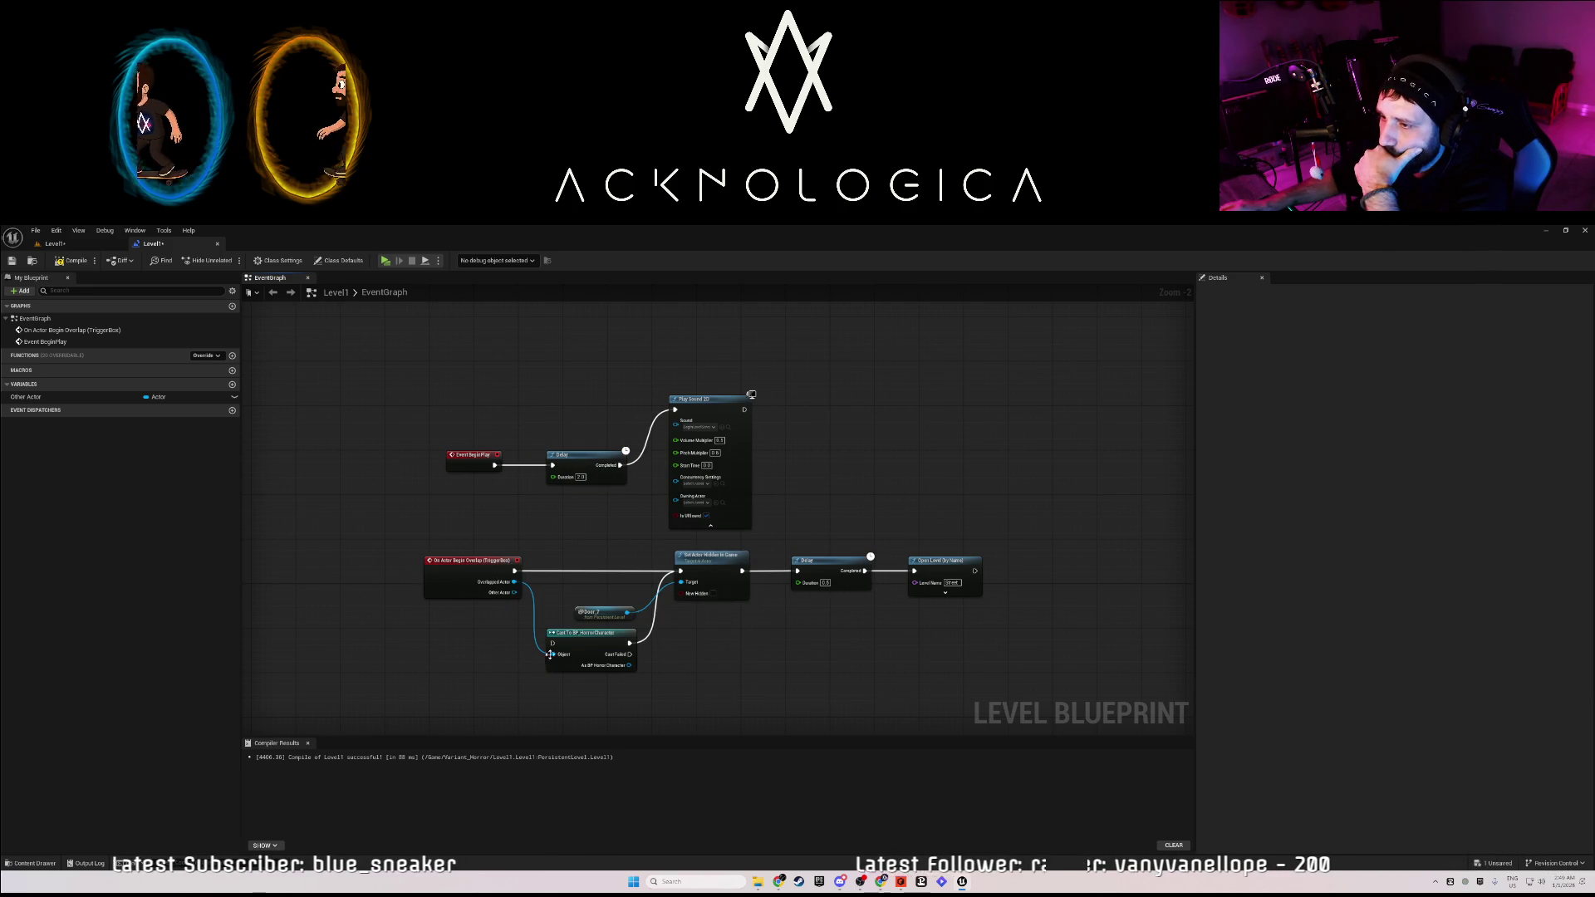
left_click(580, 645)
mouse_move(553, 654)
left_mouse_down()
mouse_move(526, 619)
mouse_move(519, 632)
left_mouse_up()
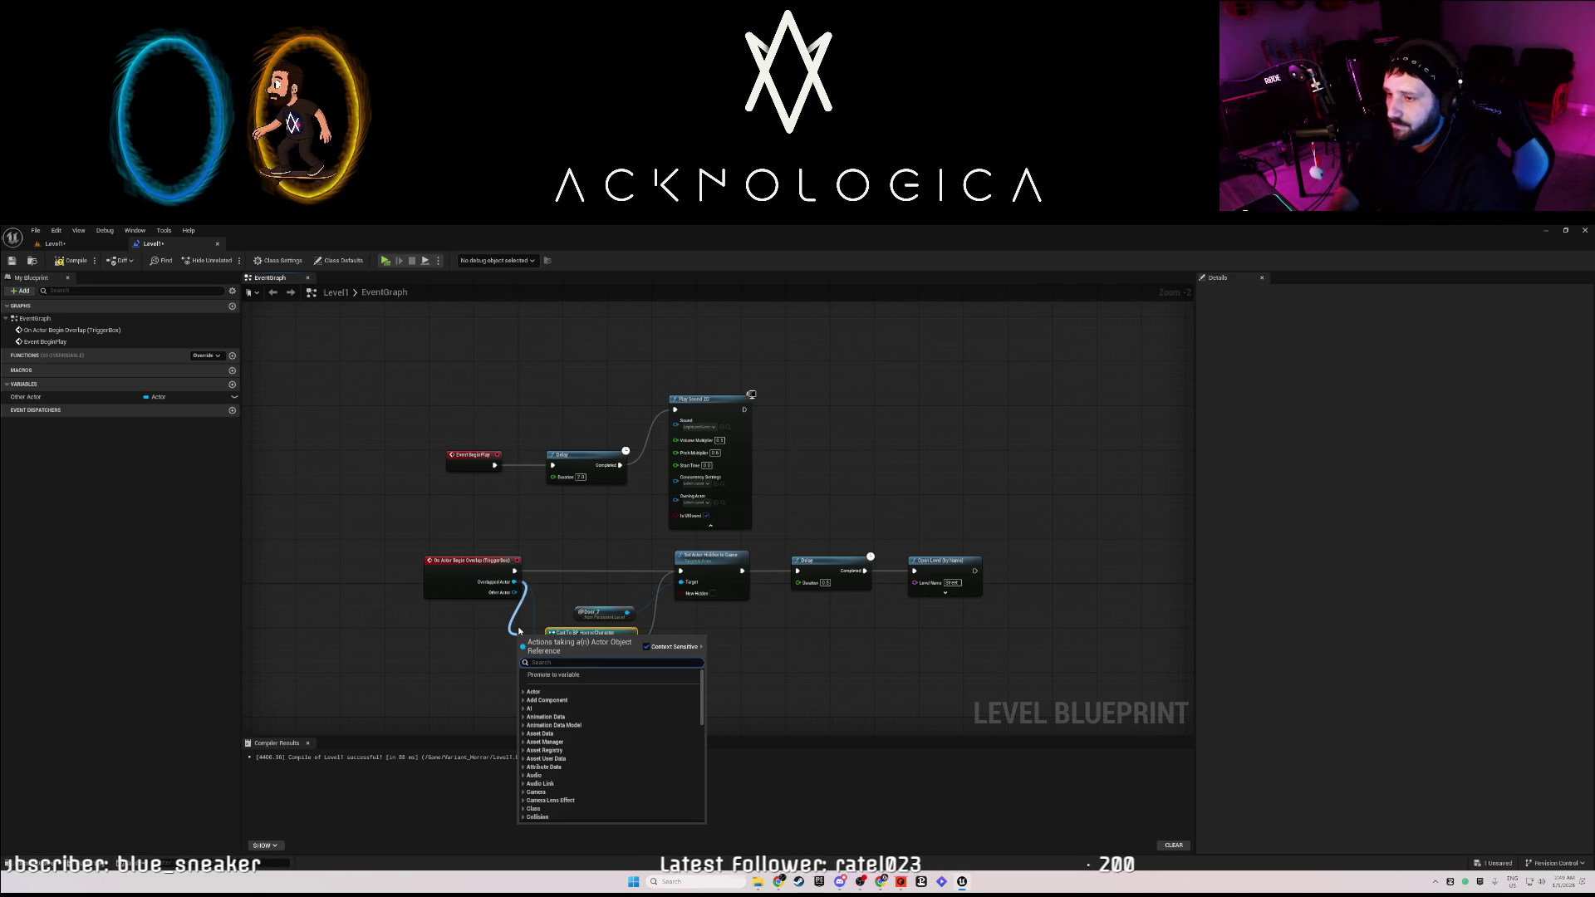
Replace Cast To BP_HorrorCharacter with an Actor Has Tag node and compile the level blueprint.
type("actor")
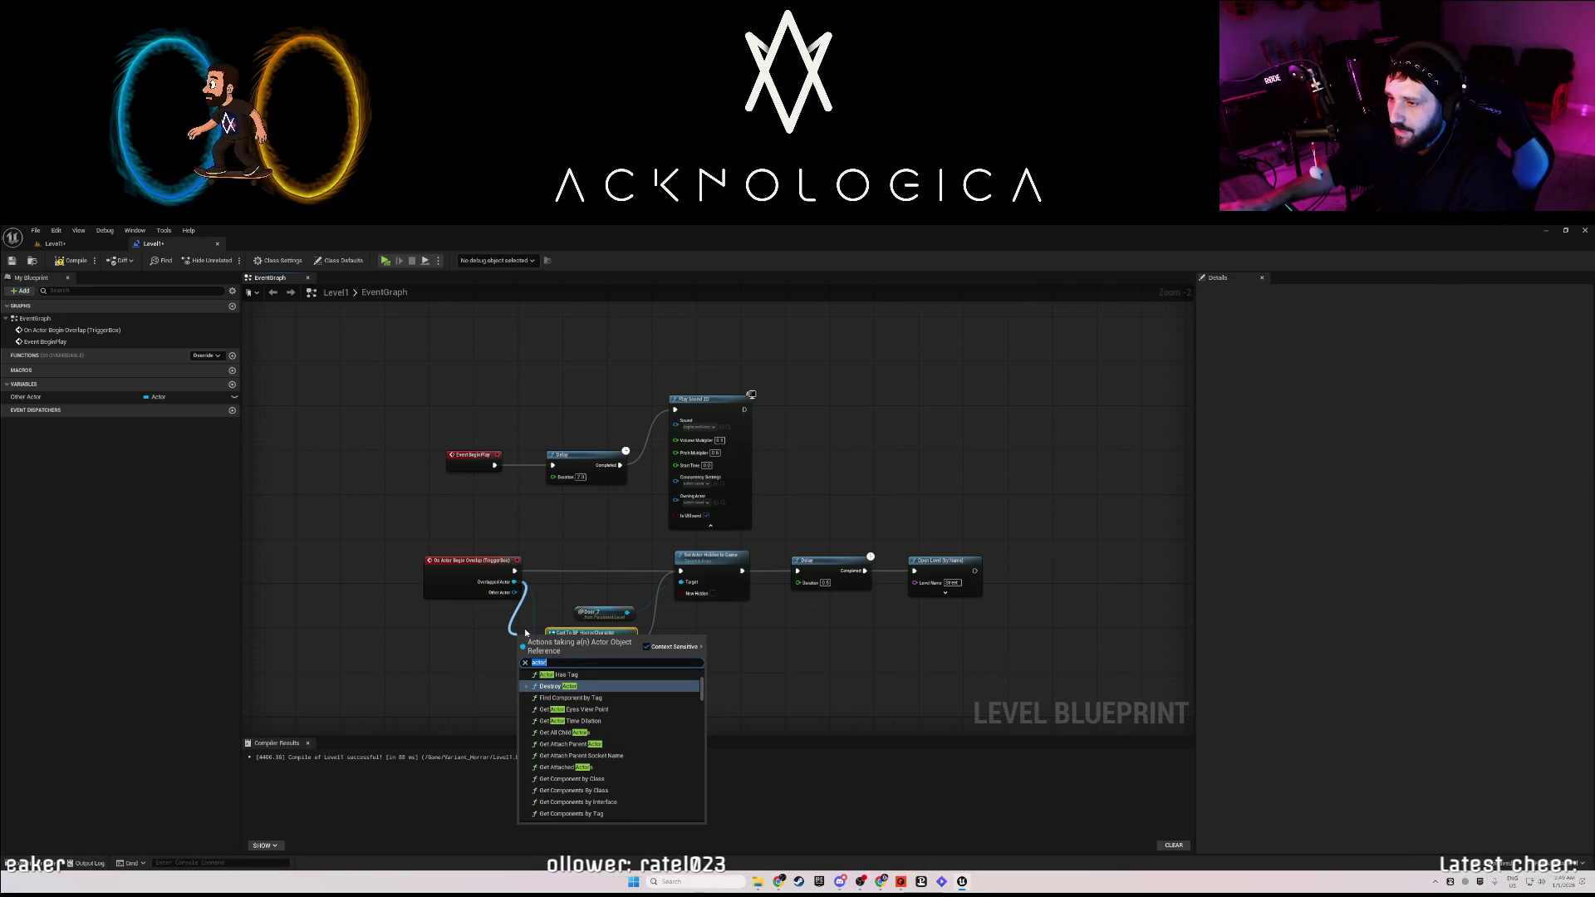
left_click(555, 675)
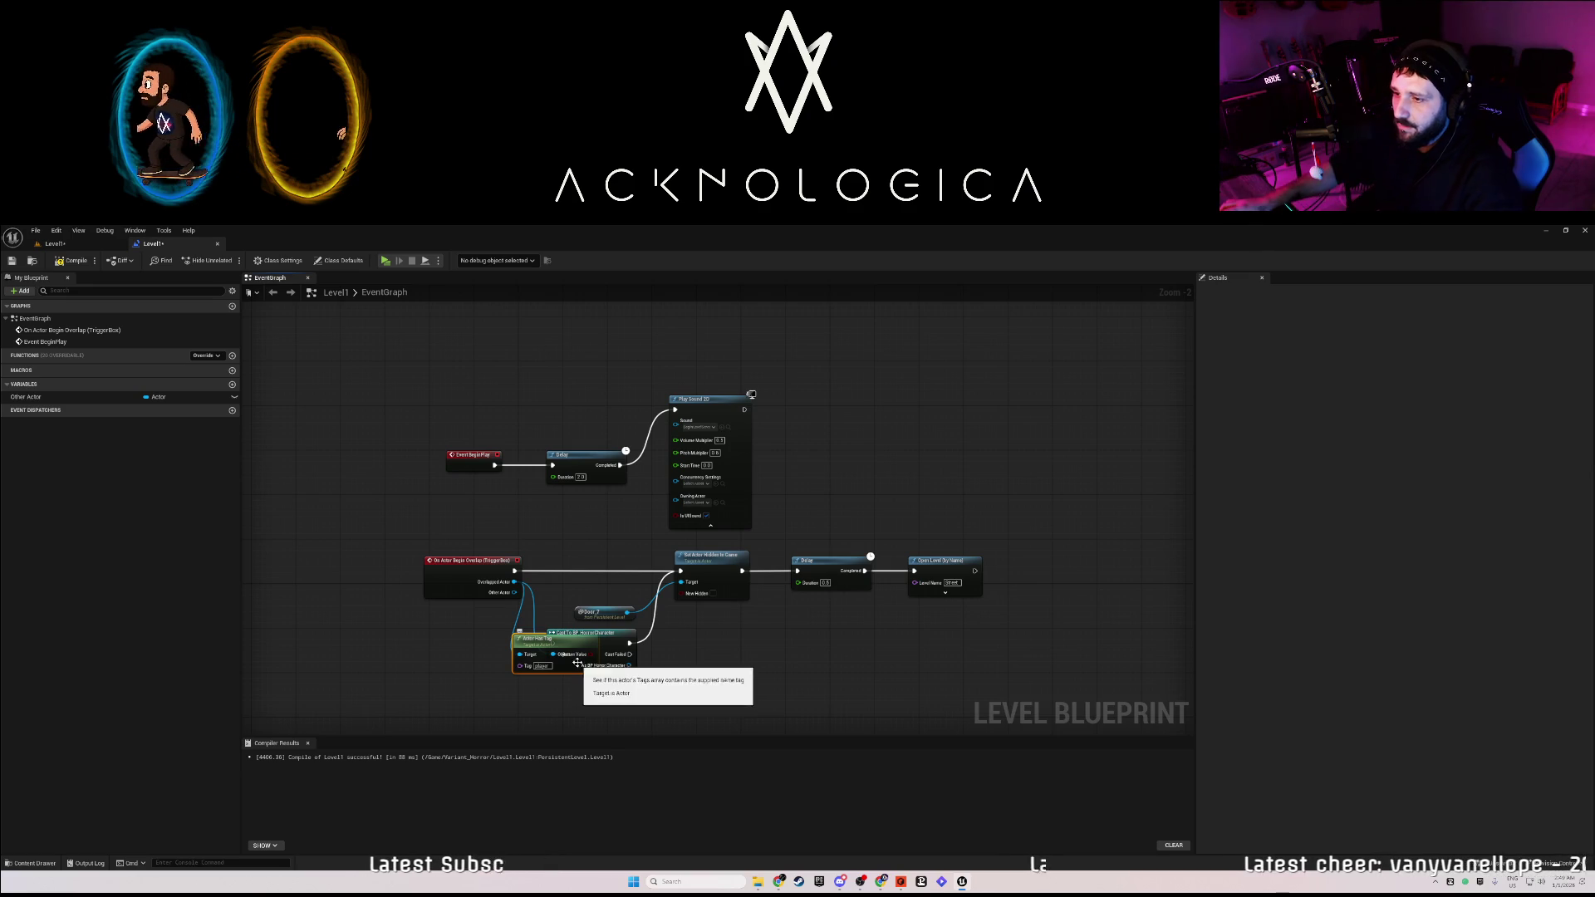
left_click(607, 635)
key("Delete")
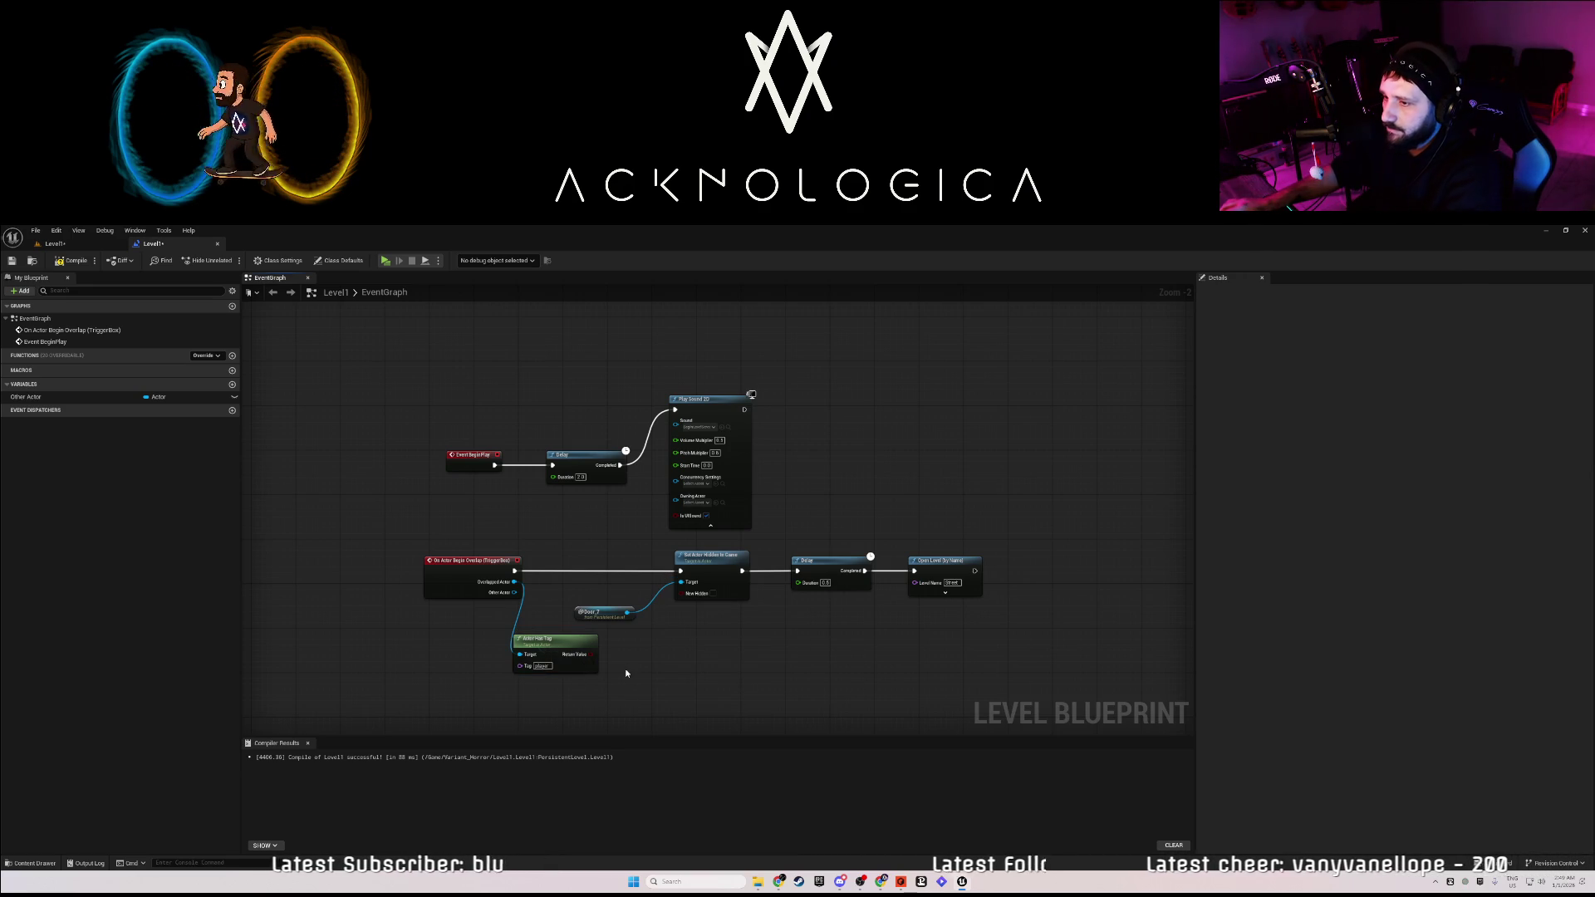
left_click_drag(531, 668, 553, 668)
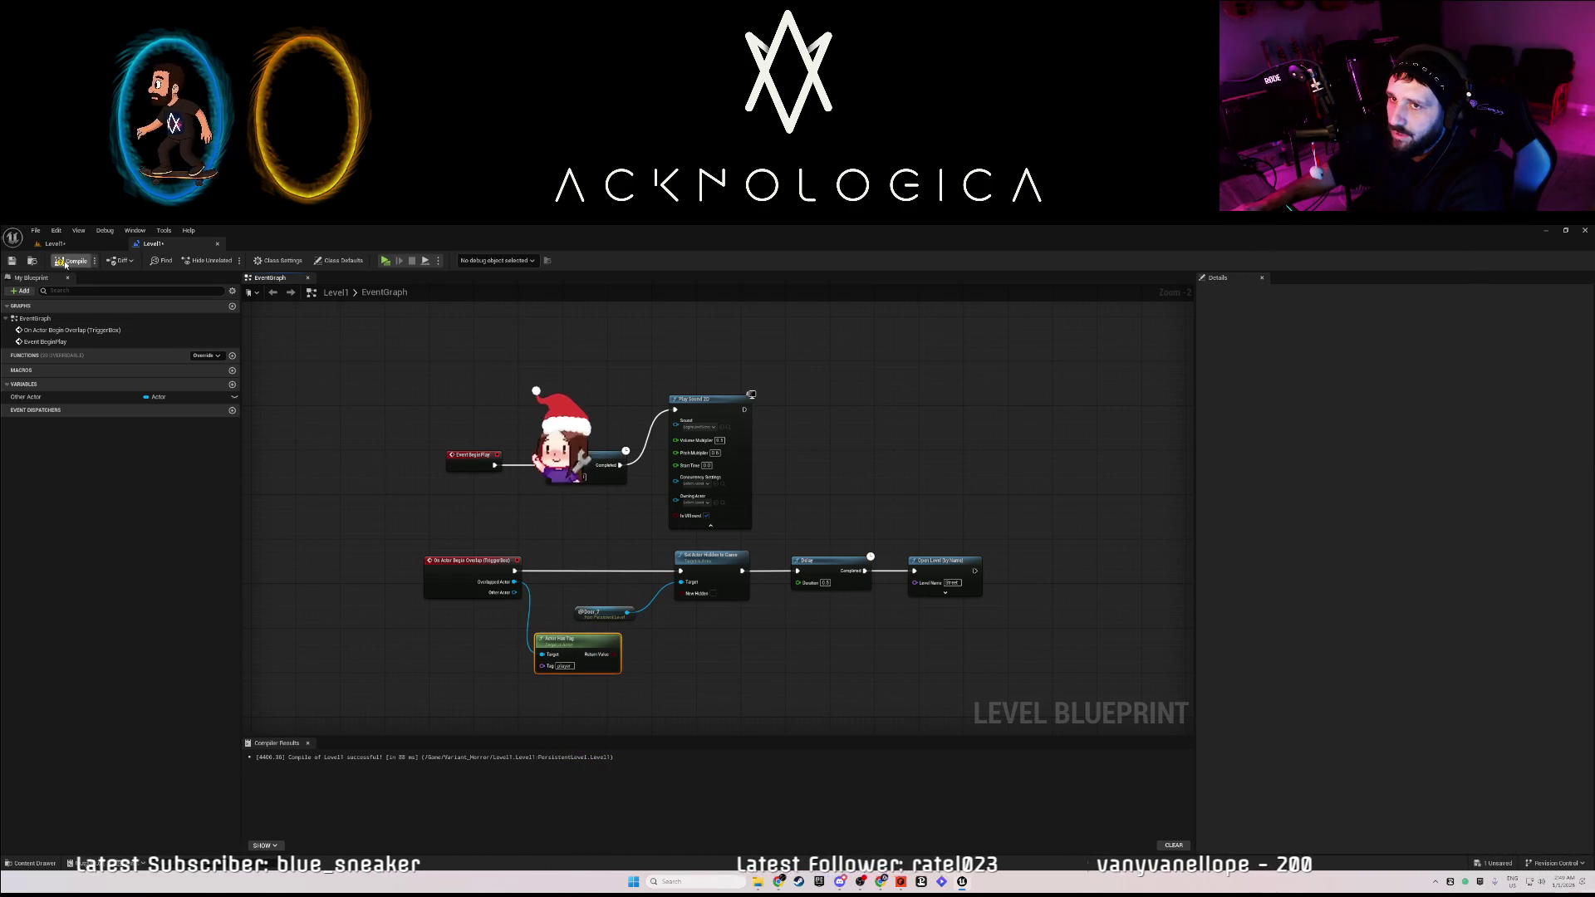
left_click(65, 262)
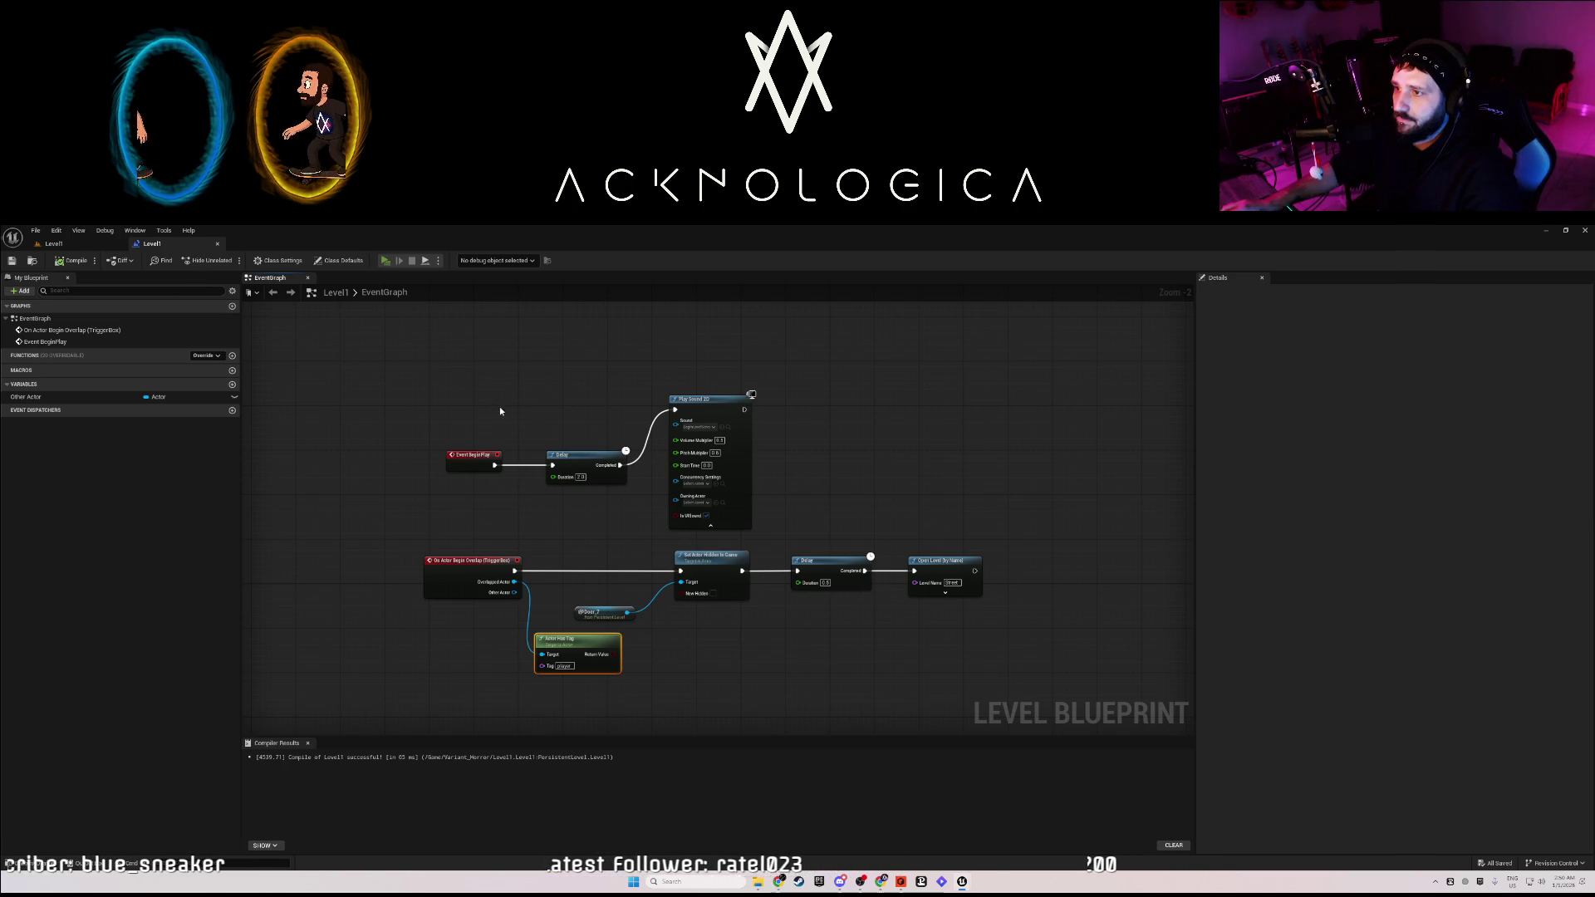
key("alt+p")
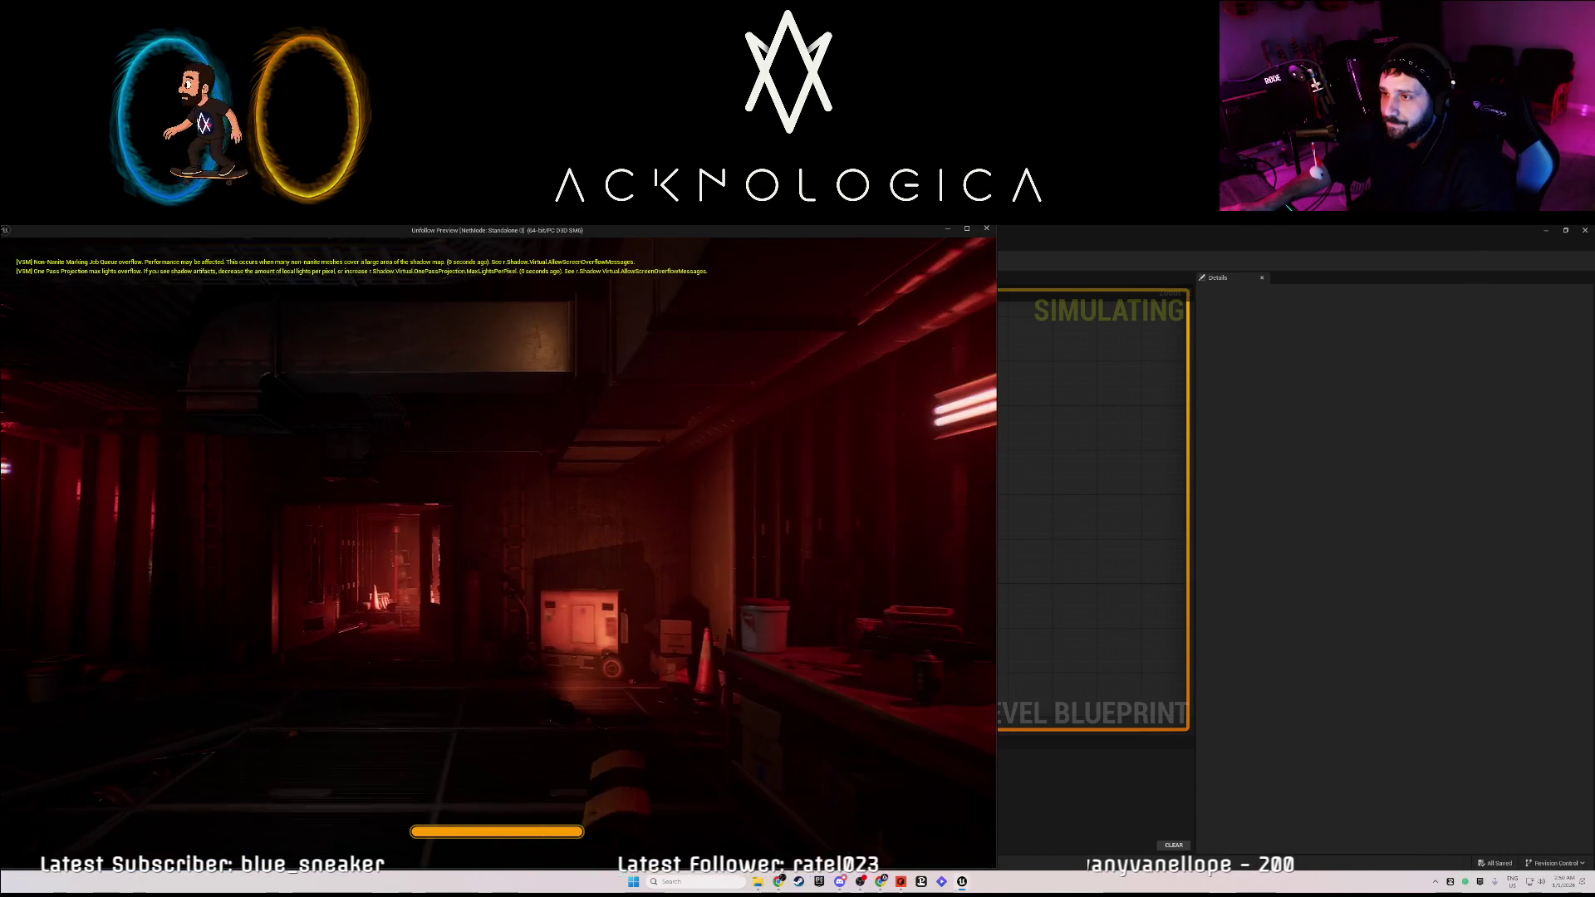
key("Escape")
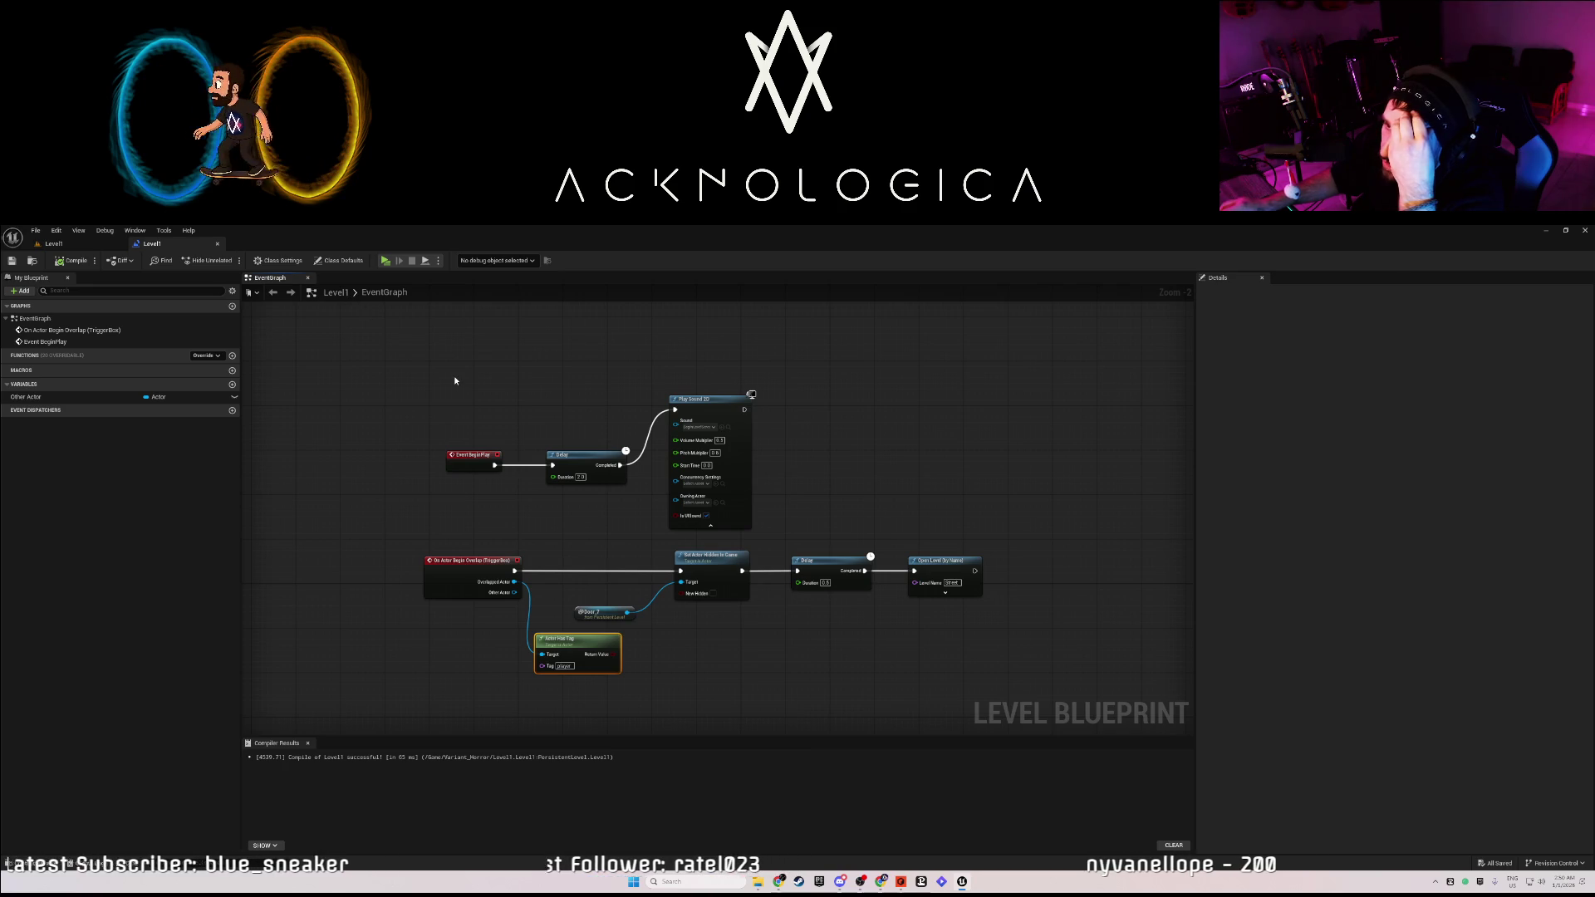
left_click(108, 243)
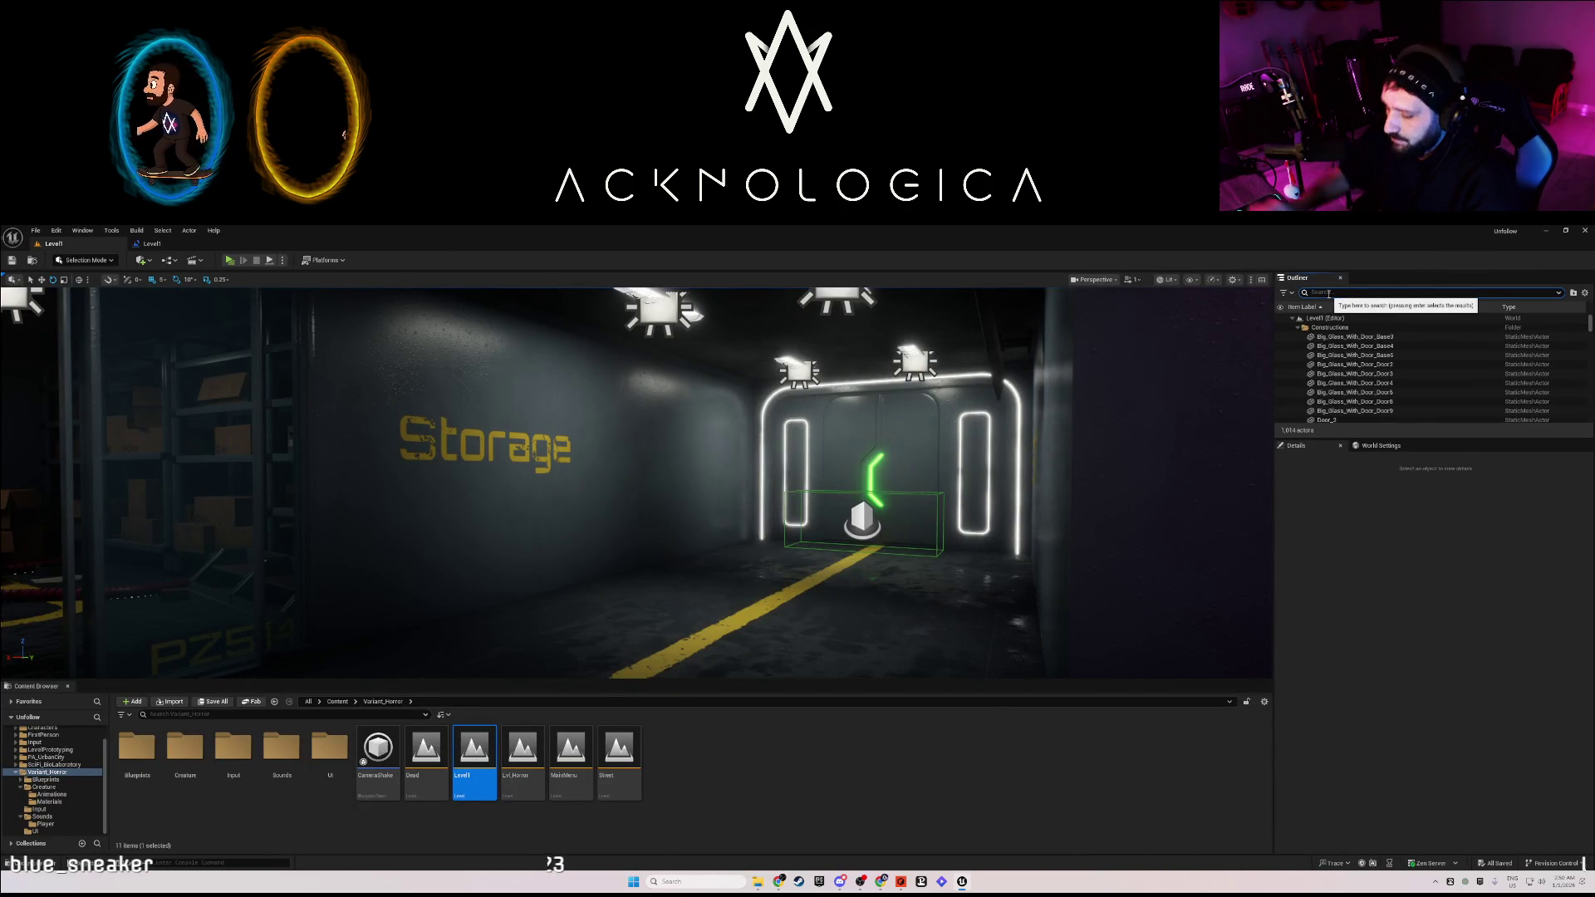
Search the Outliner for 'nav' and frame the NavMeshBoundsVolume in the viewport.
type("s")
key("BackSpace")
key("BackSpace")
type("e")
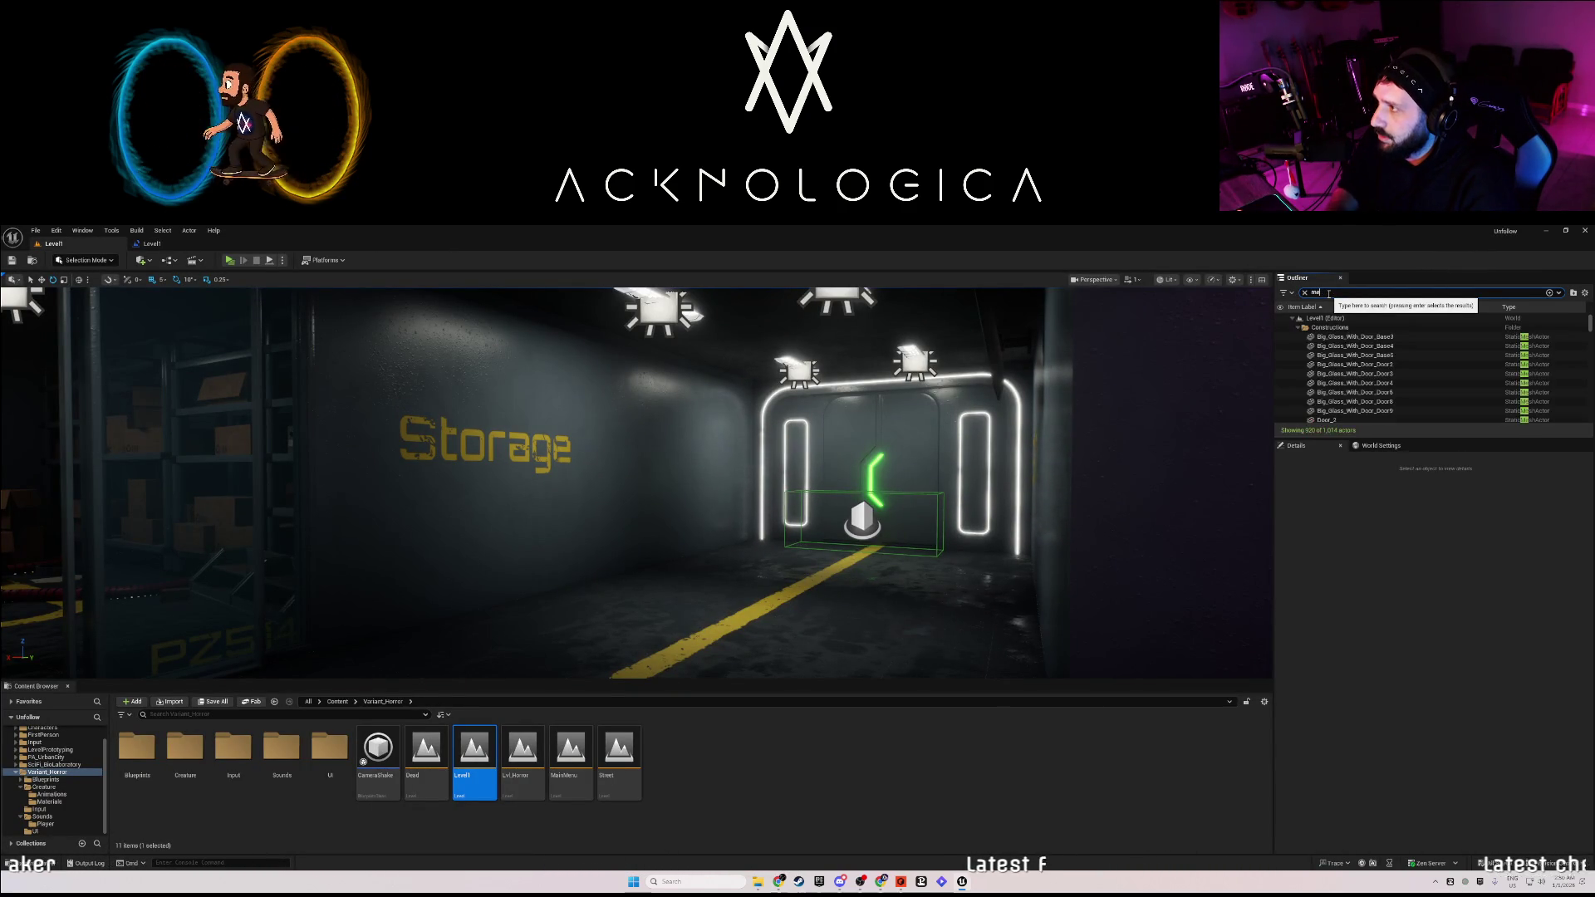
type("shp")
key("BackSpace")
key("BackSpace")
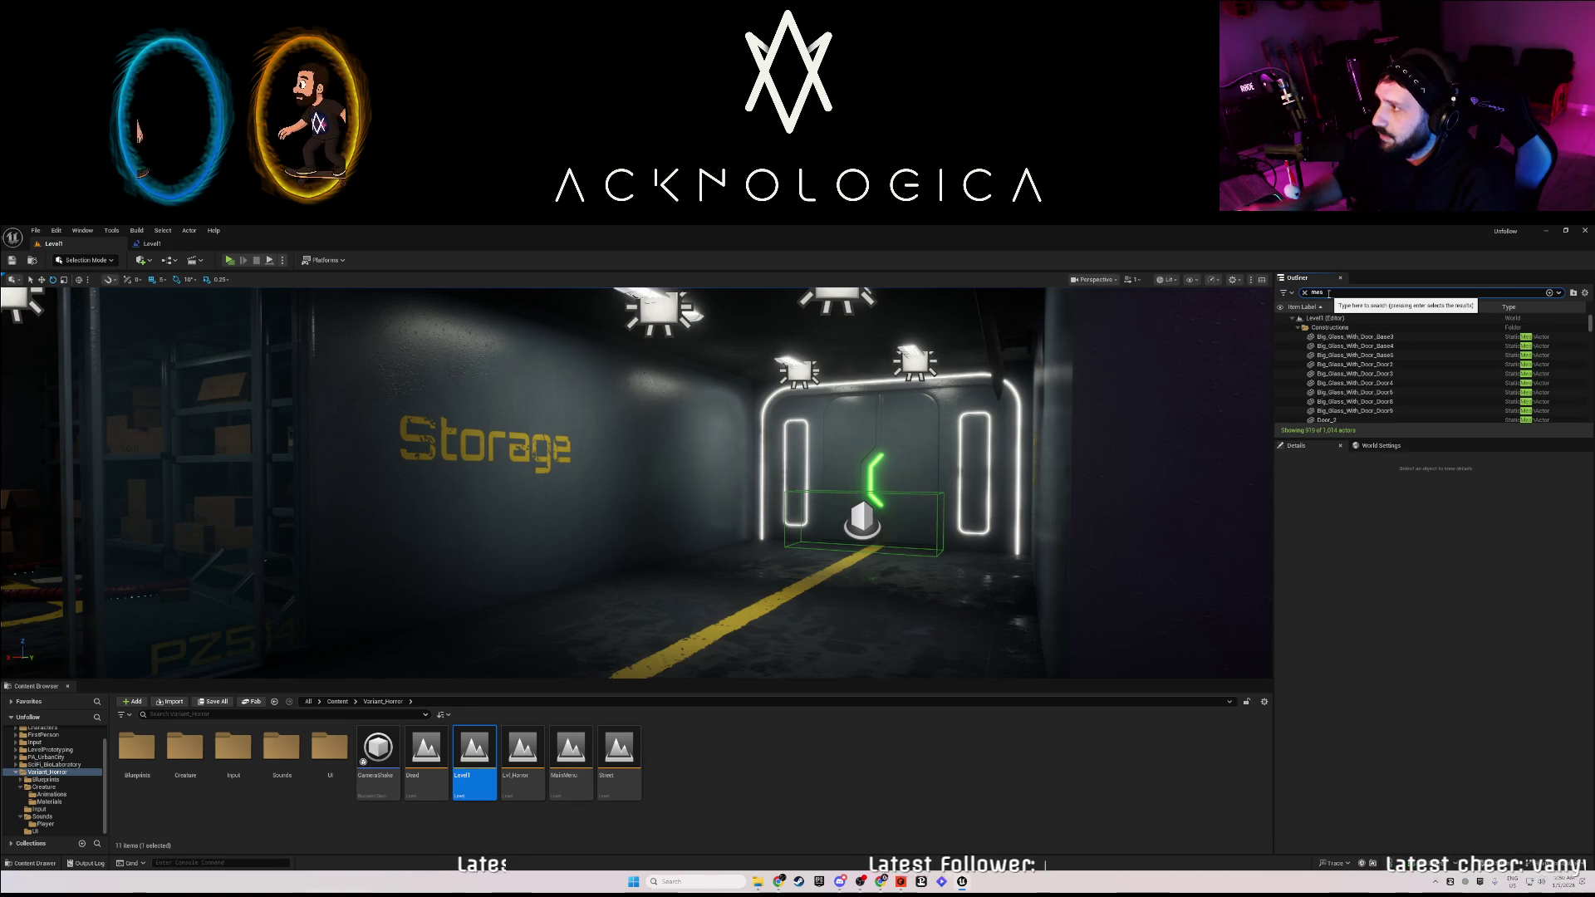
type("s")
key("BackSpace")
type("h")
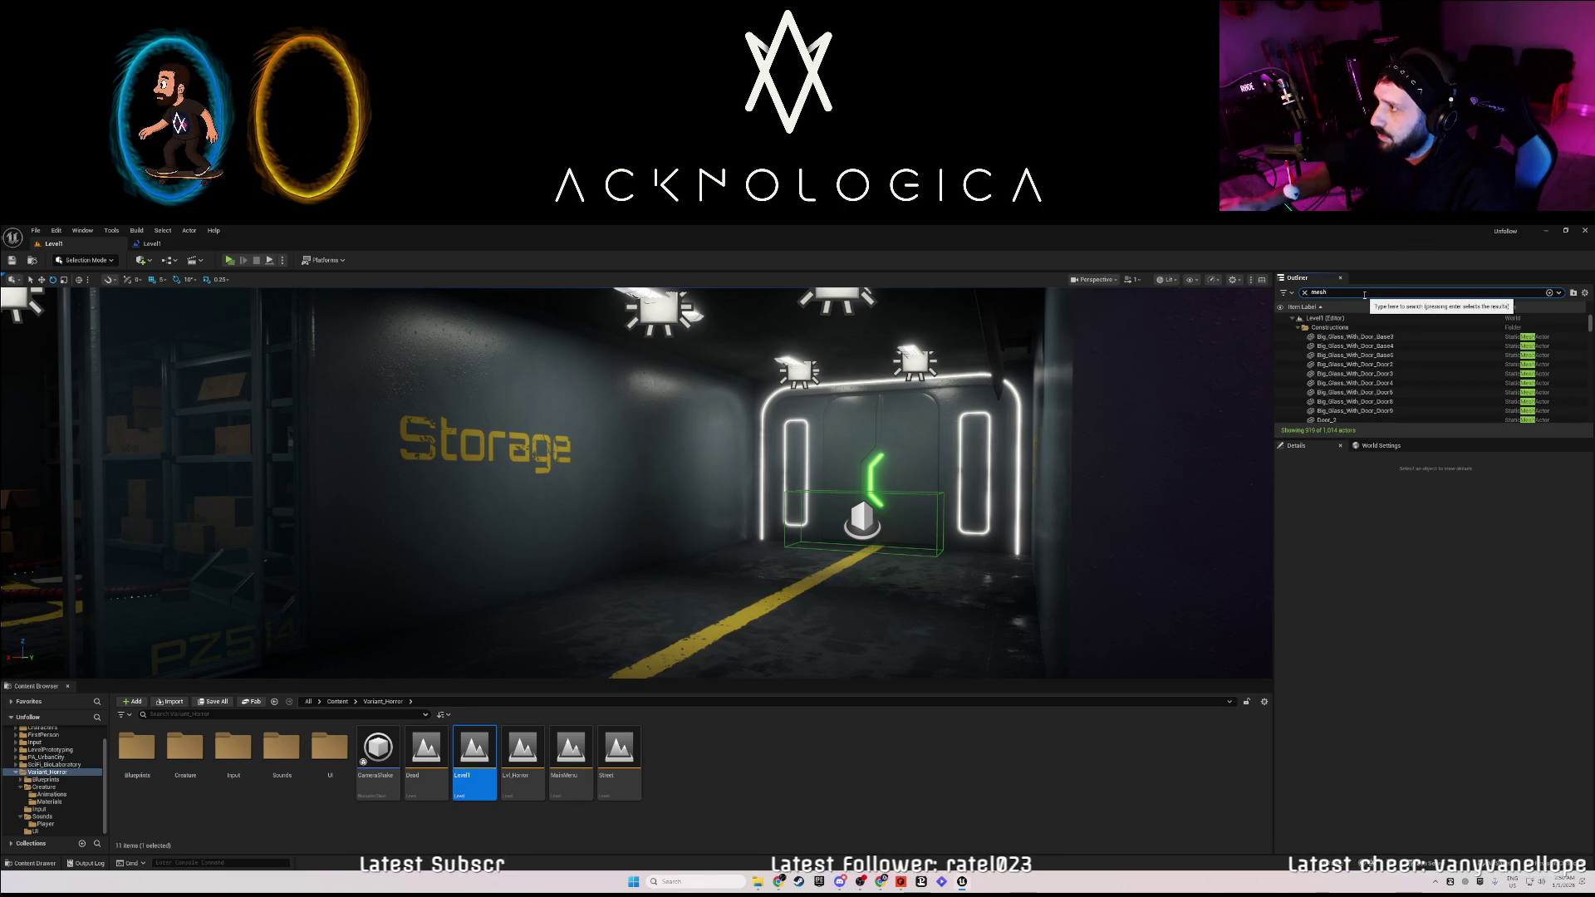
scroll(1373, 394, "down", 15)
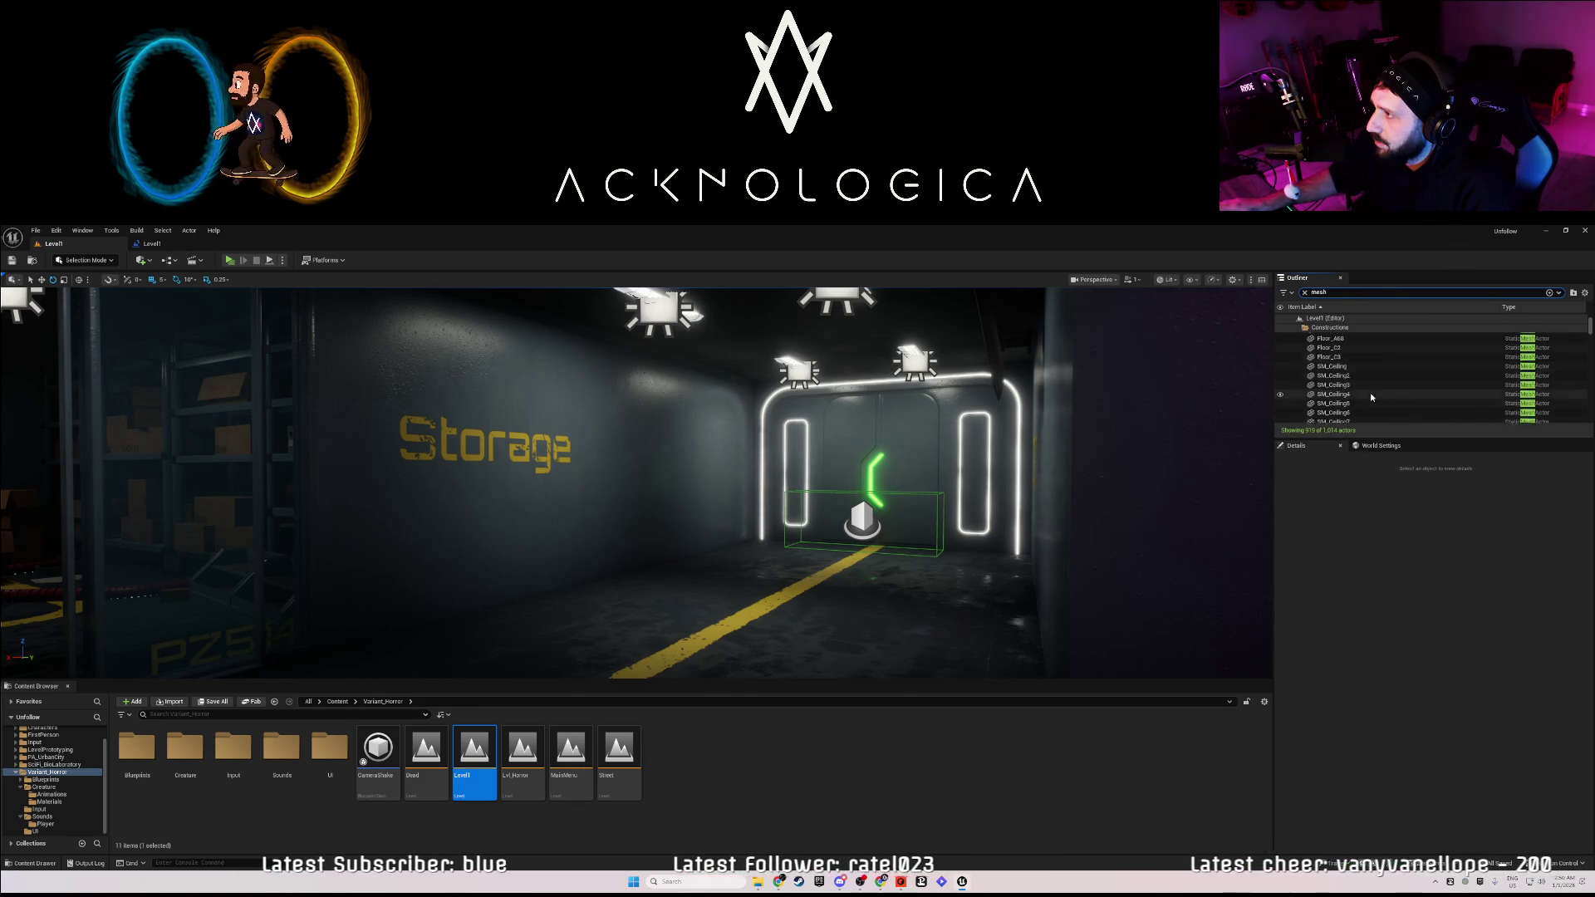
key("BackSpace")
key("BackSpace")
key("BackSpace")
type("nav")
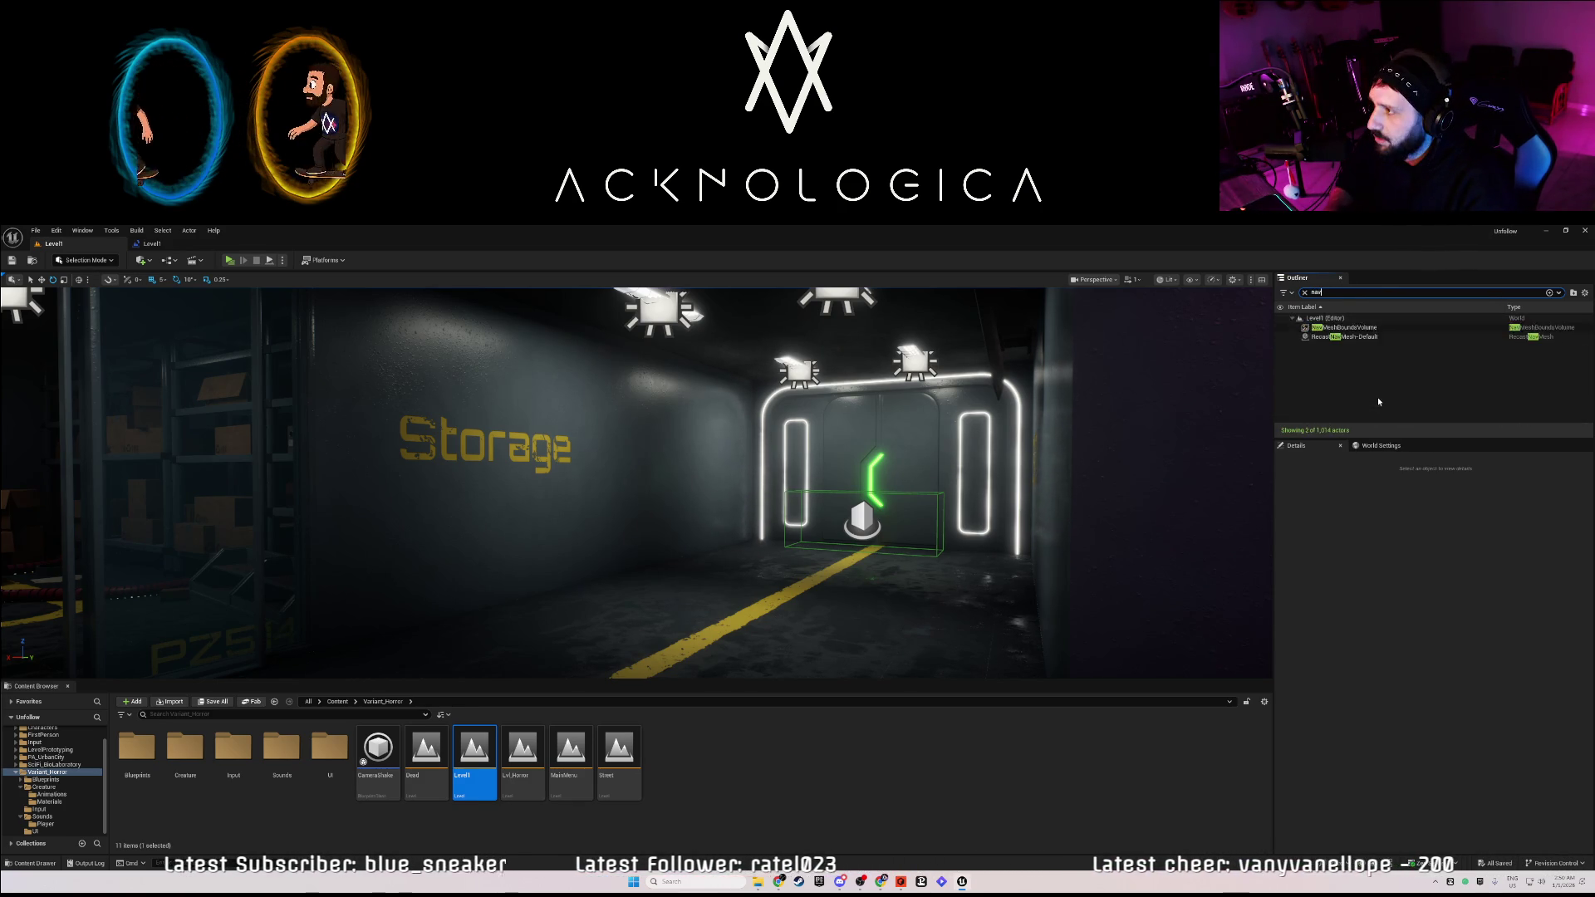
left_click(1344, 327)
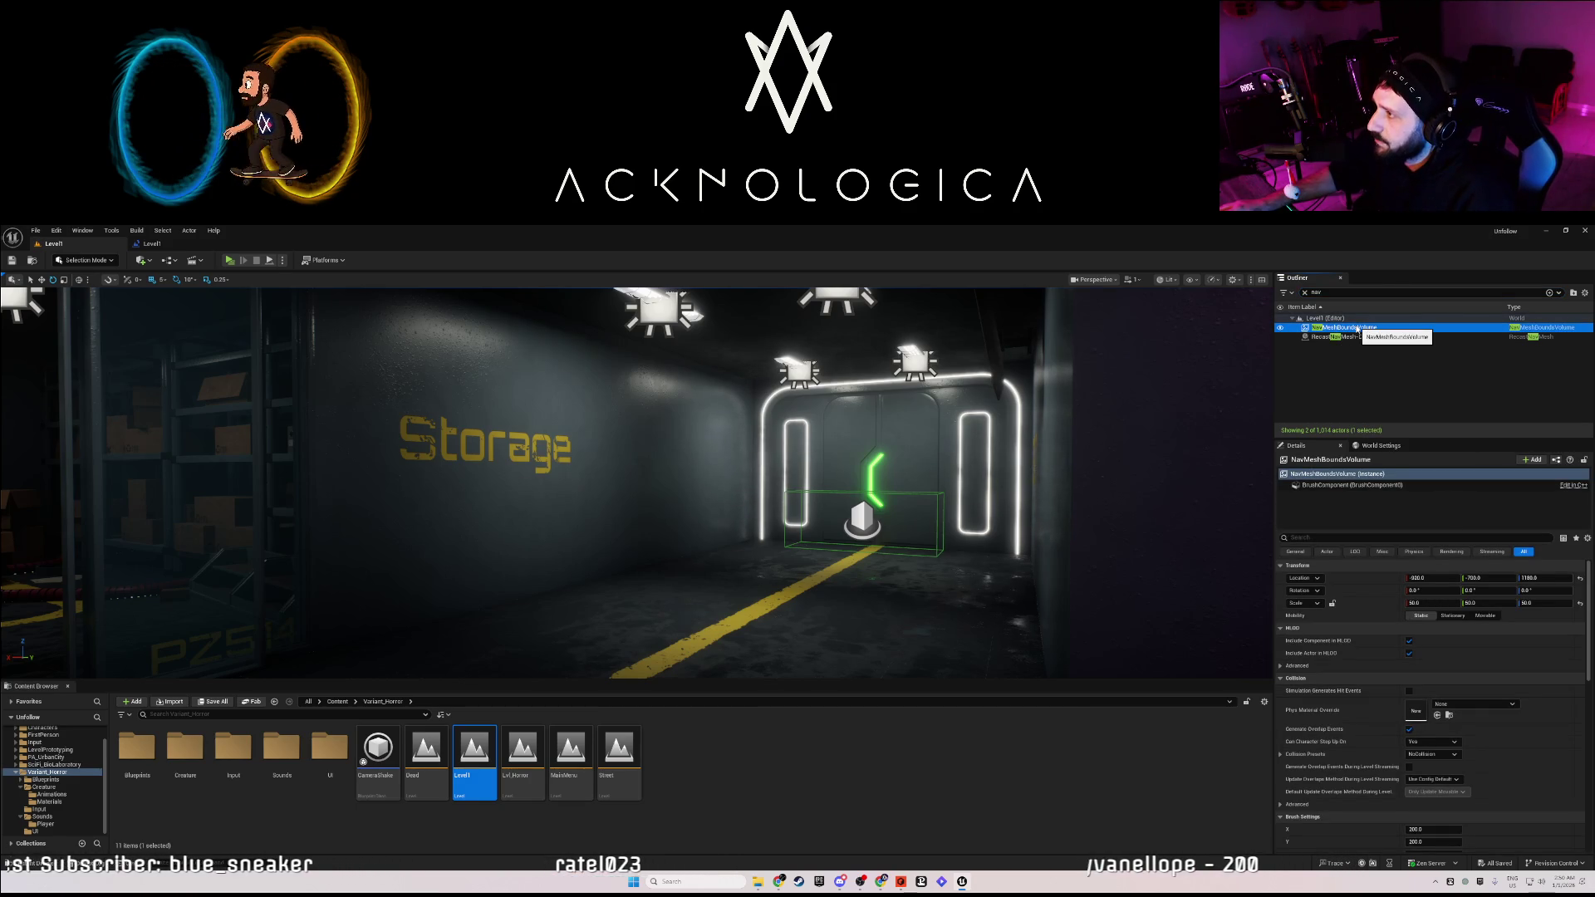
key("f")
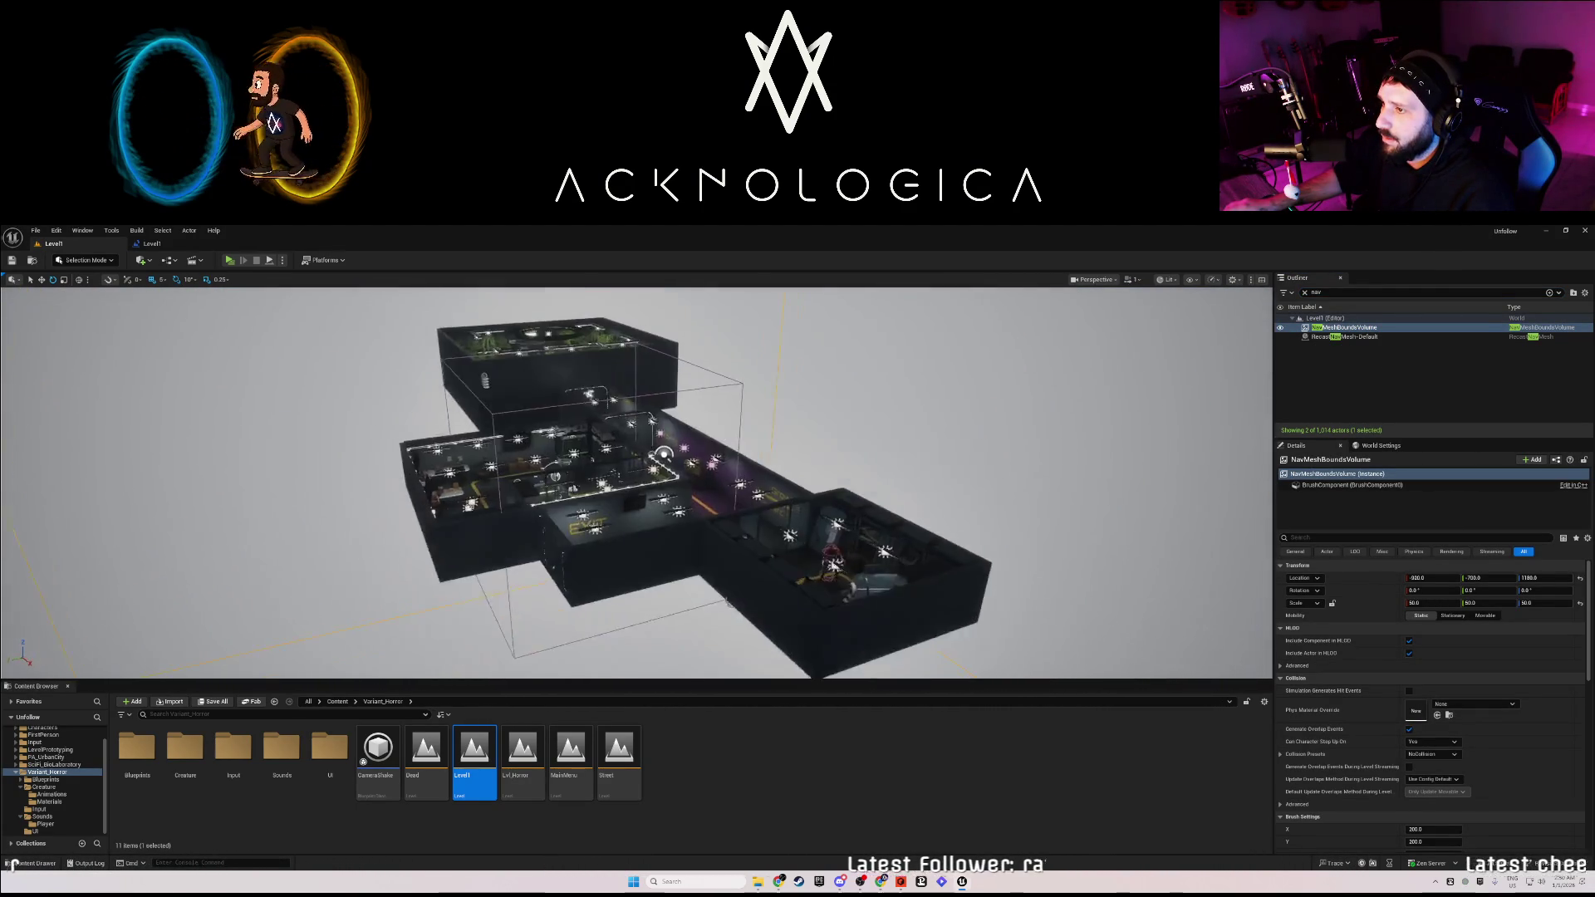
Commit a Z scale of 25 on the NavMeshBoundsVolume while orbiting around the level.
left_click_drag(847, 502, 858, 507)
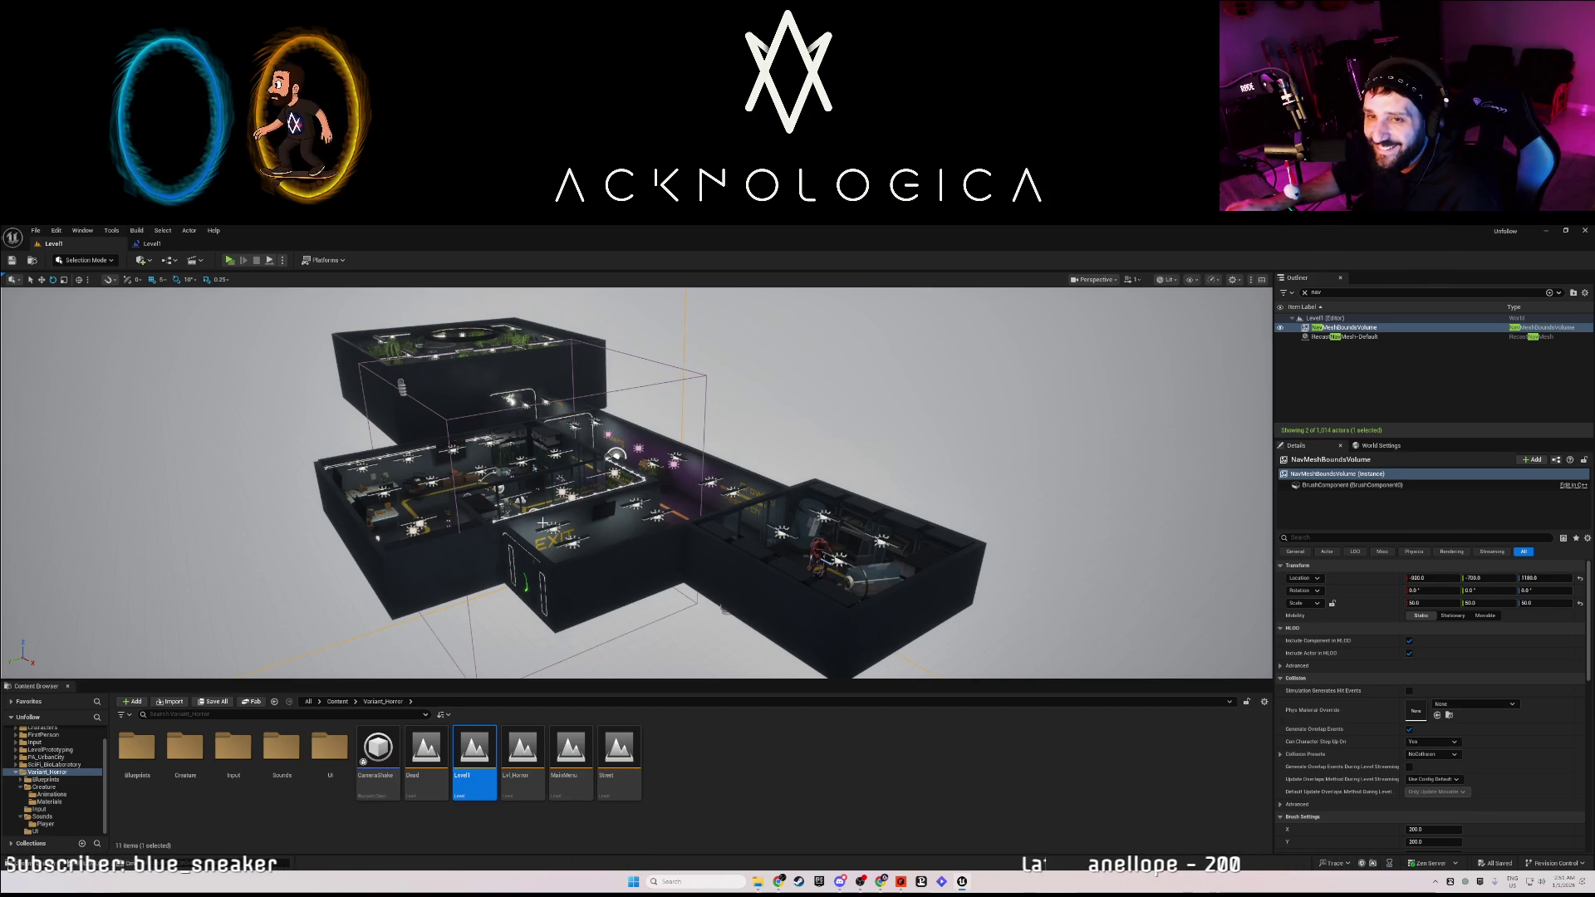
left_click_drag(231, 515, 241, 489)
mouse_move(780, 538)
left_mouse_down()
mouse_move(770, 520)
mouse_move(780, 539)
left_mouse_up()
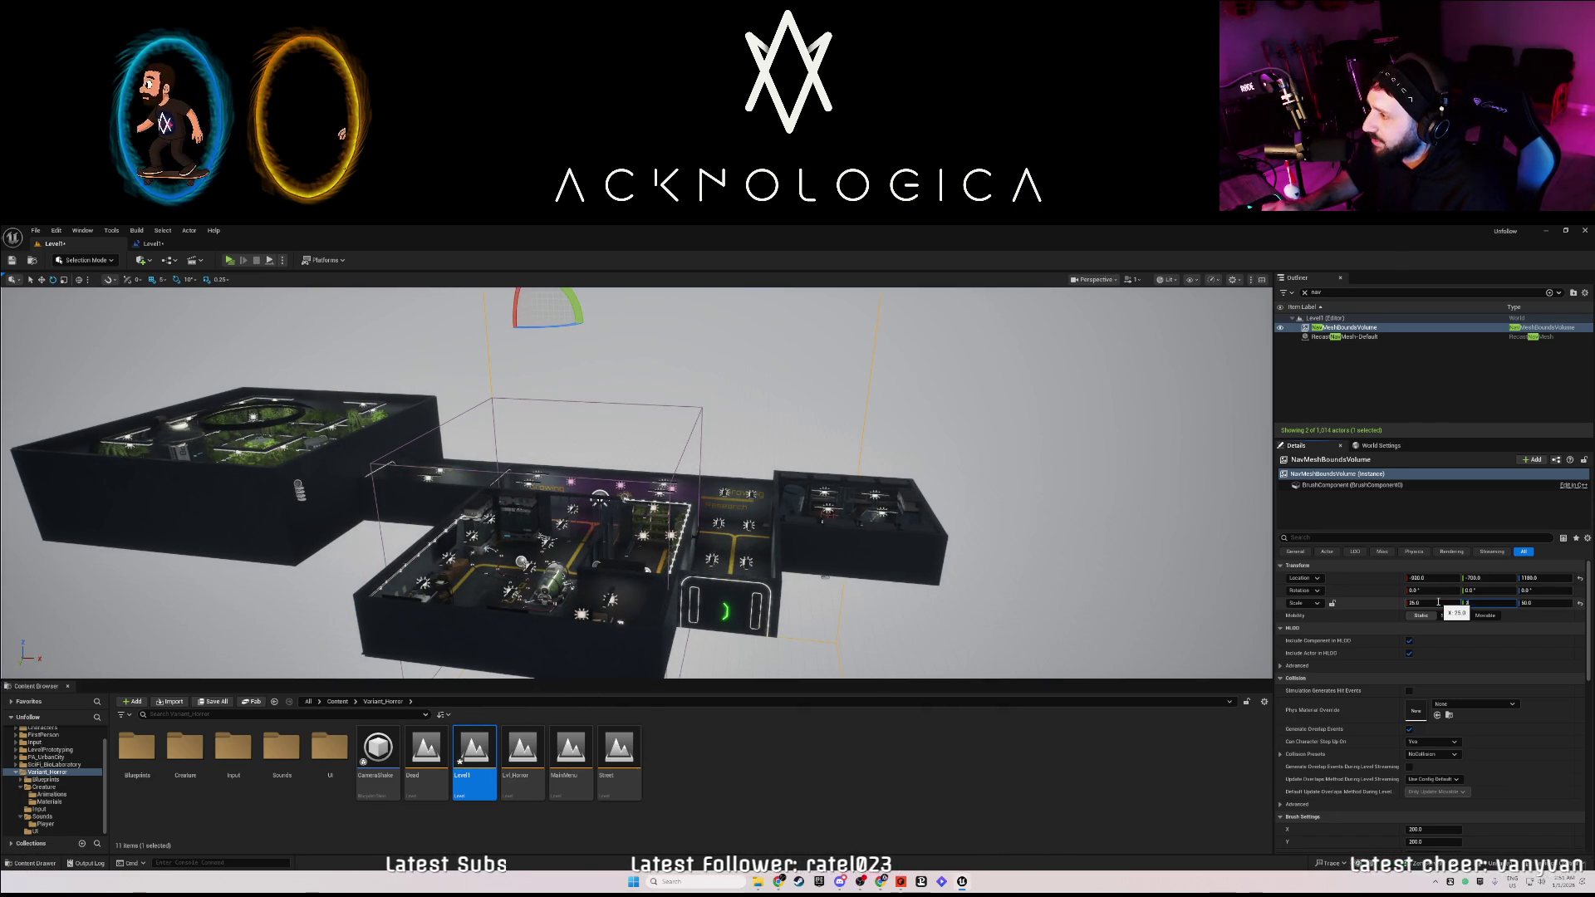
key("Return")
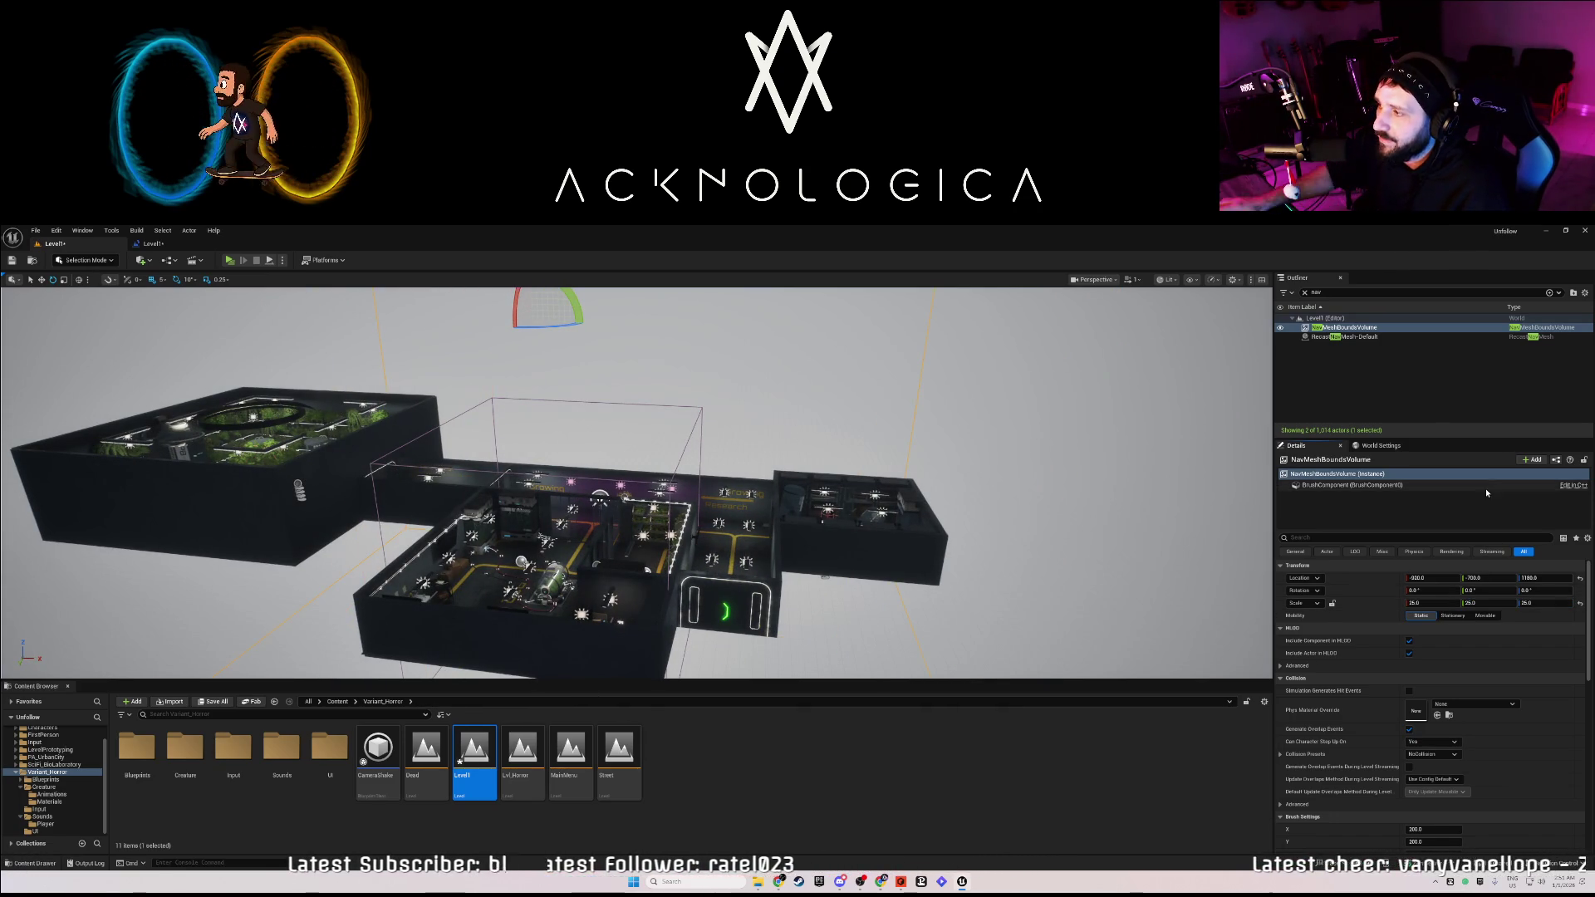
mouse_move(637, 482)
left_mouse_down()
mouse_move(531, 487)
mouse_move(465, 569)
mouse_move(607, 497)
left_mouse_up()
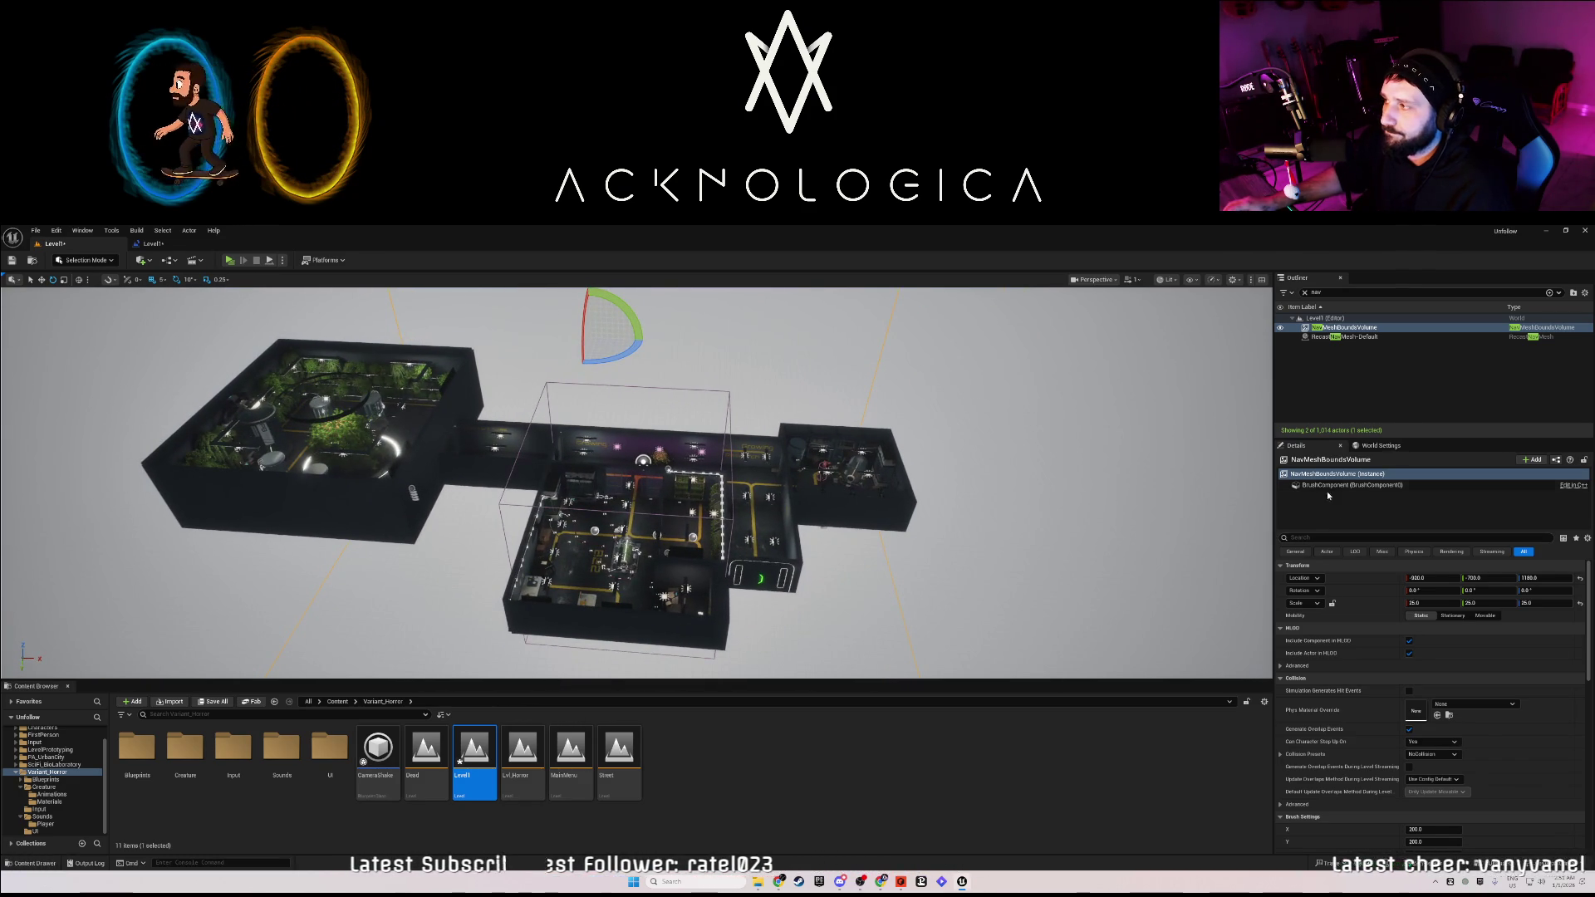
Set the NavMeshBoundsVolume scale to 10, 10, 10.
left_click(1425, 602)
type("10")
key("Tab")
type("10")
key("Tab")
type("10")
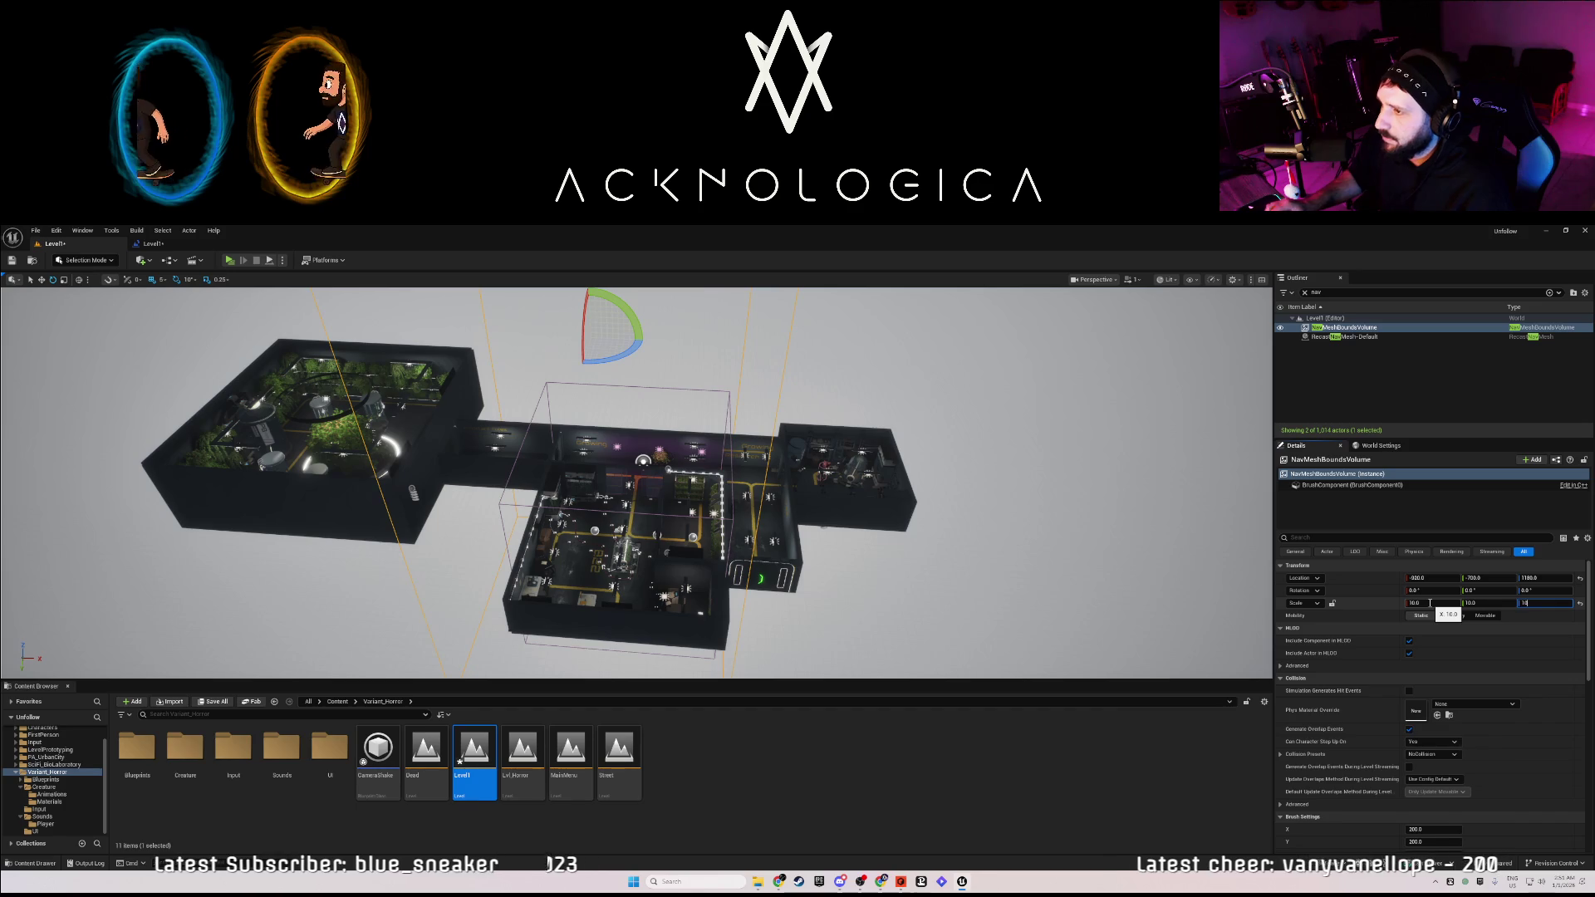
key("Return")
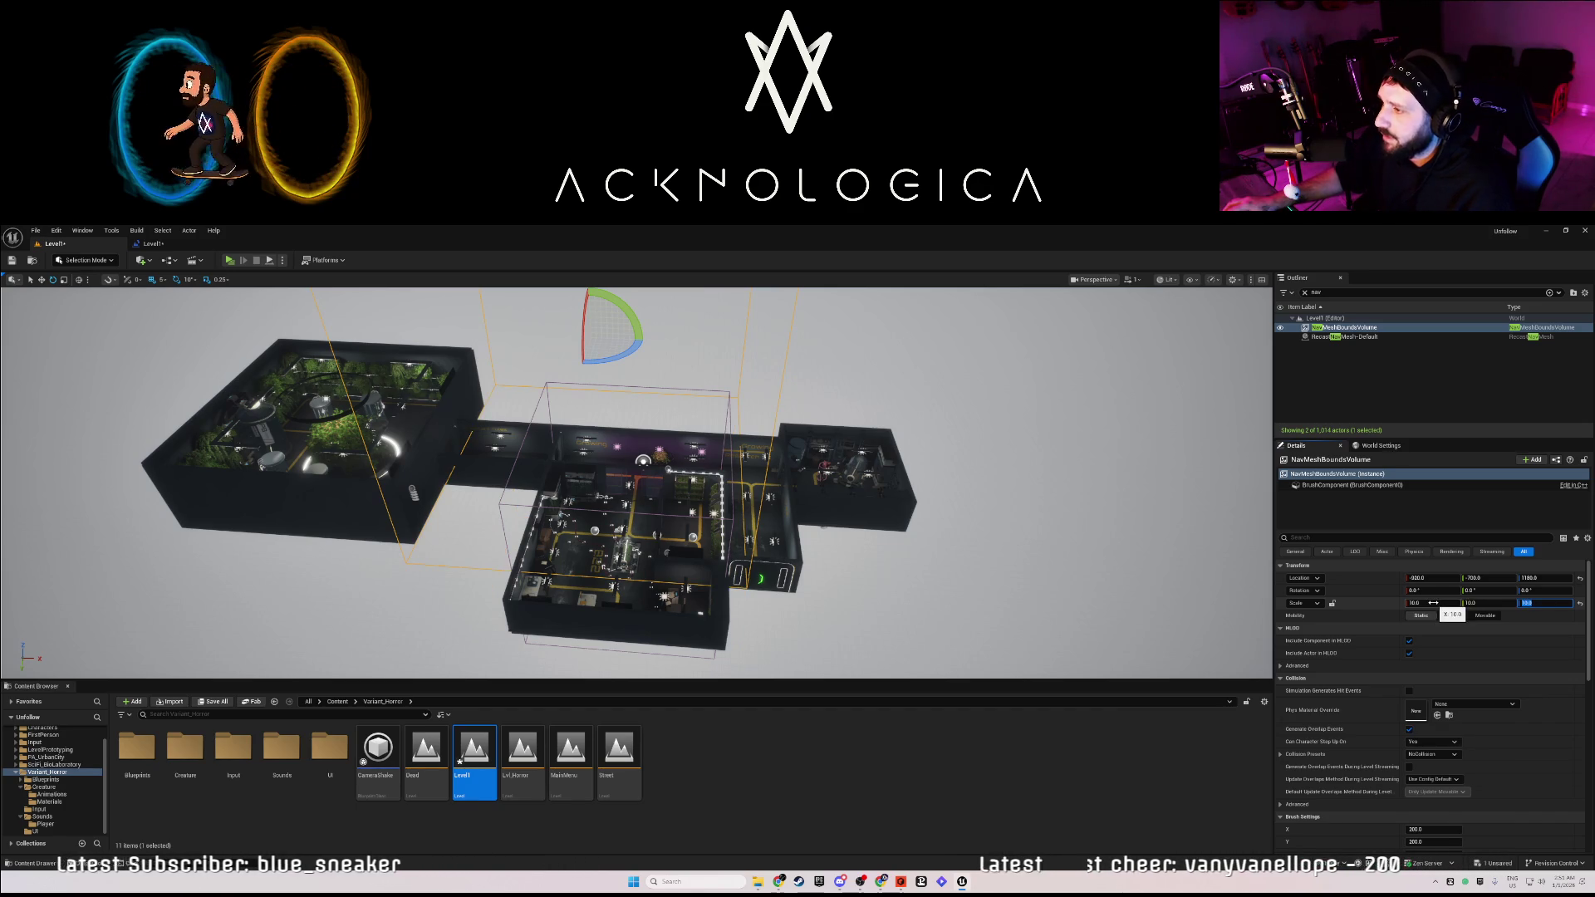
Frame the bounds volume and reduce its Y scale to 8.5.
left_click_drag(631, 499, 581, 415)
key("f")
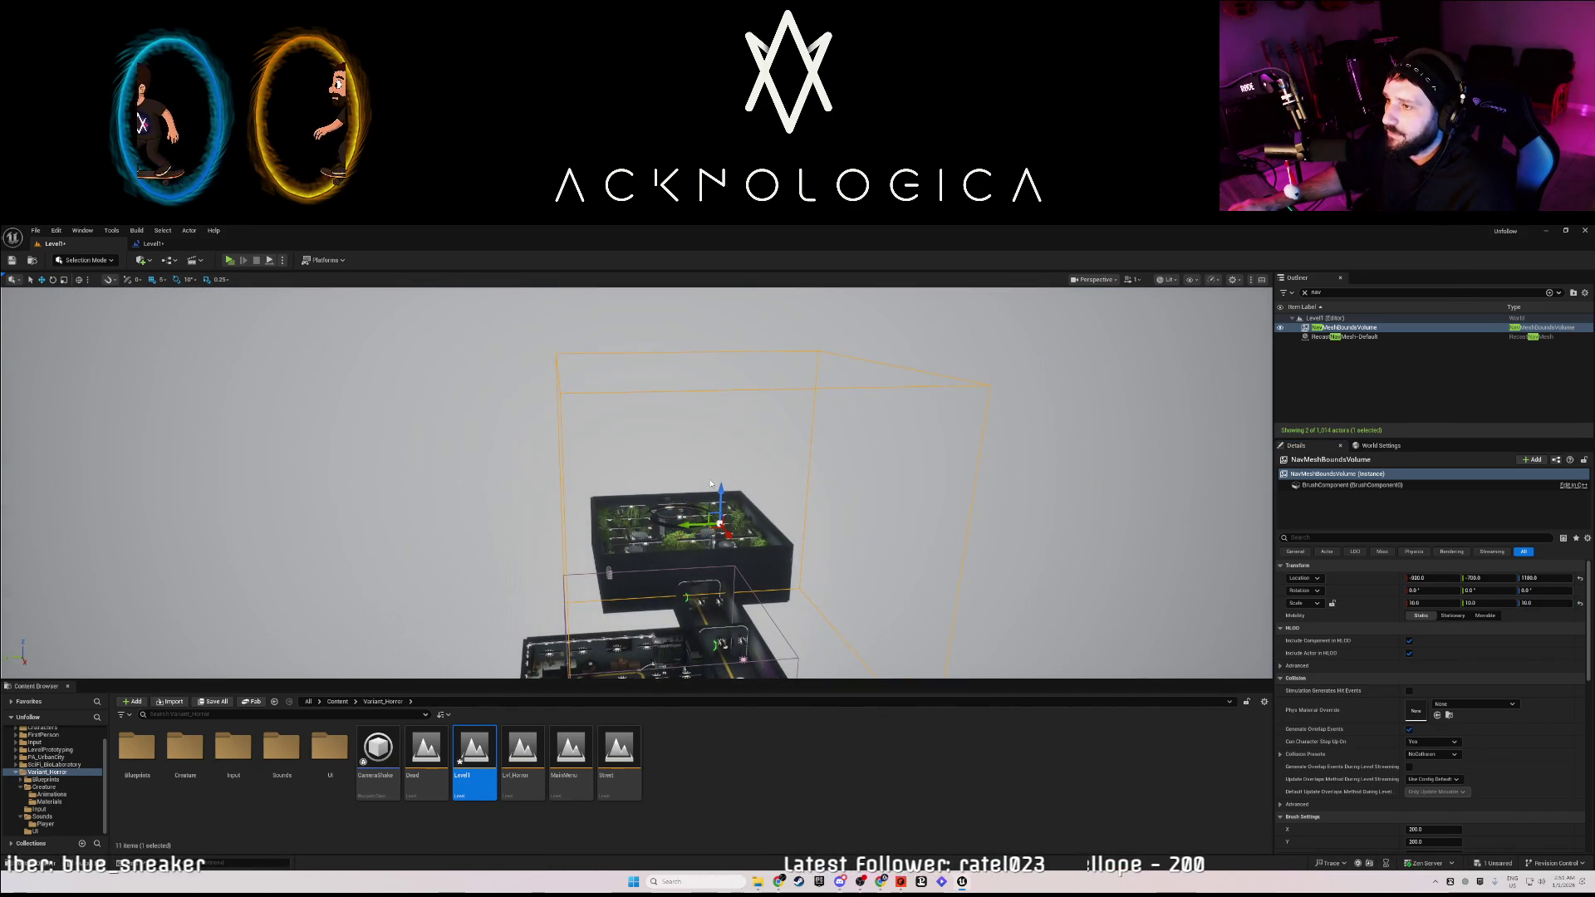
left_click_drag(754, 559, 685, 509)
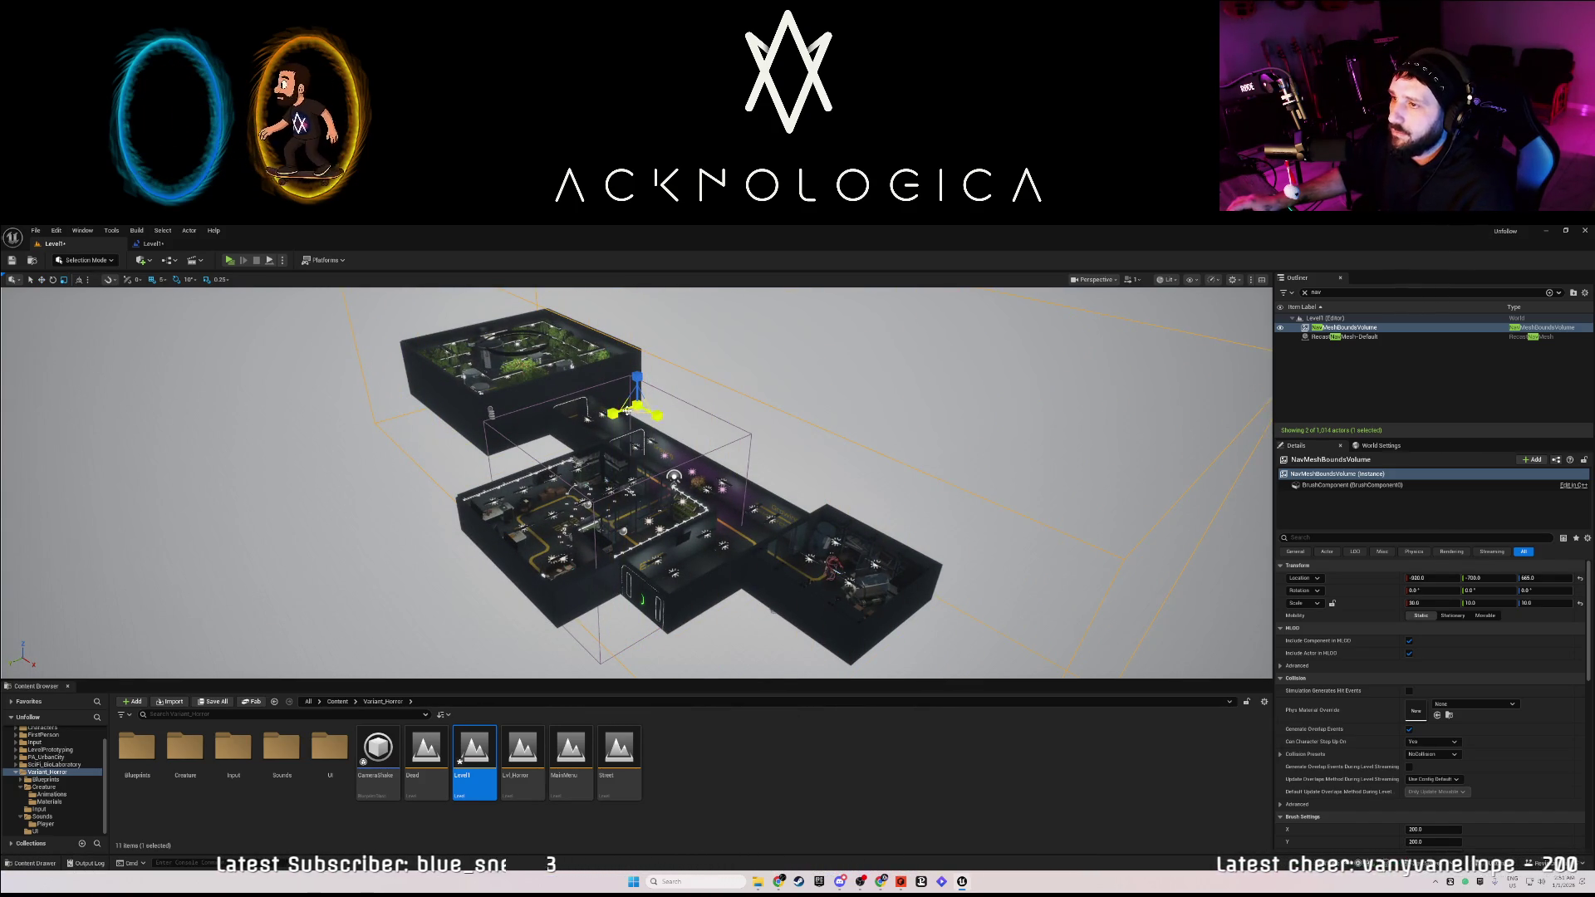
type("8.5")
key("Return")
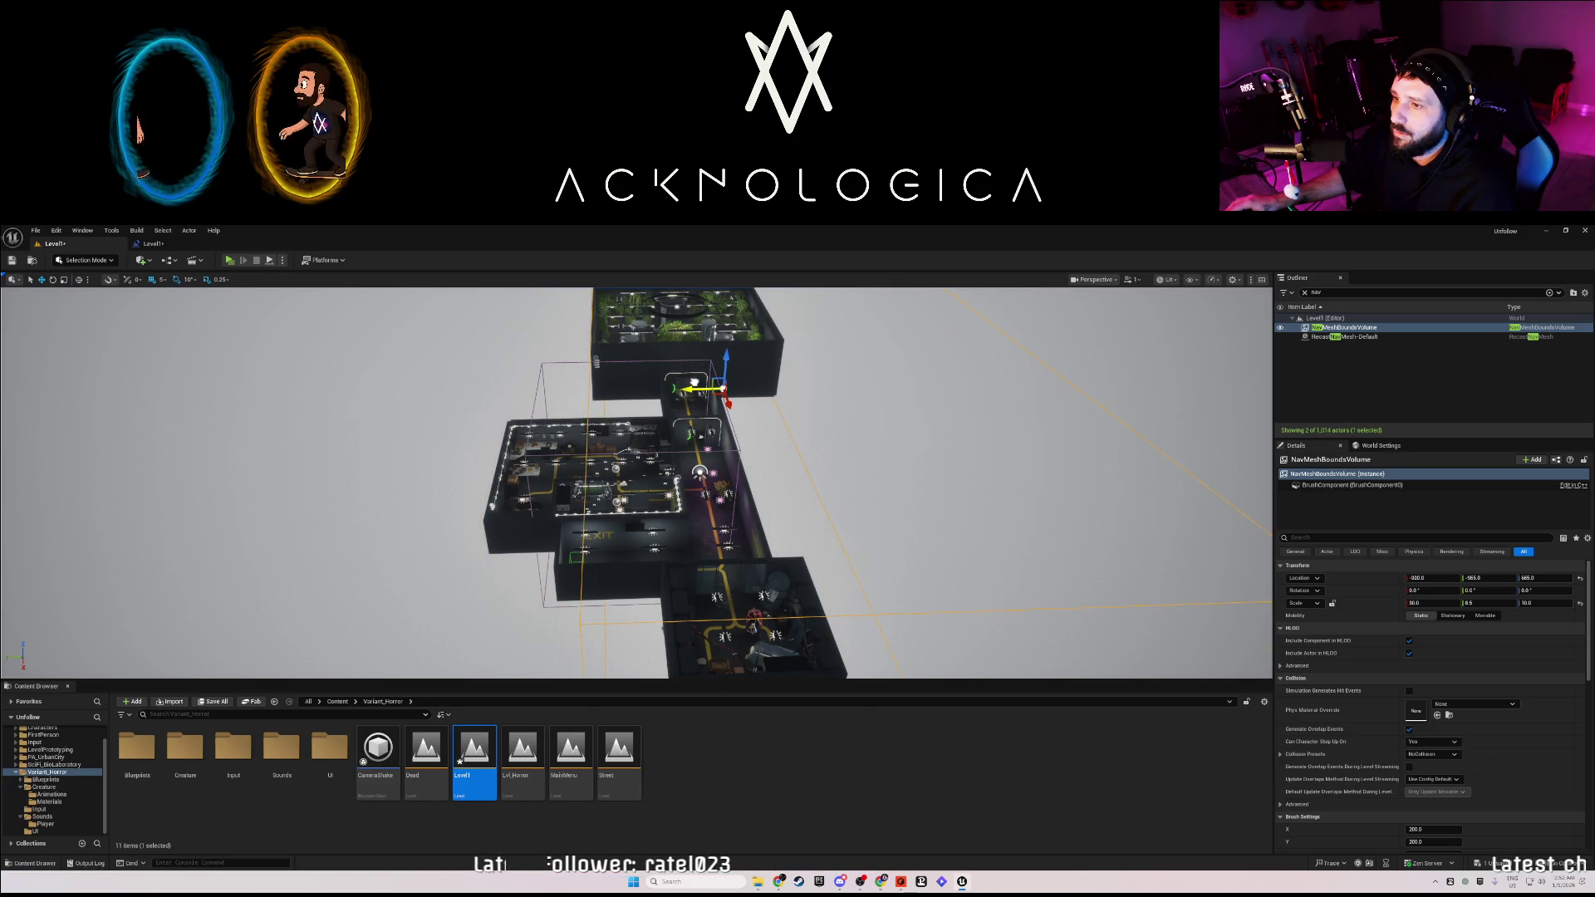
scroll(694, 381, "up", 10)
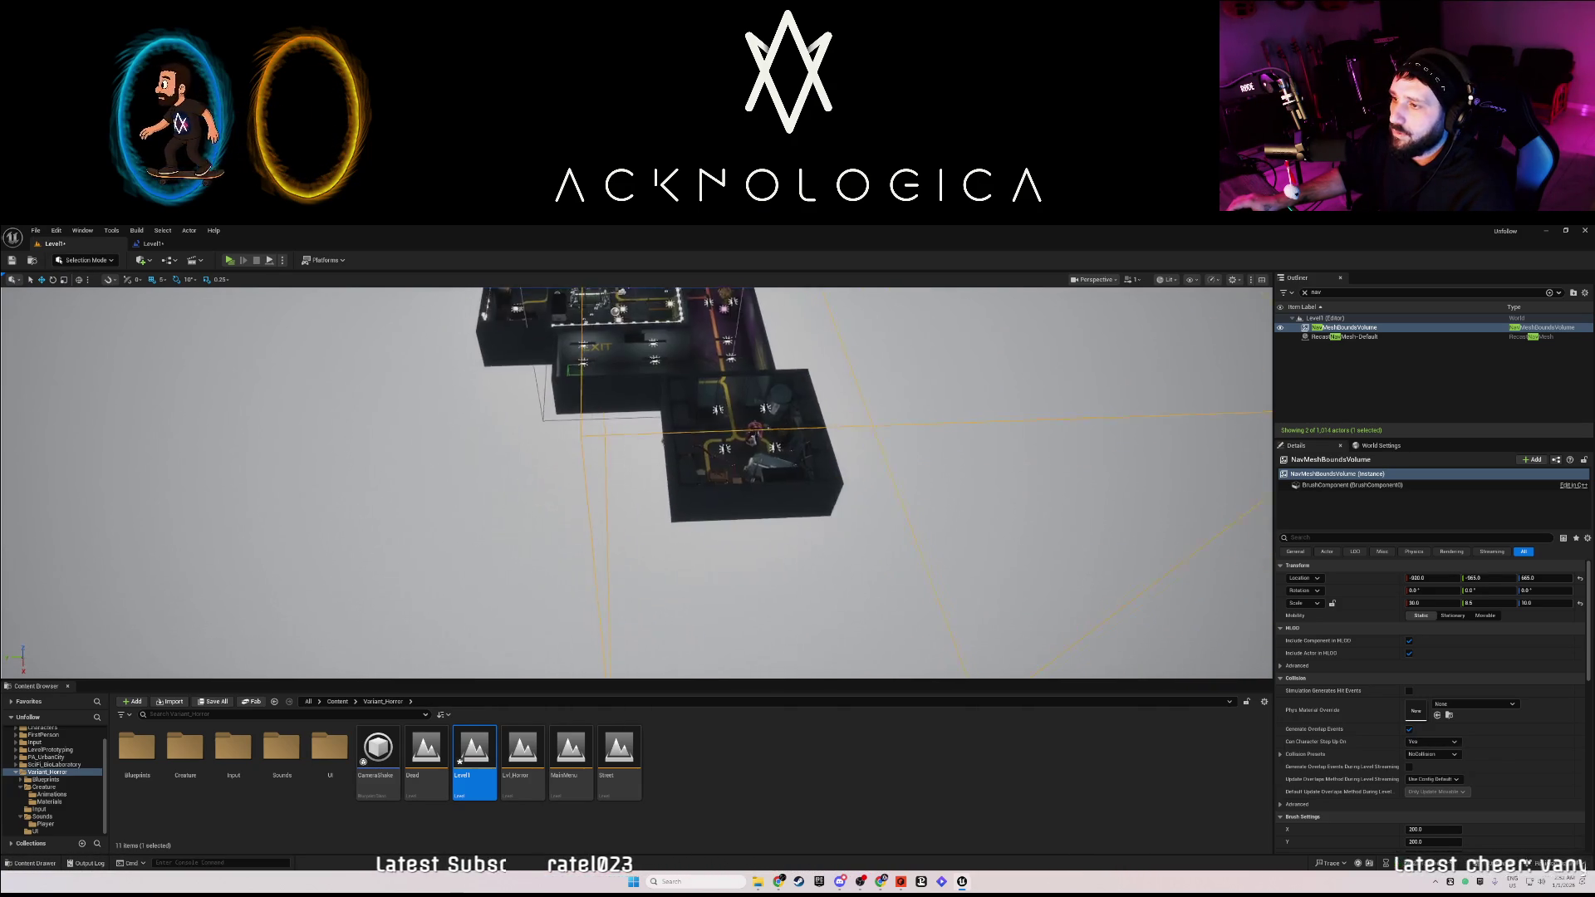
scroll(693, 382, "up", 10)
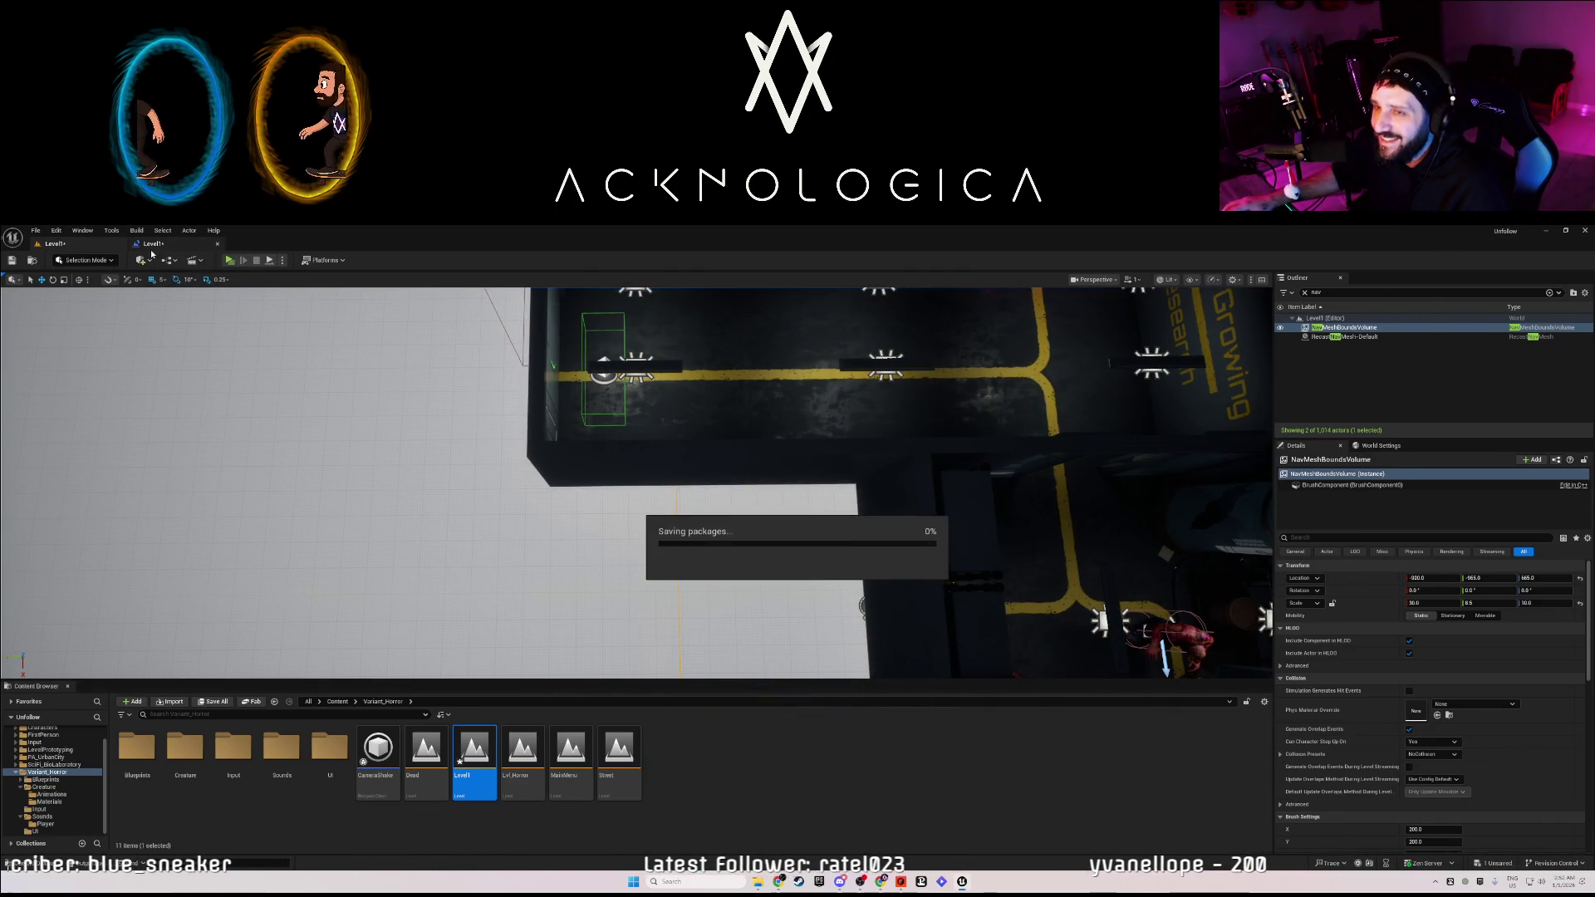
key("alt+p")
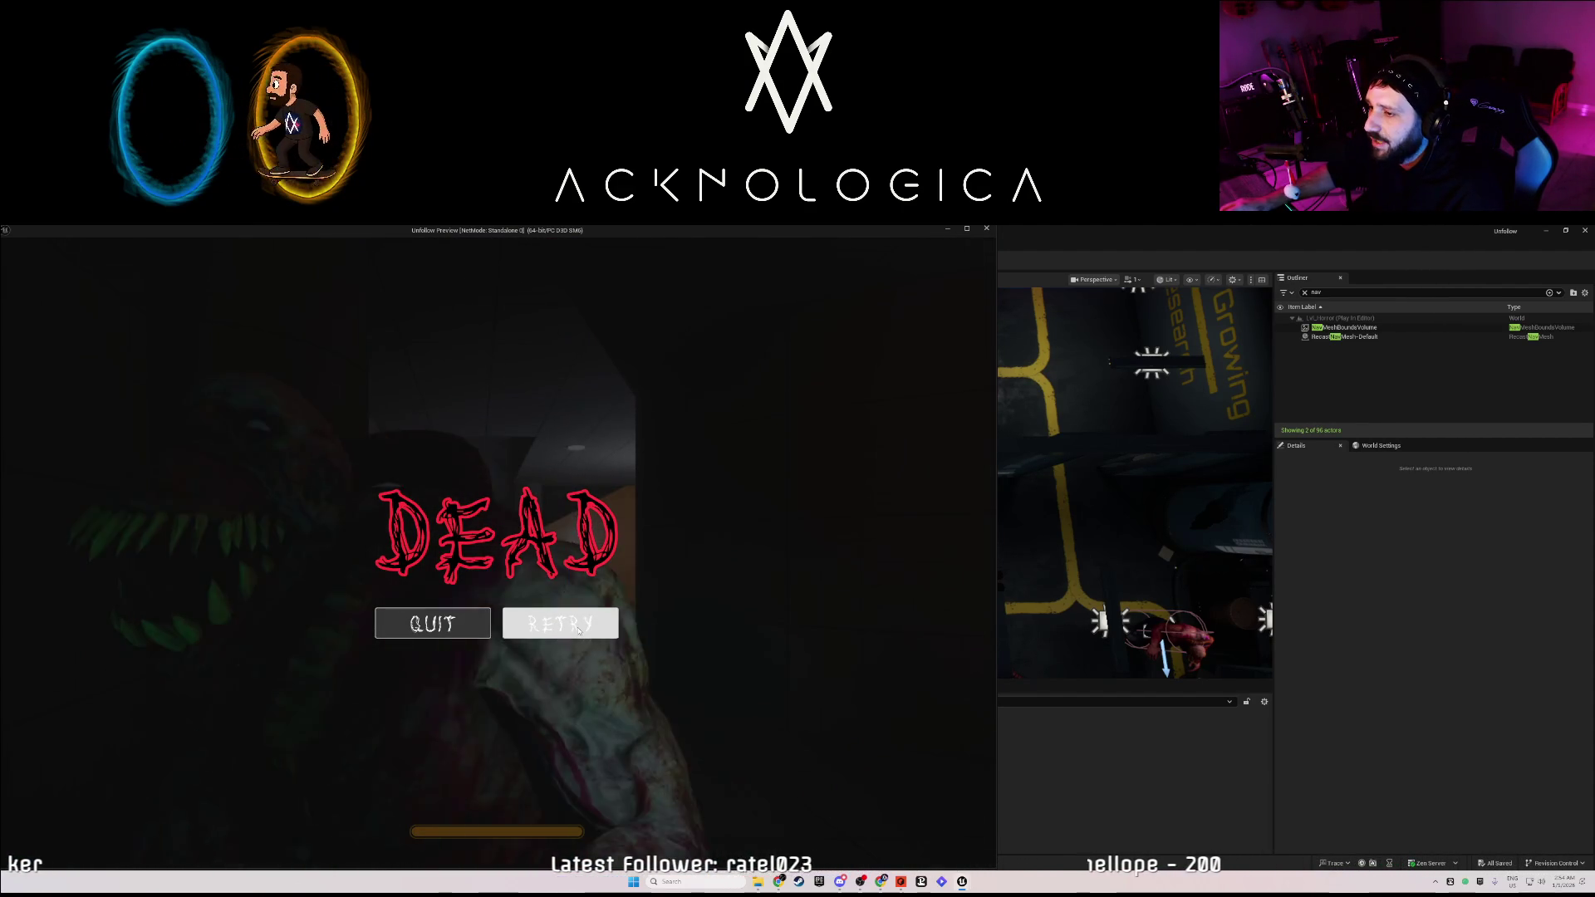
left_click(578, 629)
key("Escape")
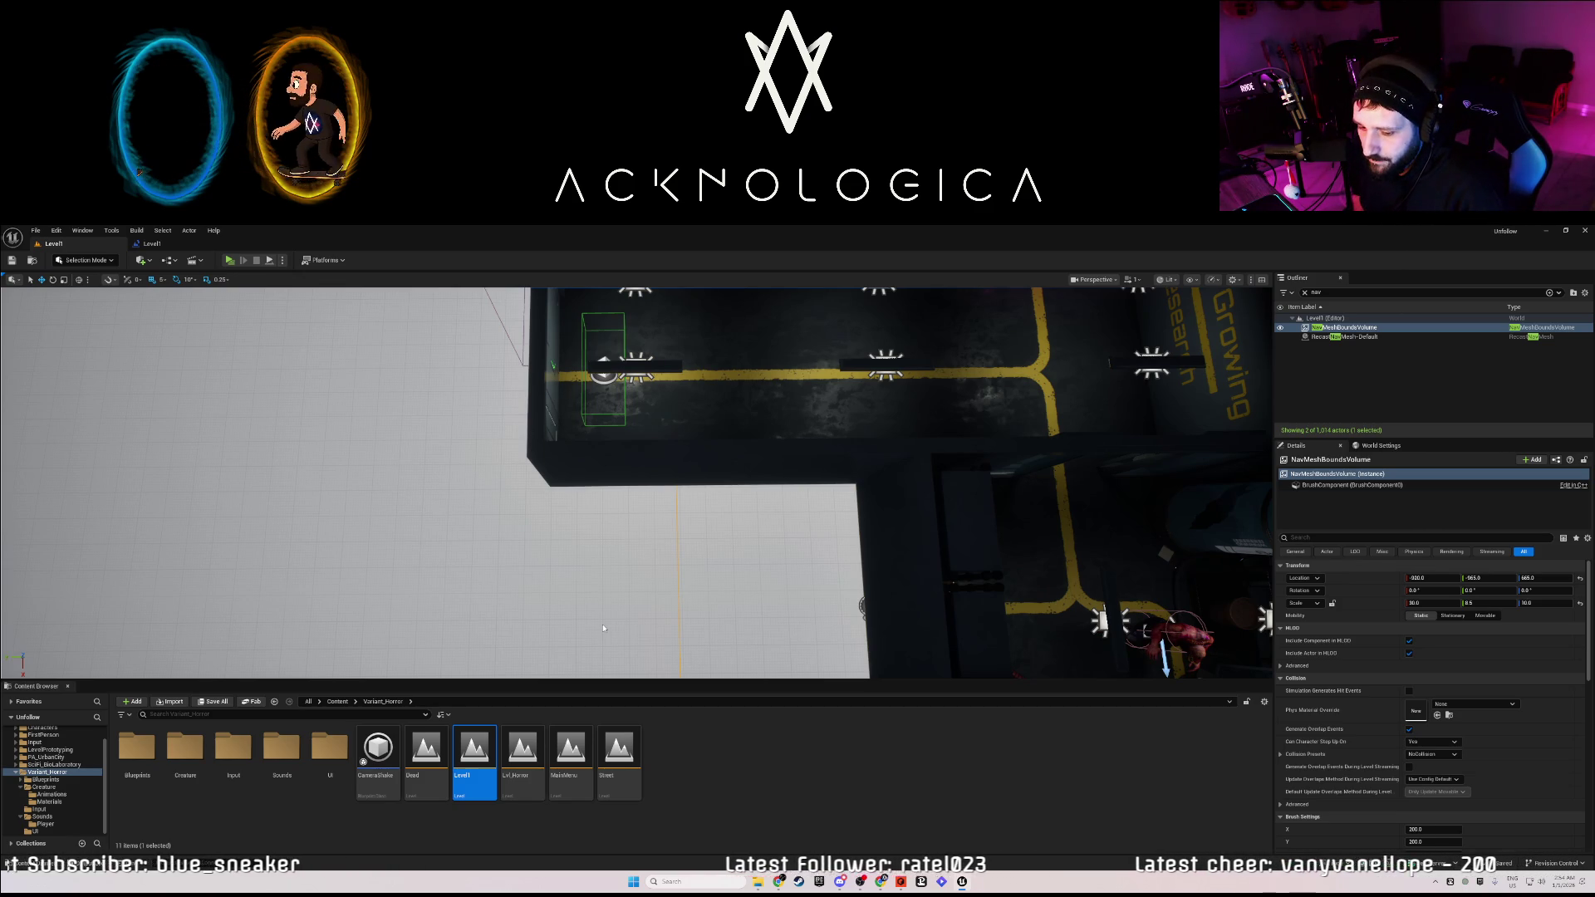
Select the PlayerStart in Level1's lab room, then open the Street level from the Content Browser.
mouse_move(684, 558)
left_mouse_down()
mouse_move(731, 507)
mouse_move(723, 553)
left_mouse_up()
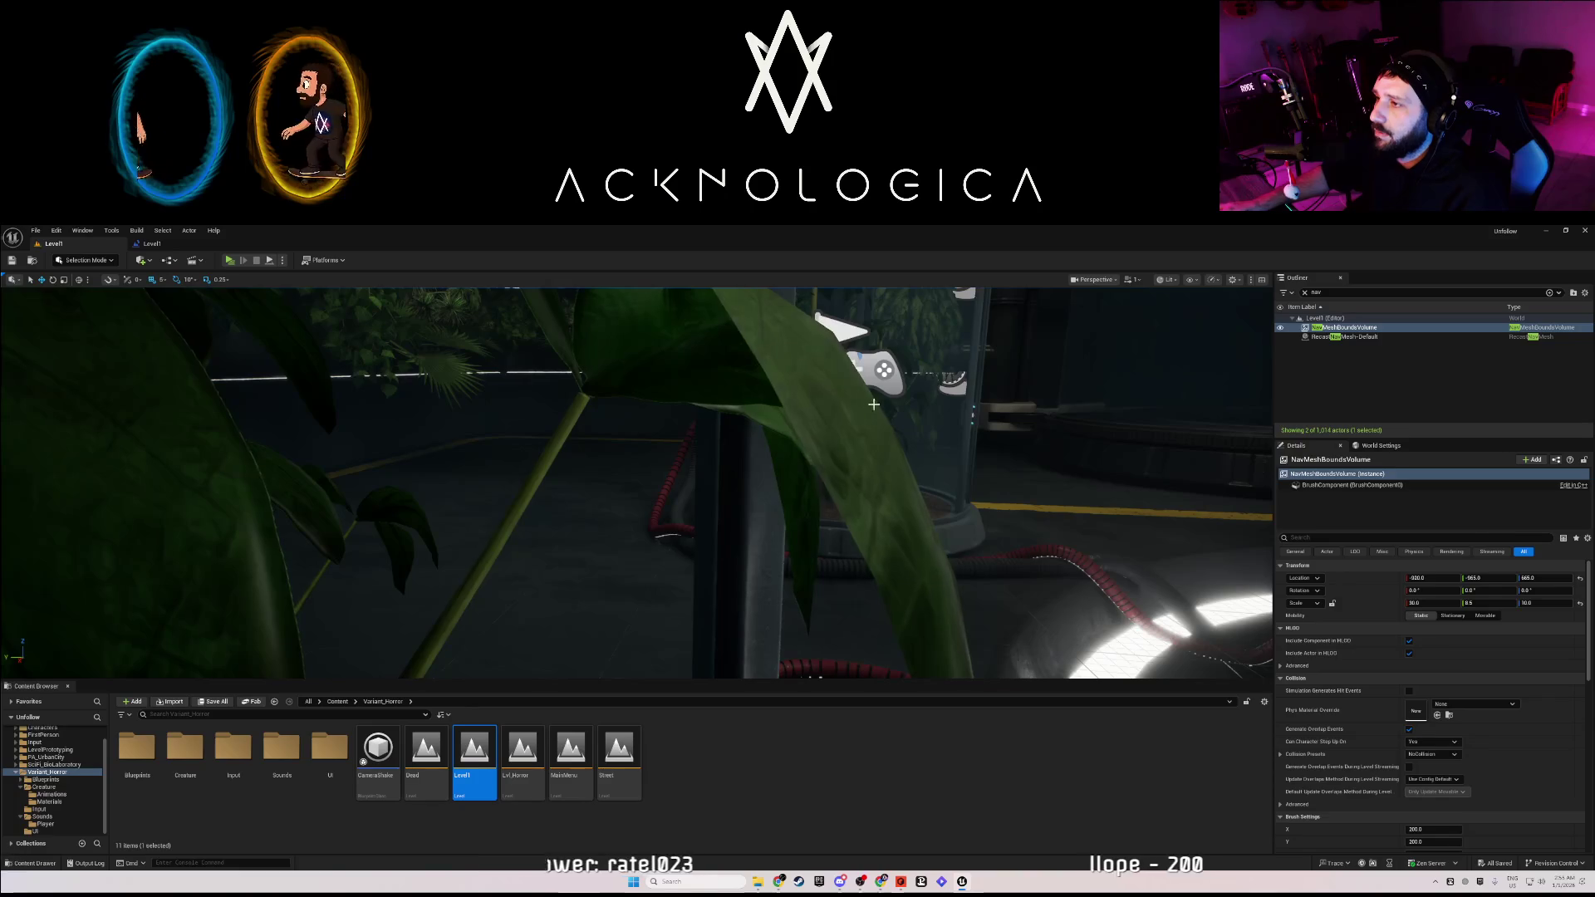
left_click(880, 372)
mouse_move(880, 372)
left_mouse_down()
mouse_move(847, 399)
mouse_move(640, 434)
left_mouse_up()
left_click_drag(888, 414, 888, 414)
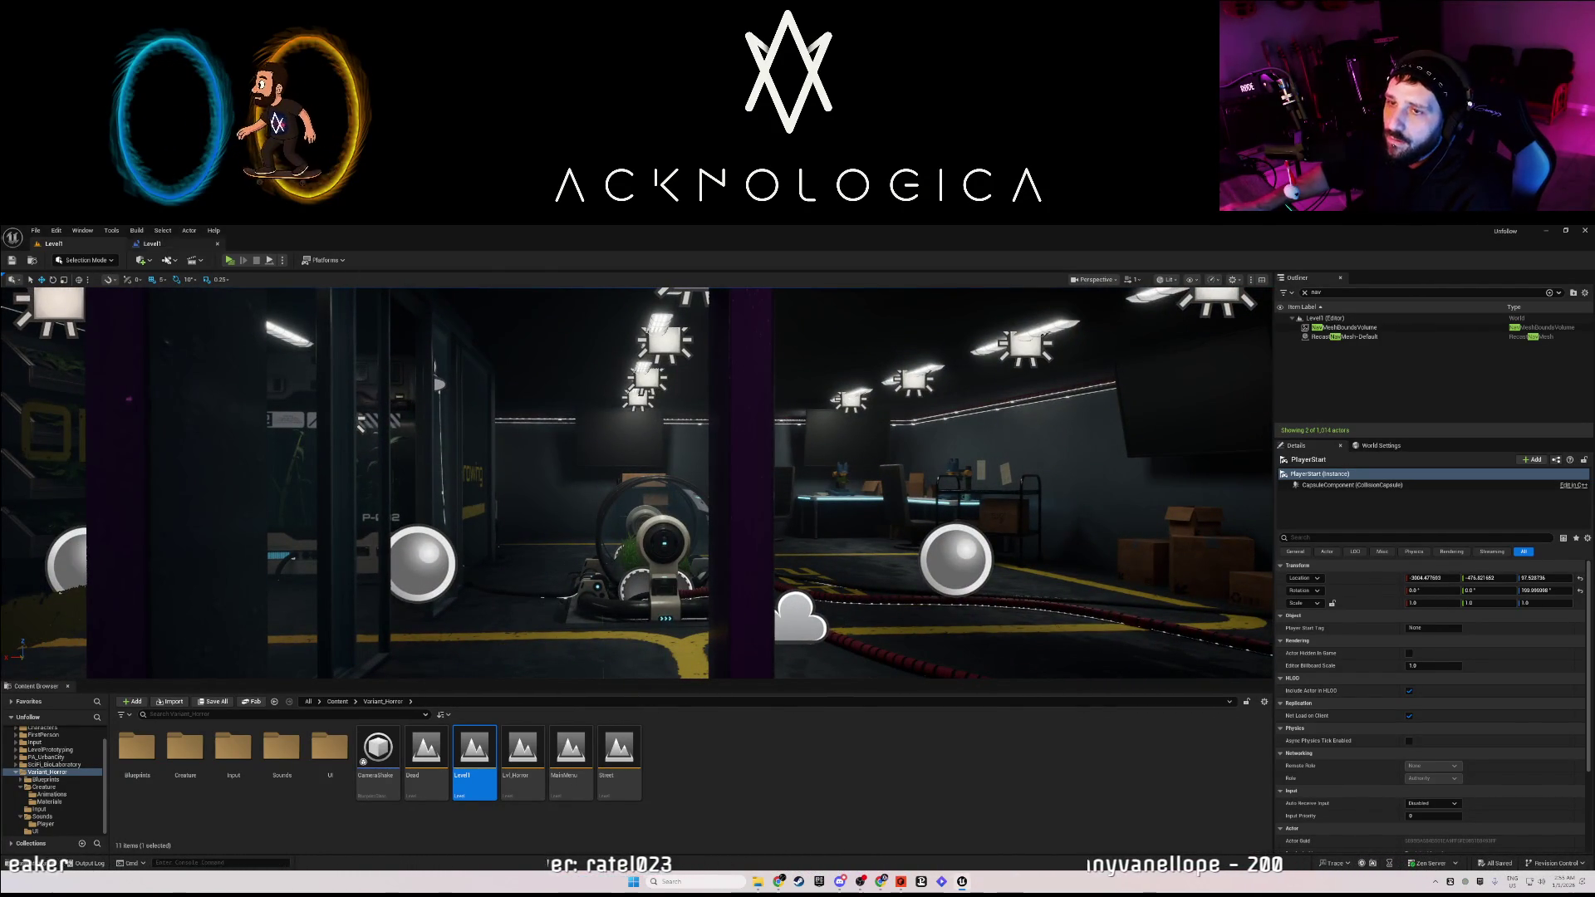
left_click(625, 759)
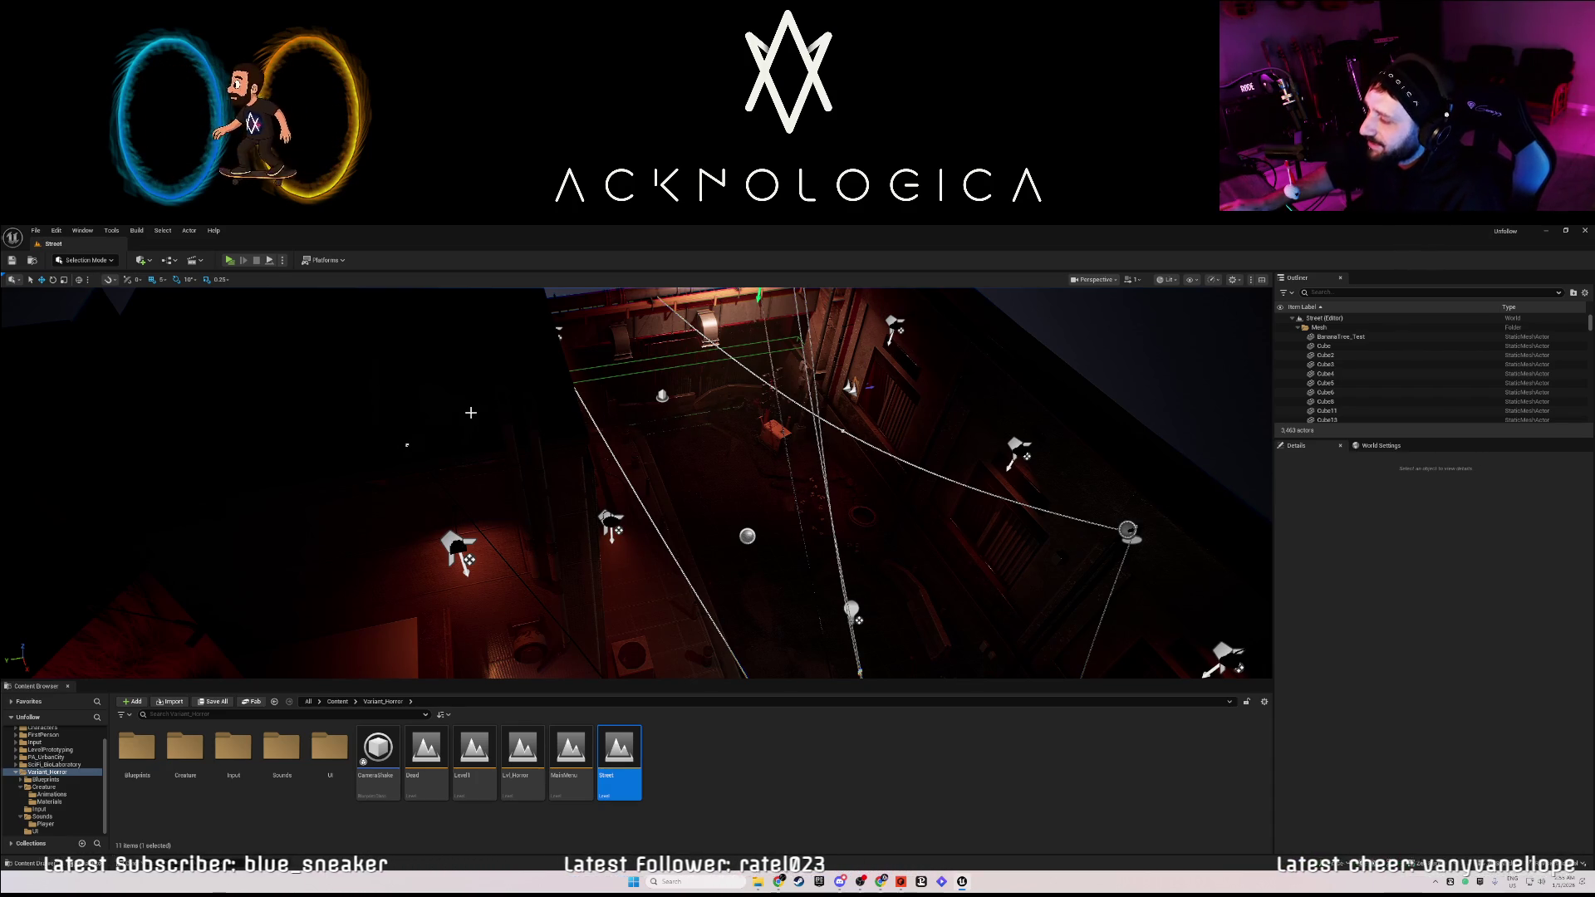
Select the alley roof plate, then the SM_Road18 road piece in the dark street corner.
mouse_move(481, 421)
left_mouse_down()
mouse_move(465, 320)
mouse_move(613, 453)
left_mouse_up()
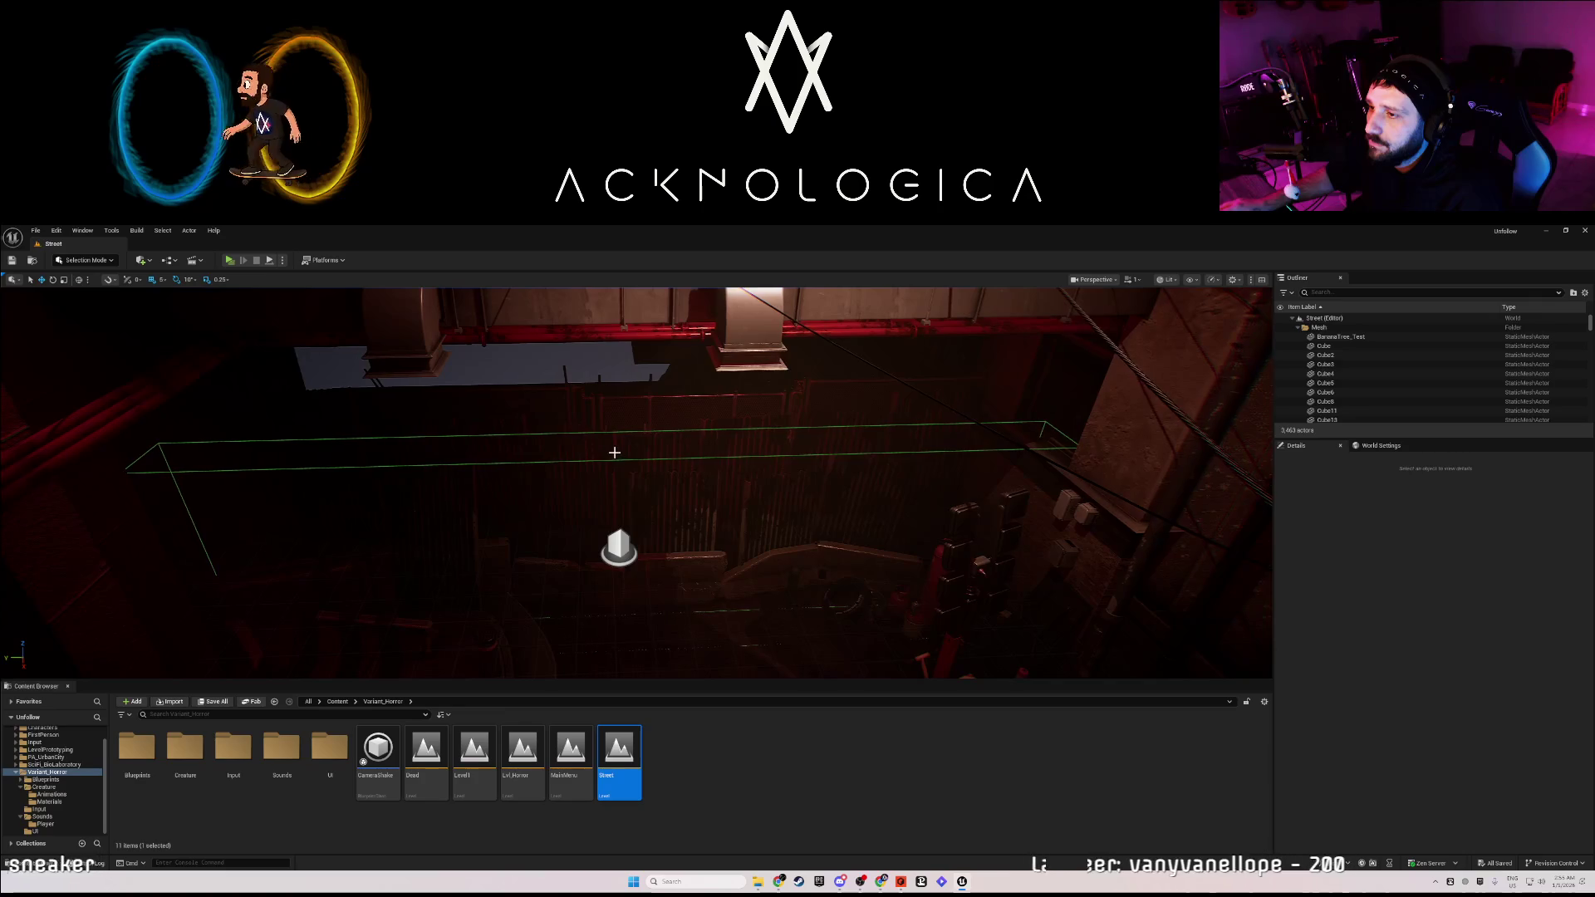
left_click(620, 460)
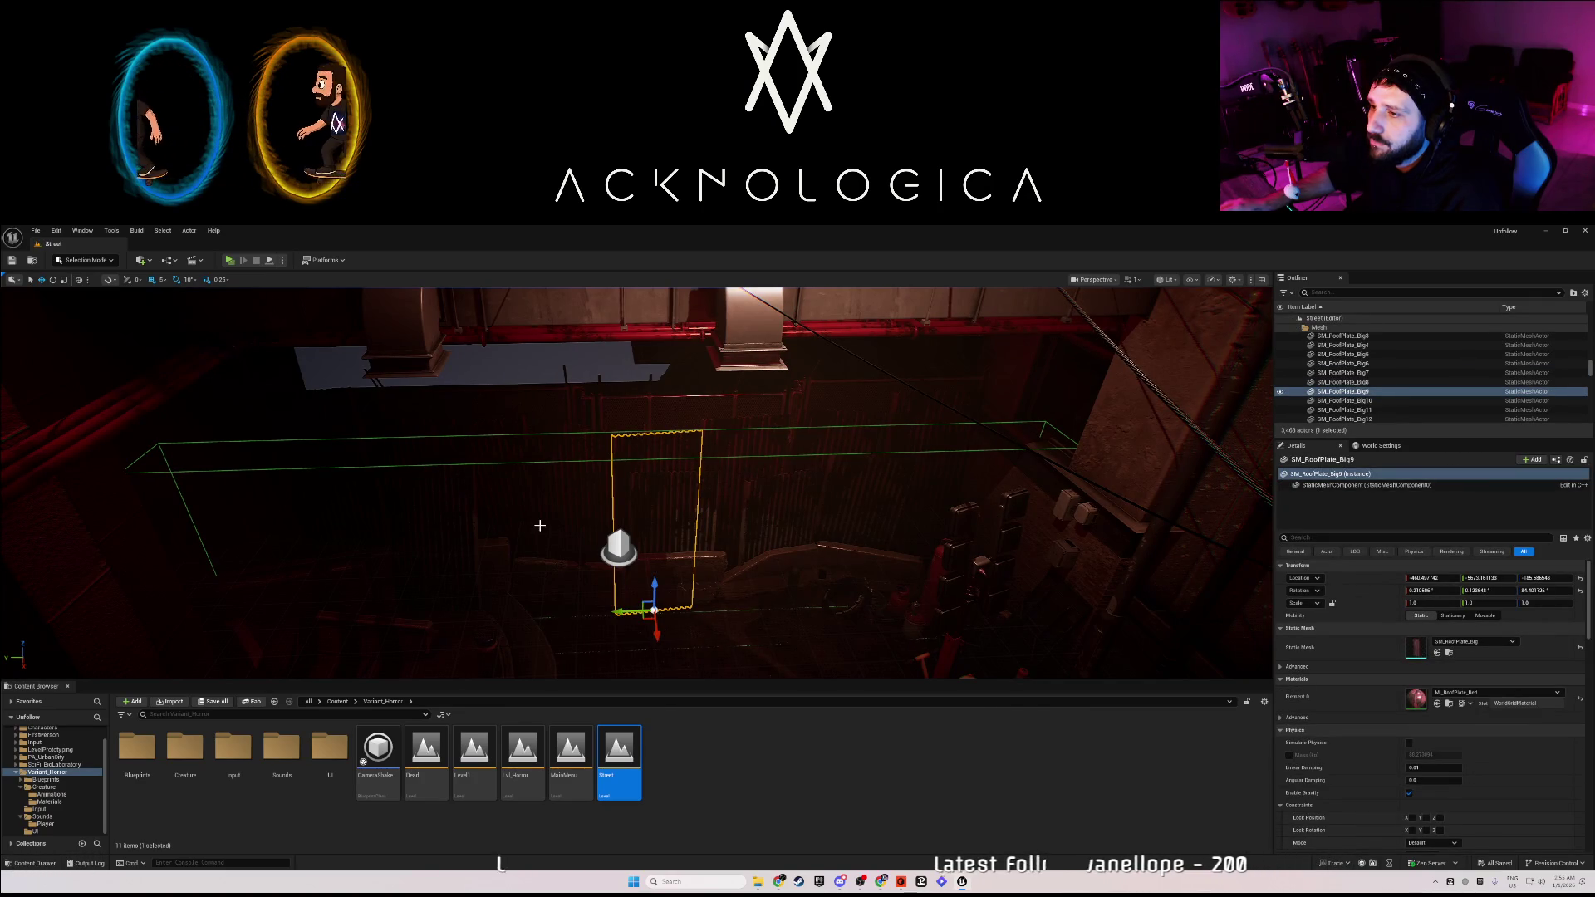
mouse_move(532, 618)
left_mouse_down()
mouse_move(535, 507)
mouse_move(535, 581)
mouse_move(535, 532)
mouse_move(615, 531)
mouse_move(615, 581)
mouse_move(640, 594)
mouse_move(466, 618)
left_mouse_up()
left_click(531, 618)
scroll(535, 617, "down", 1)
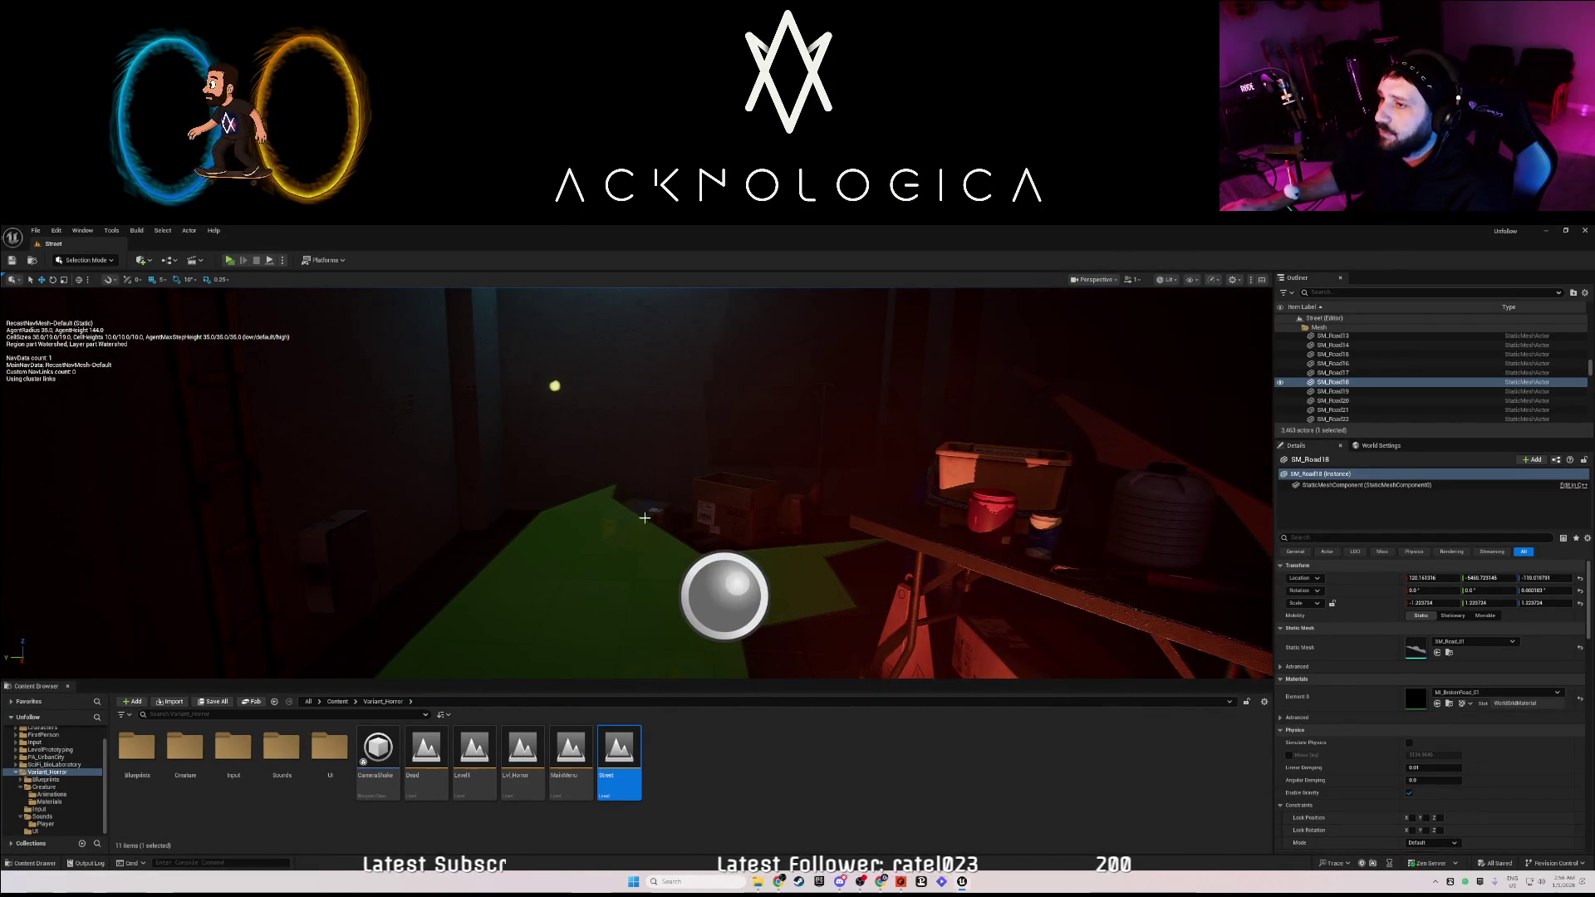
Delete SM_Road18 and the stray actor near the red-lit table area.
key("Delete")
mouse_move(605, 547)
left_mouse_down()
mouse_move(639, 548)
mouse_move(573, 554)
mouse_move(573, 515)
left_mouse_up()
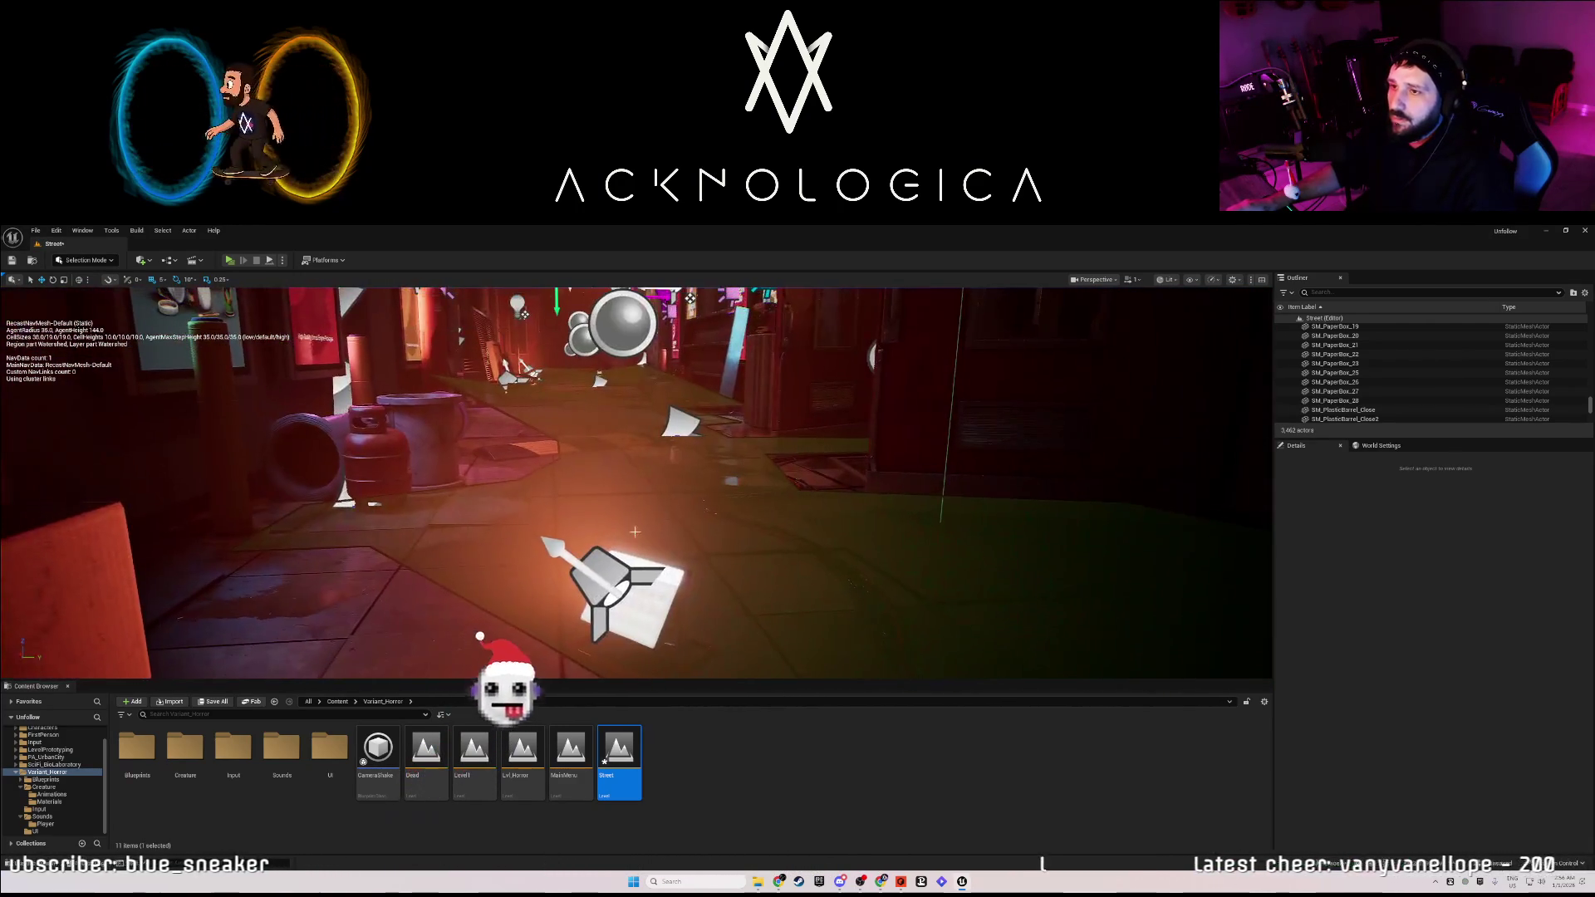
left_click(417, 464)
key("Delete")
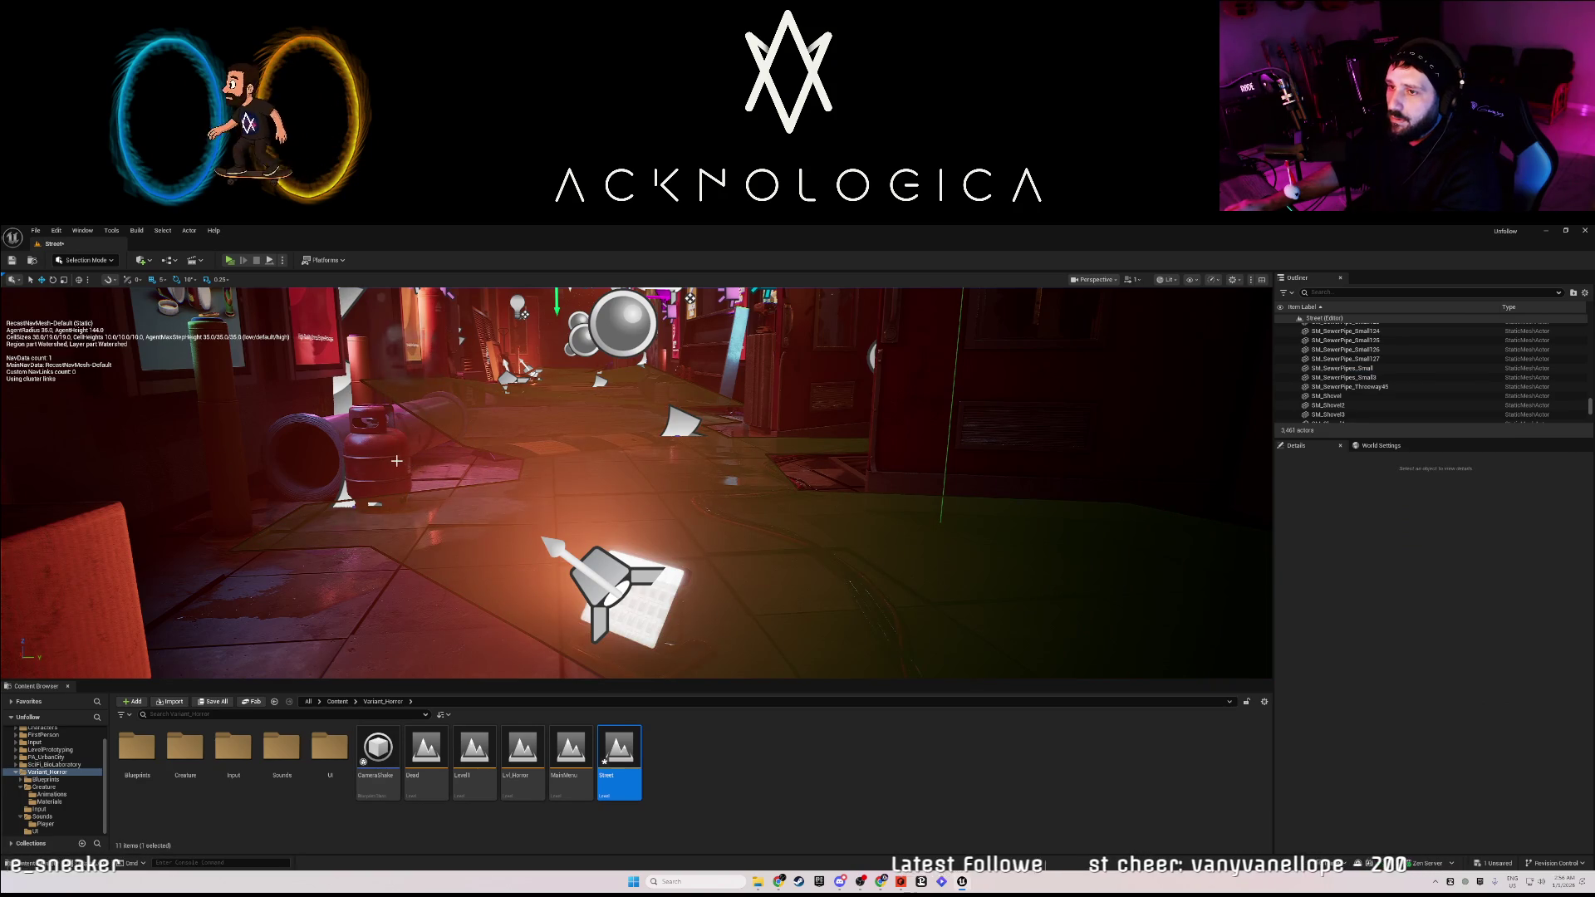
Rotate SM_SewerPipes_Big43 from lying flat to upright, leaning against the alley wall.
left_click(408, 424)
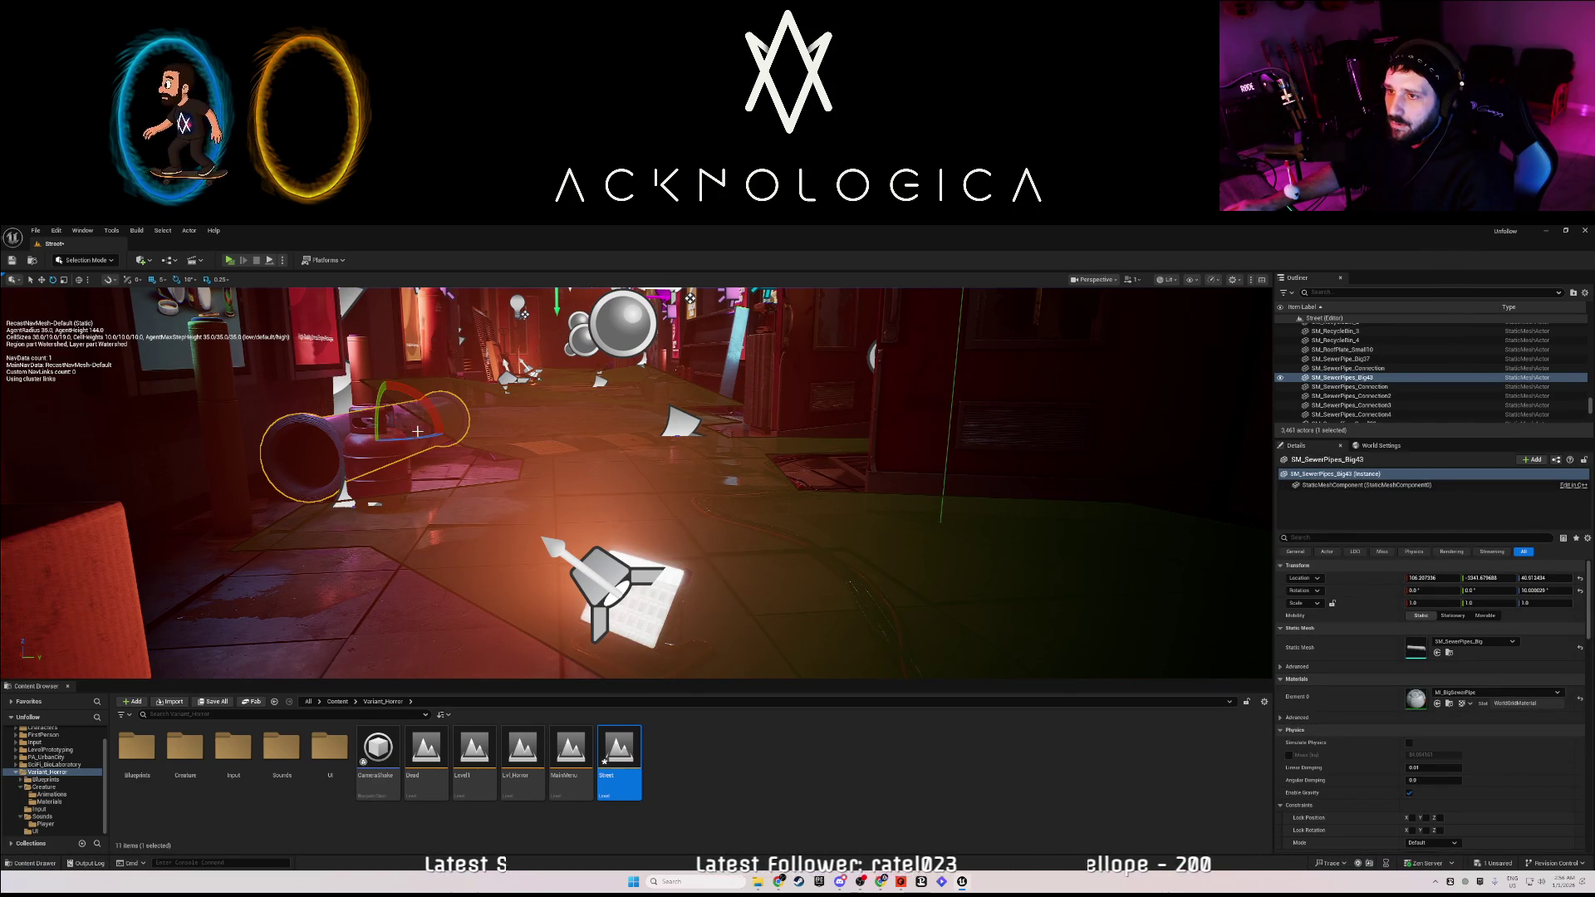
mouse_move(375, 402)
left_mouse_down()
mouse_move(389, 376)
mouse_move(415, 391)
mouse_move(385, 349)
mouse_move(383, 306)
left_mouse_up()
mouse_move(631, 482)
left_mouse_down()
mouse_move(573, 431)
mouse_move(747, 598)
left_mouse_up()
mouse_move(481, 380)
left_mouse_down()
mouse_move(465, 366)
mouse_move(482, 380)
left_mouse_up()
mouse_move(548, 480)
left_mouse_down()
mouse_move(581, 477)
mouse_move(569, 469)
left_mouse_up()
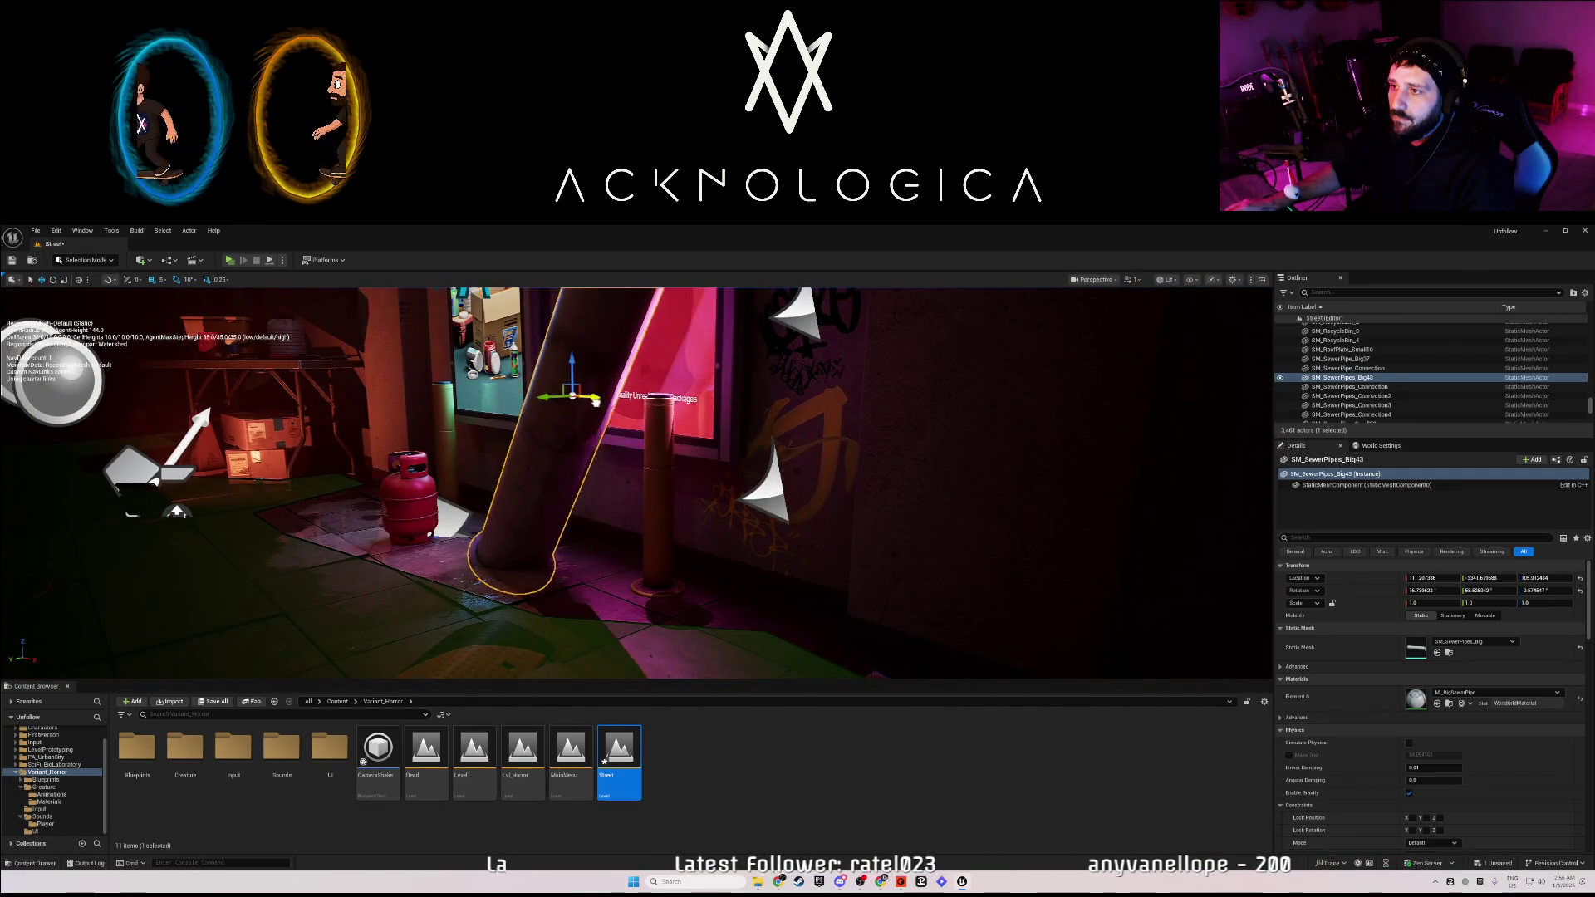
left_click_drag(692, 427, 660, 414)
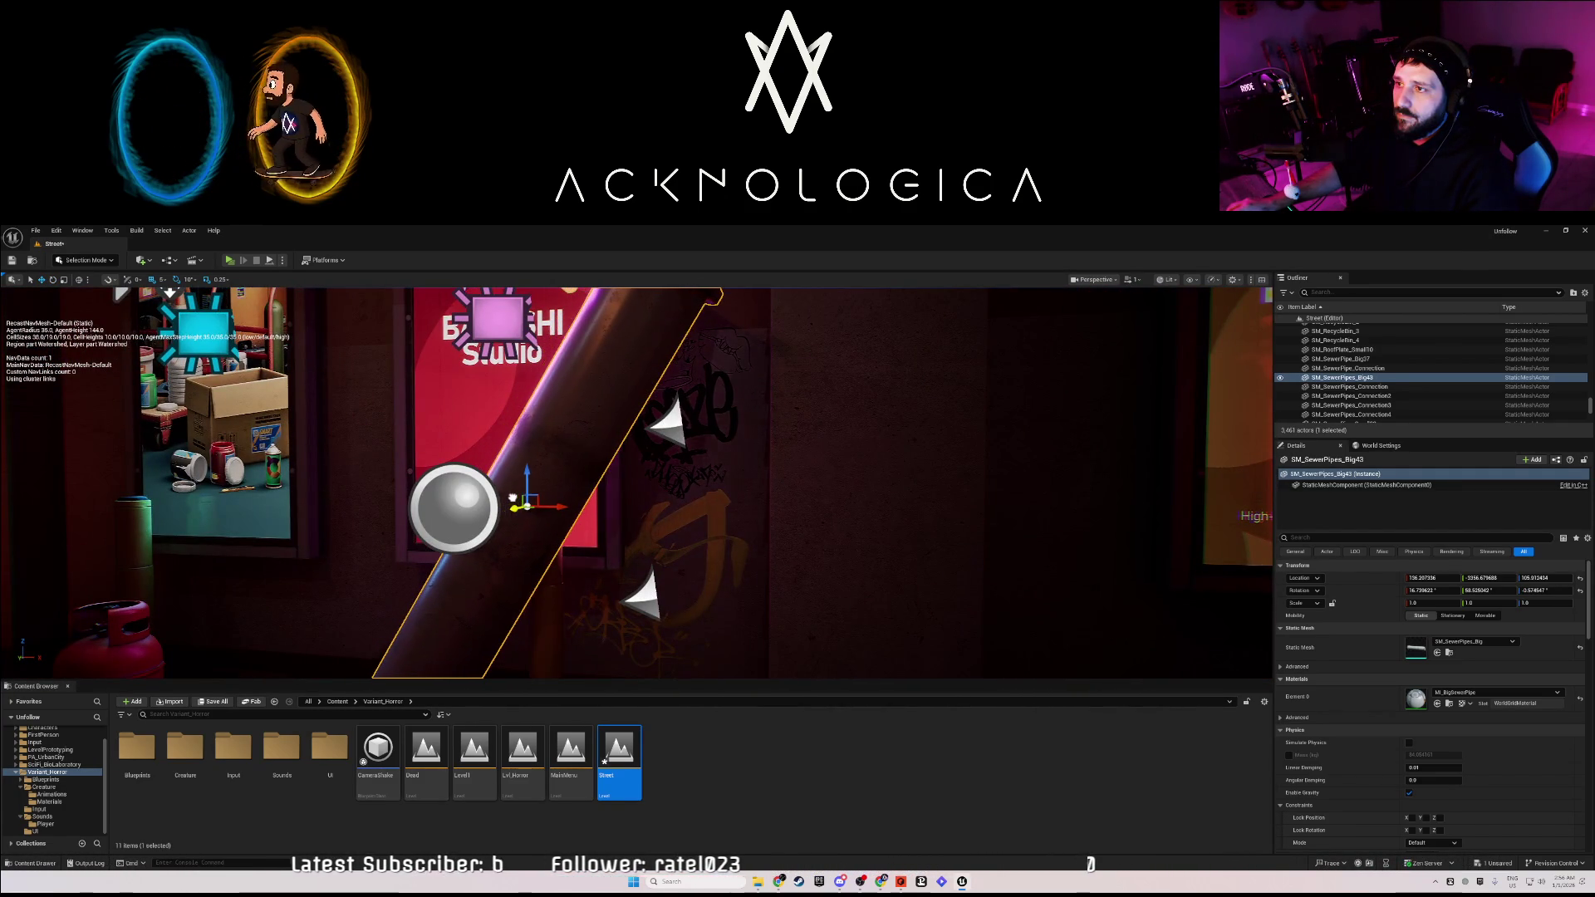
mouse_move(564, 501)
left_mouse_down()
mouse_move(550, 491)
mouse_move(679, 550)
mouse_move(644, 561)
mouse_move(640, 540)
left_mouse_up()
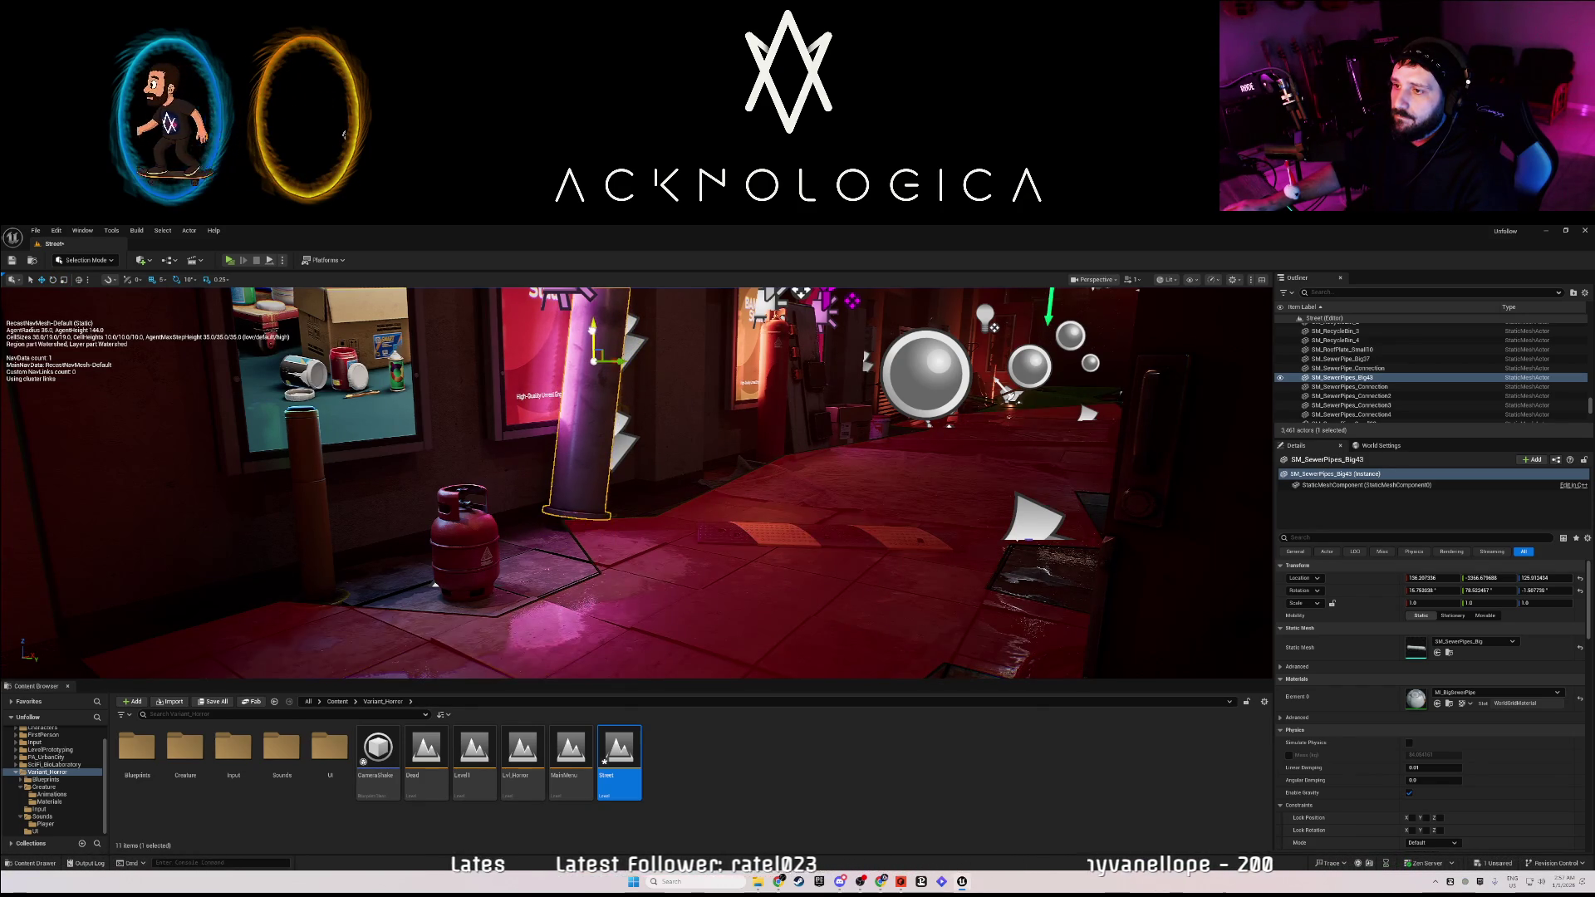
mouse_move(589, 330)
left_mouse_down()
mouse_move(573, 391)
mouse_move(540, 357)
mouse_move(590, 332)
mouse_move(581, 349)
mouse_move(540, 349)
mouse_move(598, 374)
mouse_move(582, 382)
mouse_move(690, 399)
mouse_move(648, 407)
mouse_move(615, 500)
mouse_move(581, 532)
mouse_move(590, 498)
mouse_move(594, 540)
mouse_move(575, 521)
left_mouse_up()
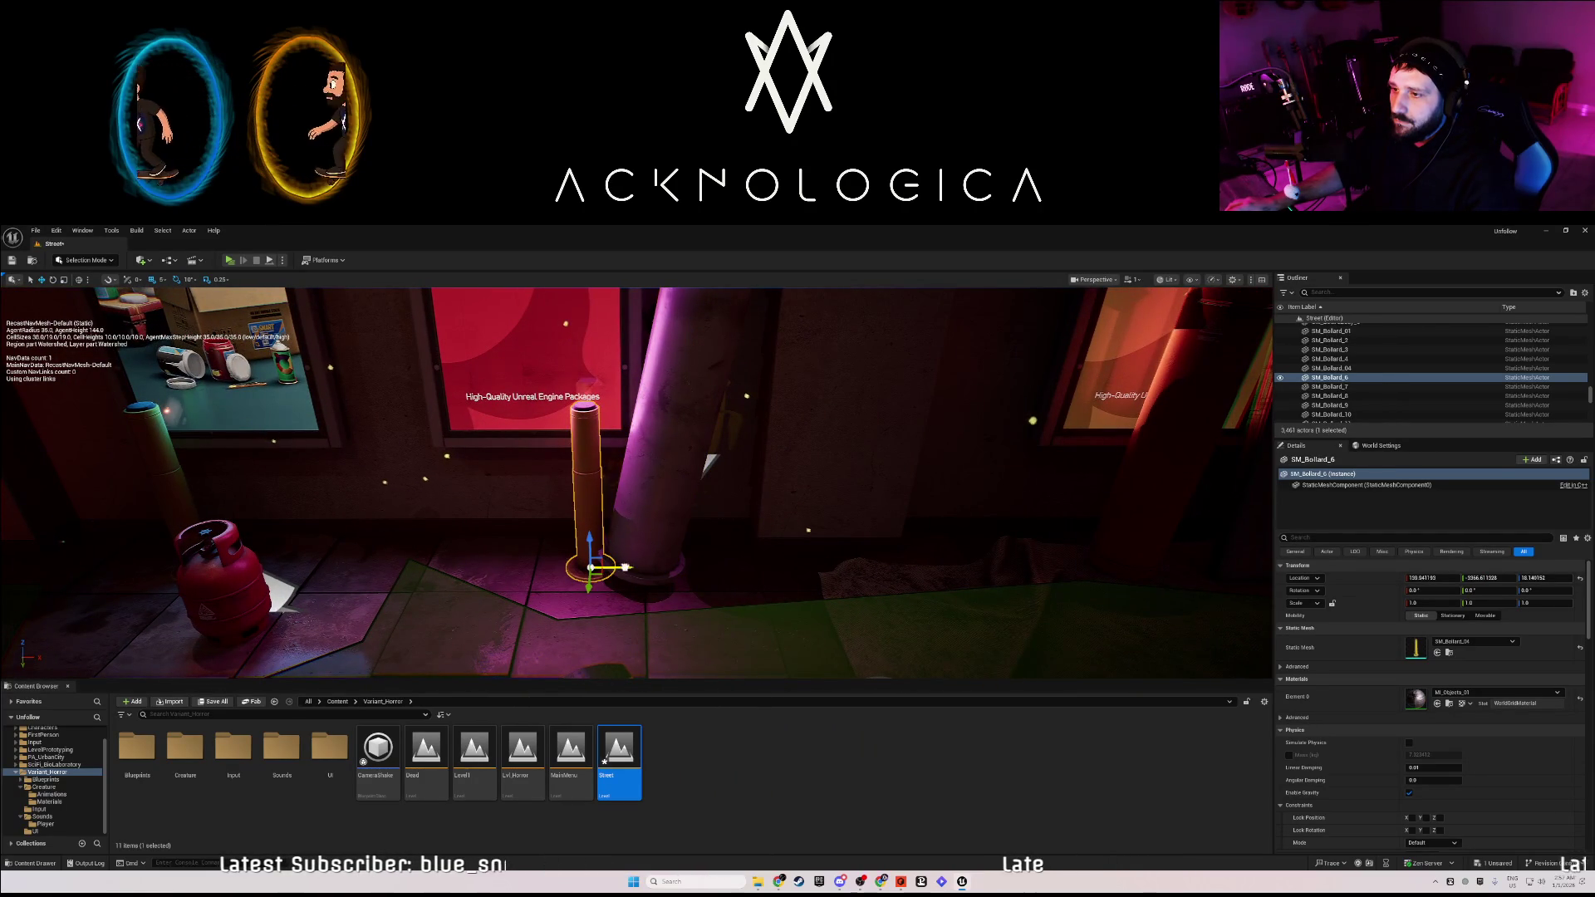
left_click(638, 586)
mouse_move(638, 585)
left_mouse_down()
mouse_move(748, 581)
mouse_move(615, 582)
left_mouse_up()
mouse_move(757, 467)
left_mouse_down()
mouse_move(758, 440)
mouse_move(785, 470)
mouse_move(613, 466)
left_mouse_up()
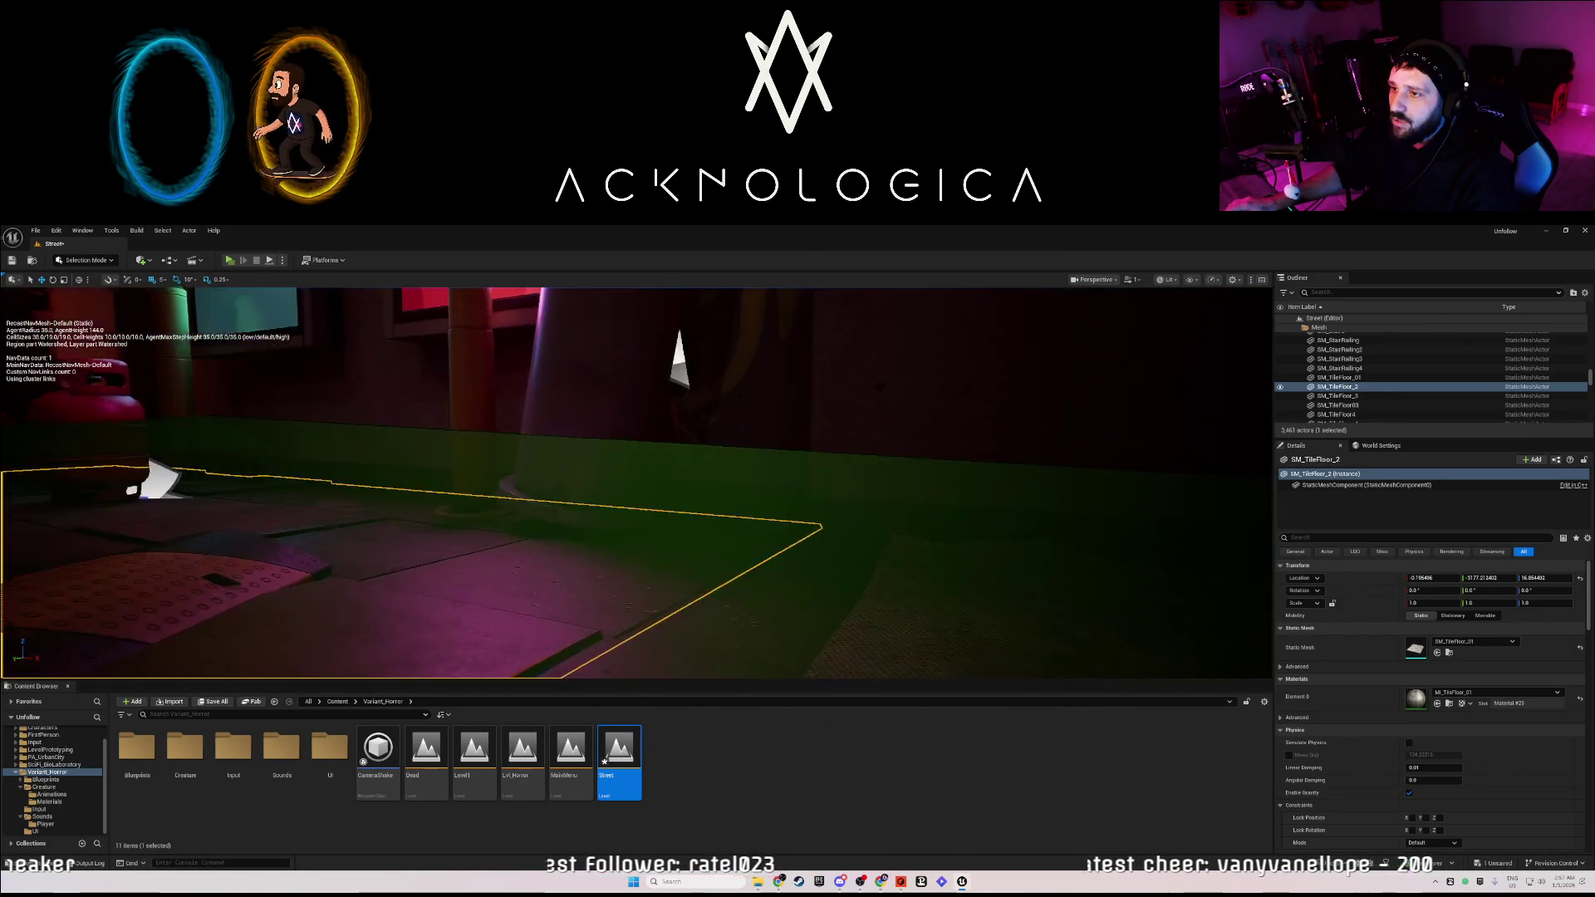
left_click(611, 474)
key("f")
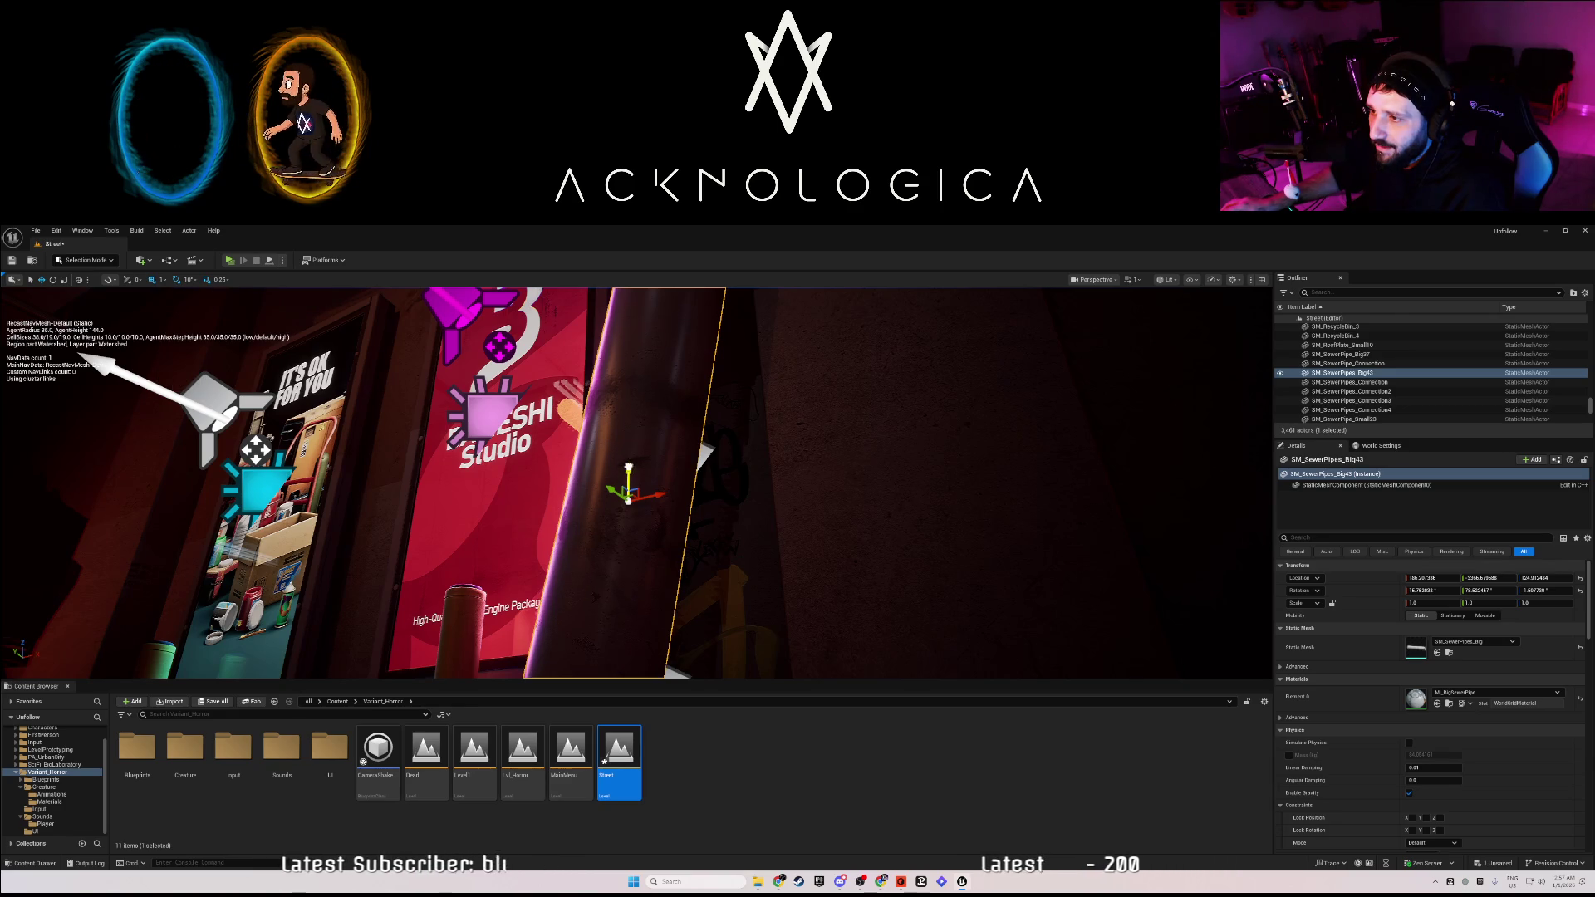
mouse_move(619, 522)
left_mouse_down()
mouse_move(619, 573)
mouse_move(619, 473)
mouse_move(573, 420)
mouse_move(520, 432)
left_mouse_up()
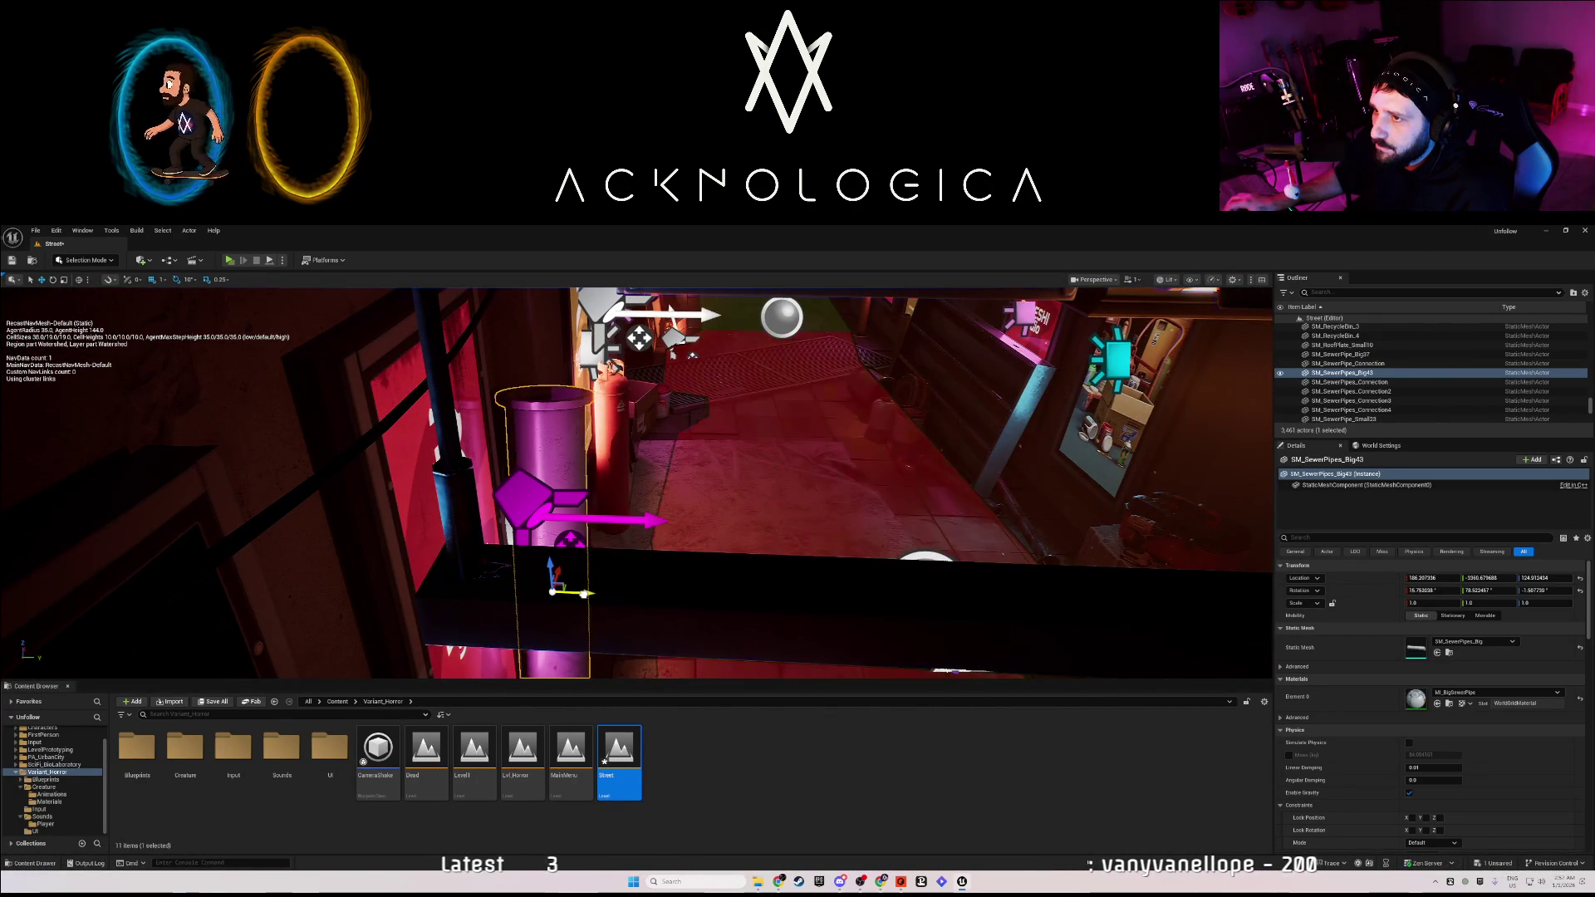
mouse_move(519, 432)
left_mouse_down()
mouse_move(507, 440)
mouse_move(529, 573)
left_mouse_up()
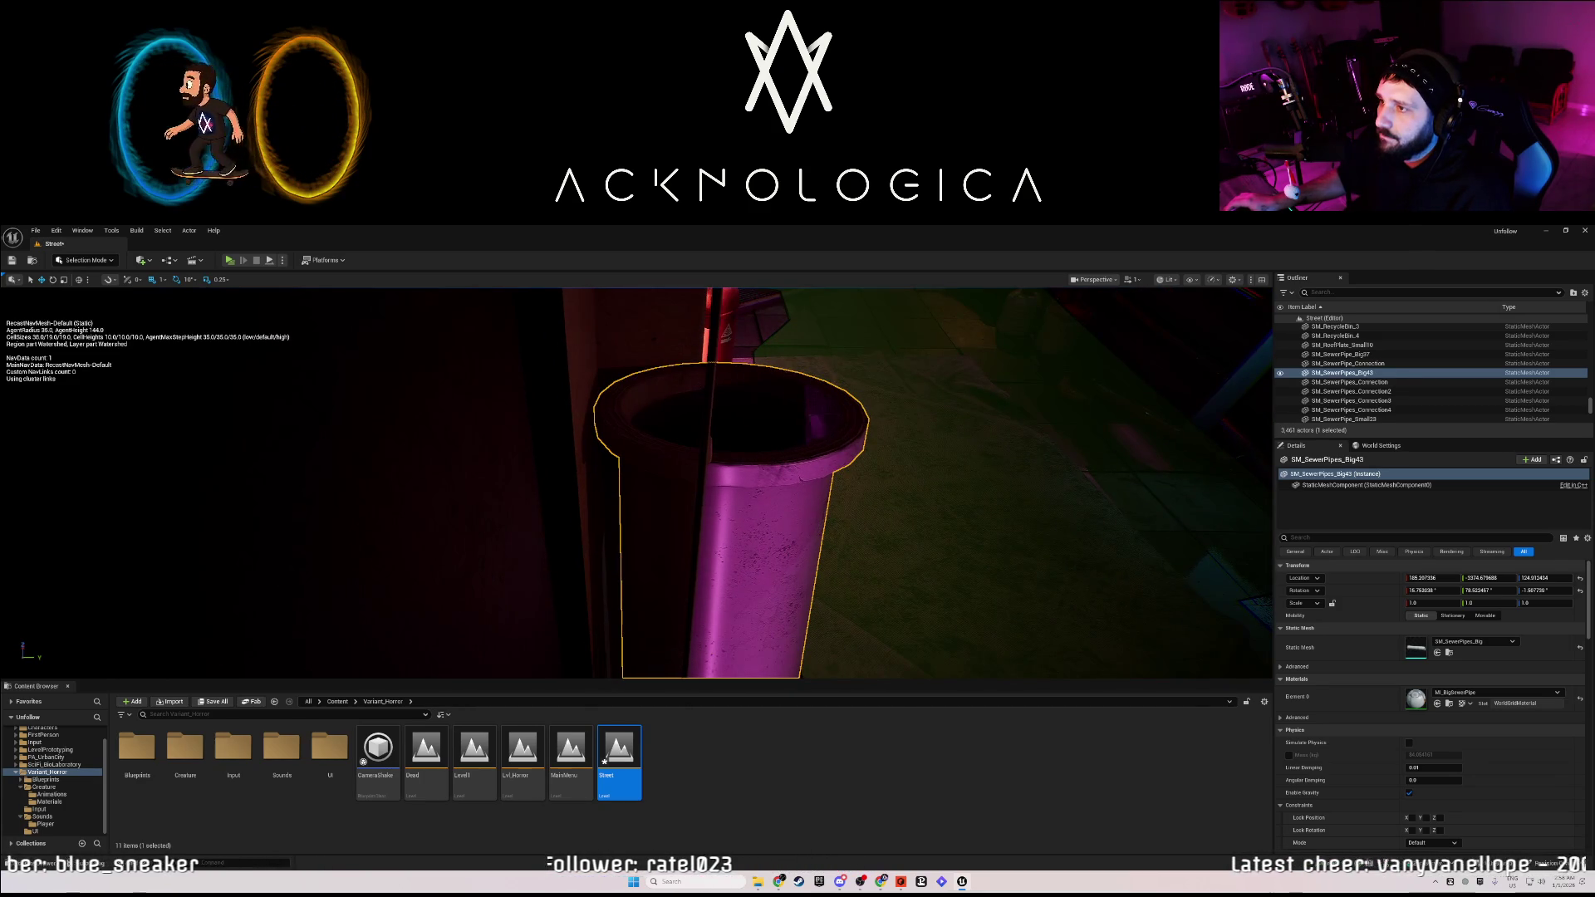
left_click_drag(686, 628, 682, 593)
mouse_move(594, 540)
left_mouse_down()
mouse_move(536, 475)
mouse_move(572, 467)
left_mouse_up()
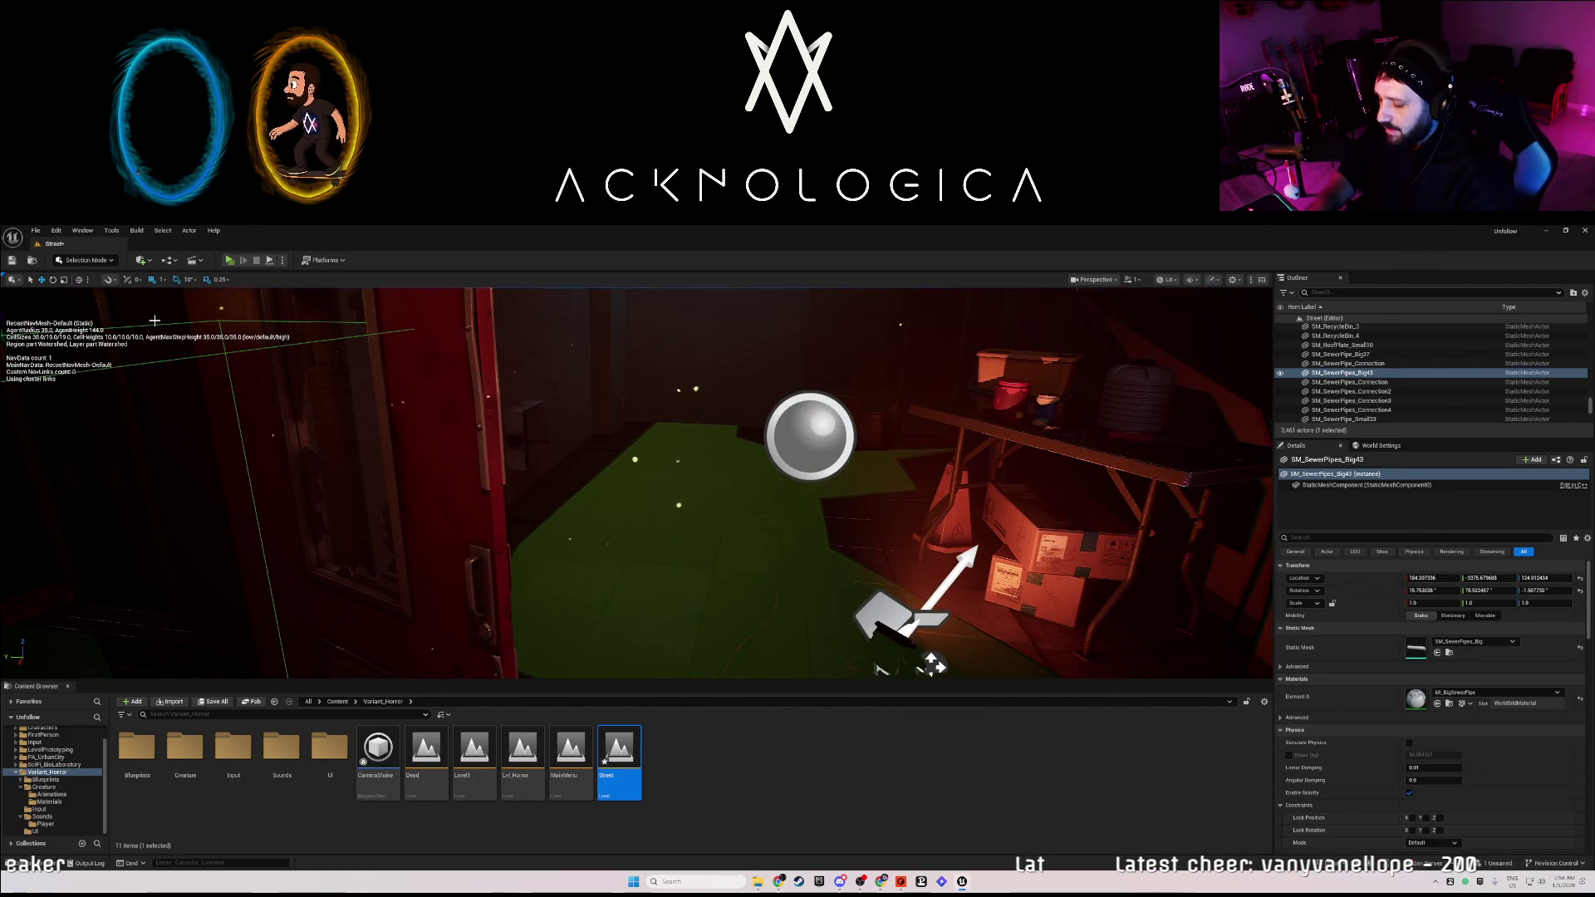
Hide the navmesh overlay, save the Street level, and launch a standalone play-test.
key("p")
key("ctrl+s")
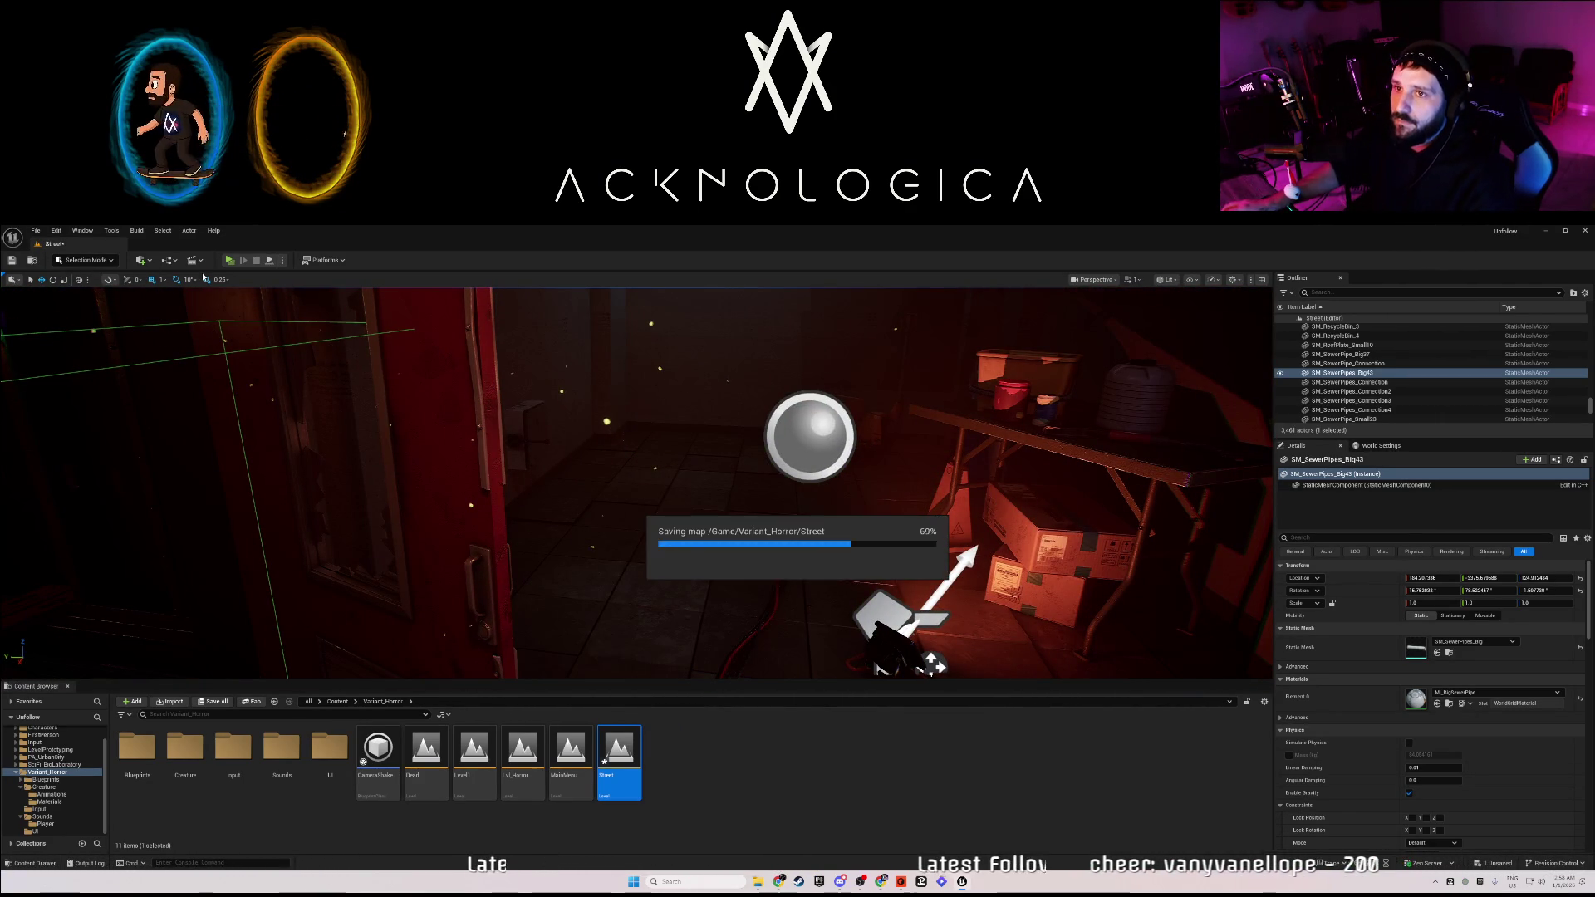
left_click(229, 260)
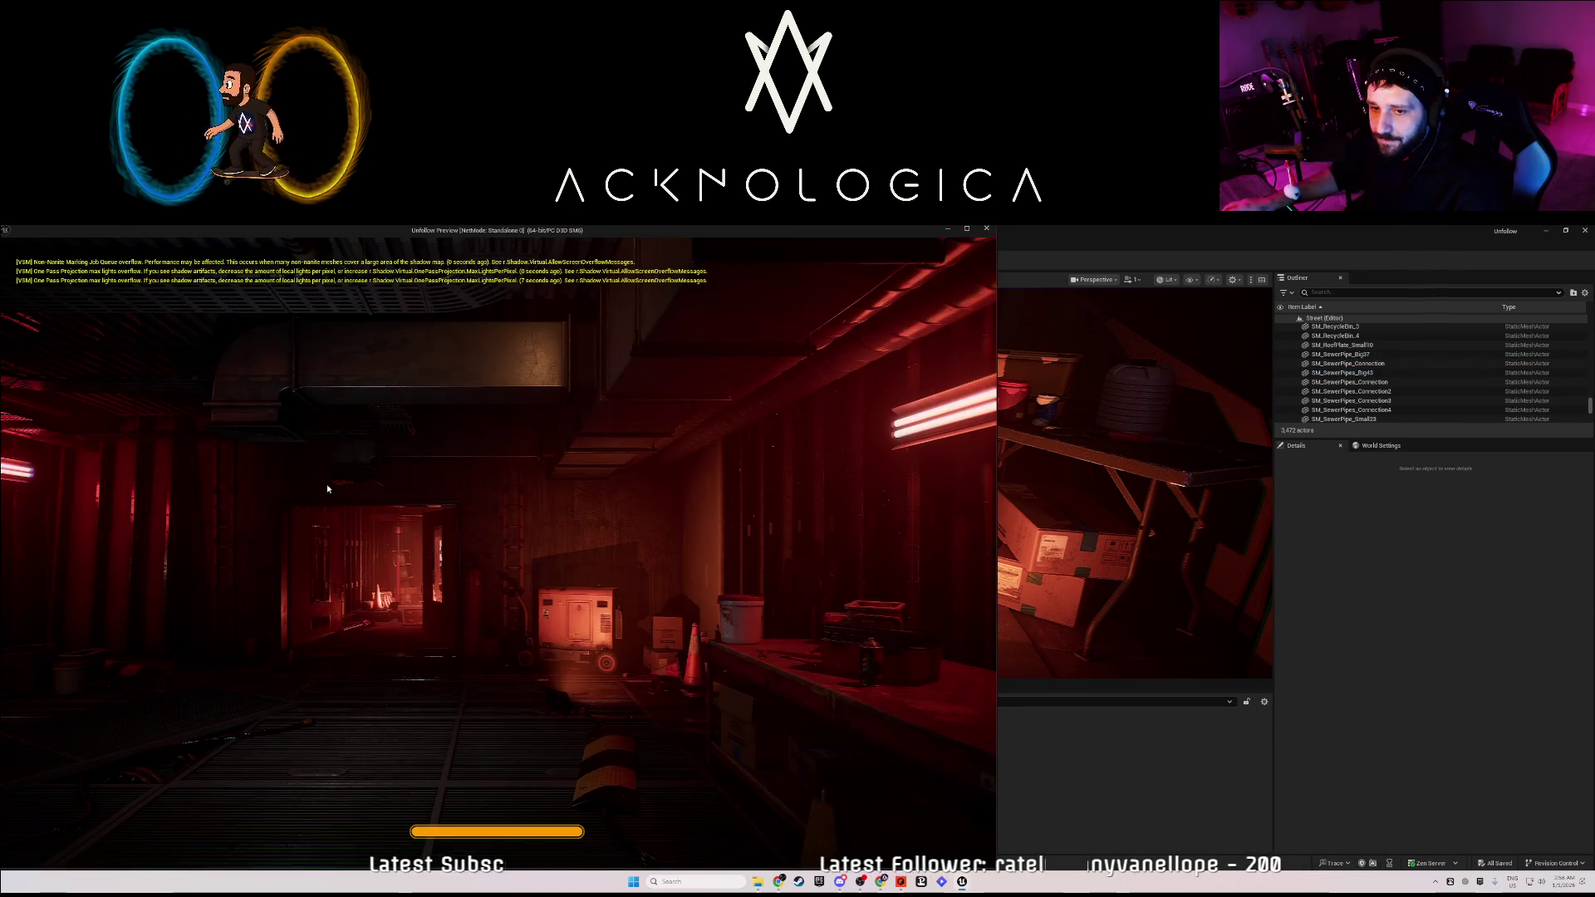
Walk the player through the corridors and rooms until the DEAD screen, then end the play-test.
key("w")
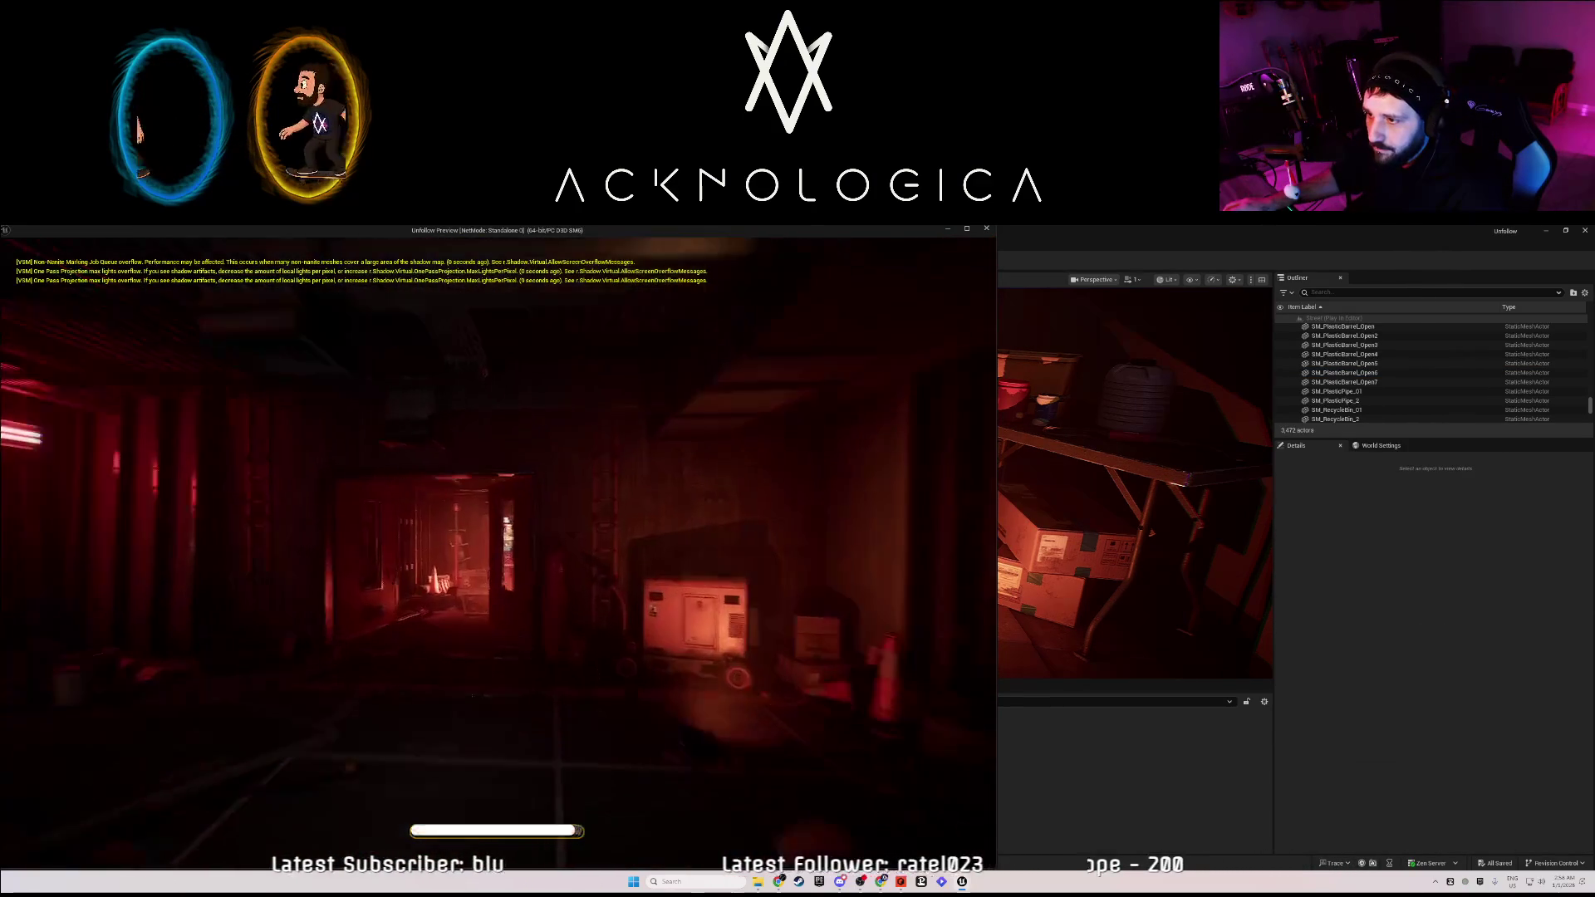
key("w")
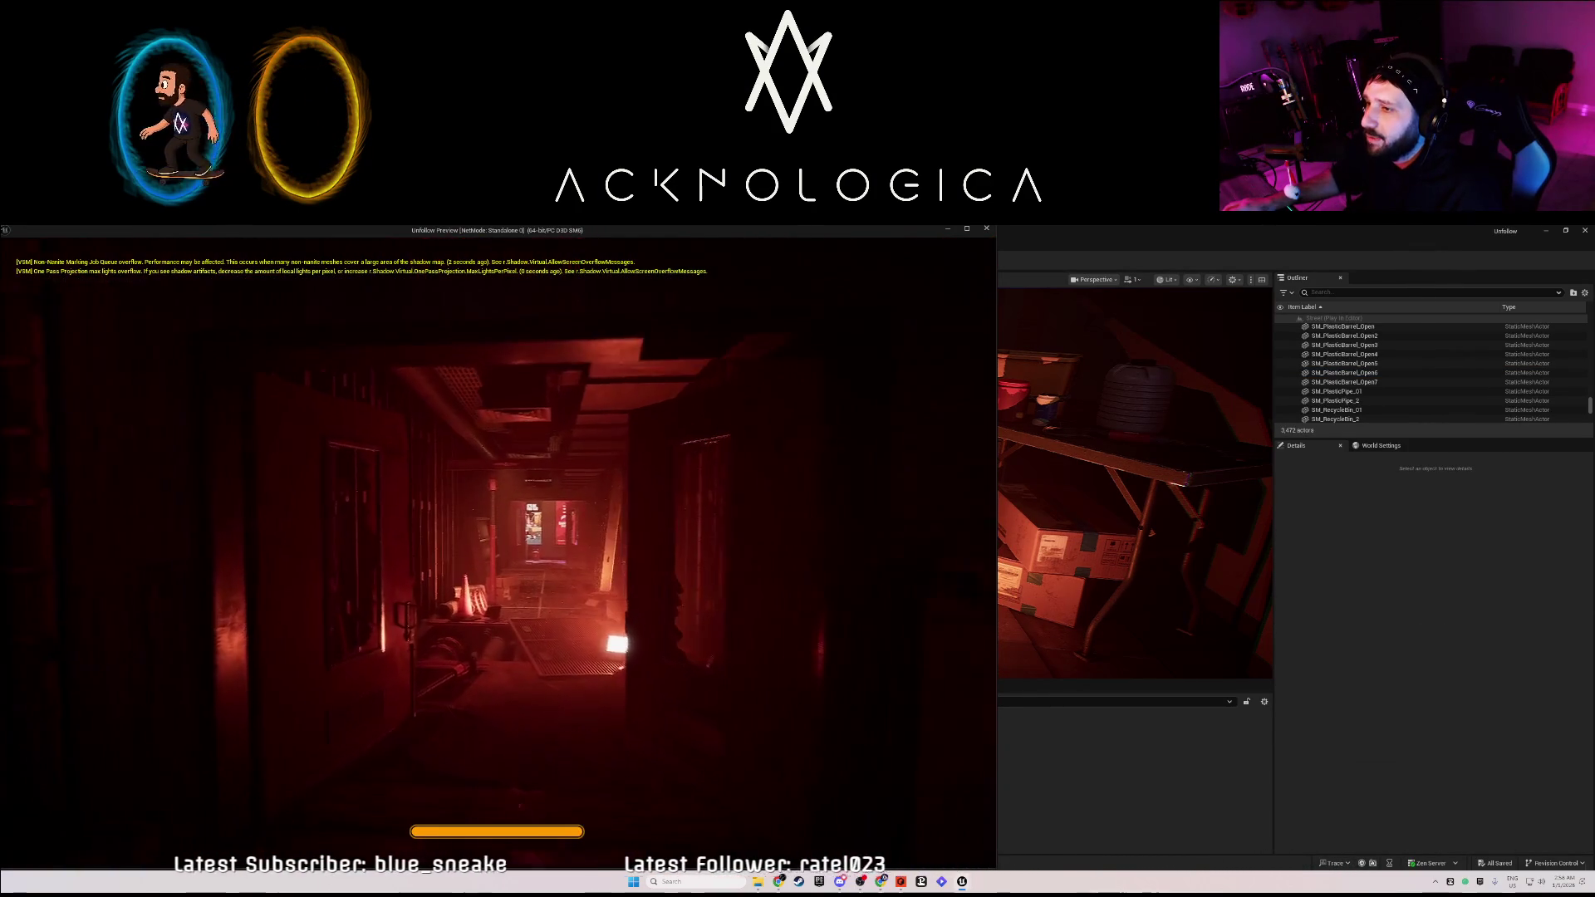
key("w")
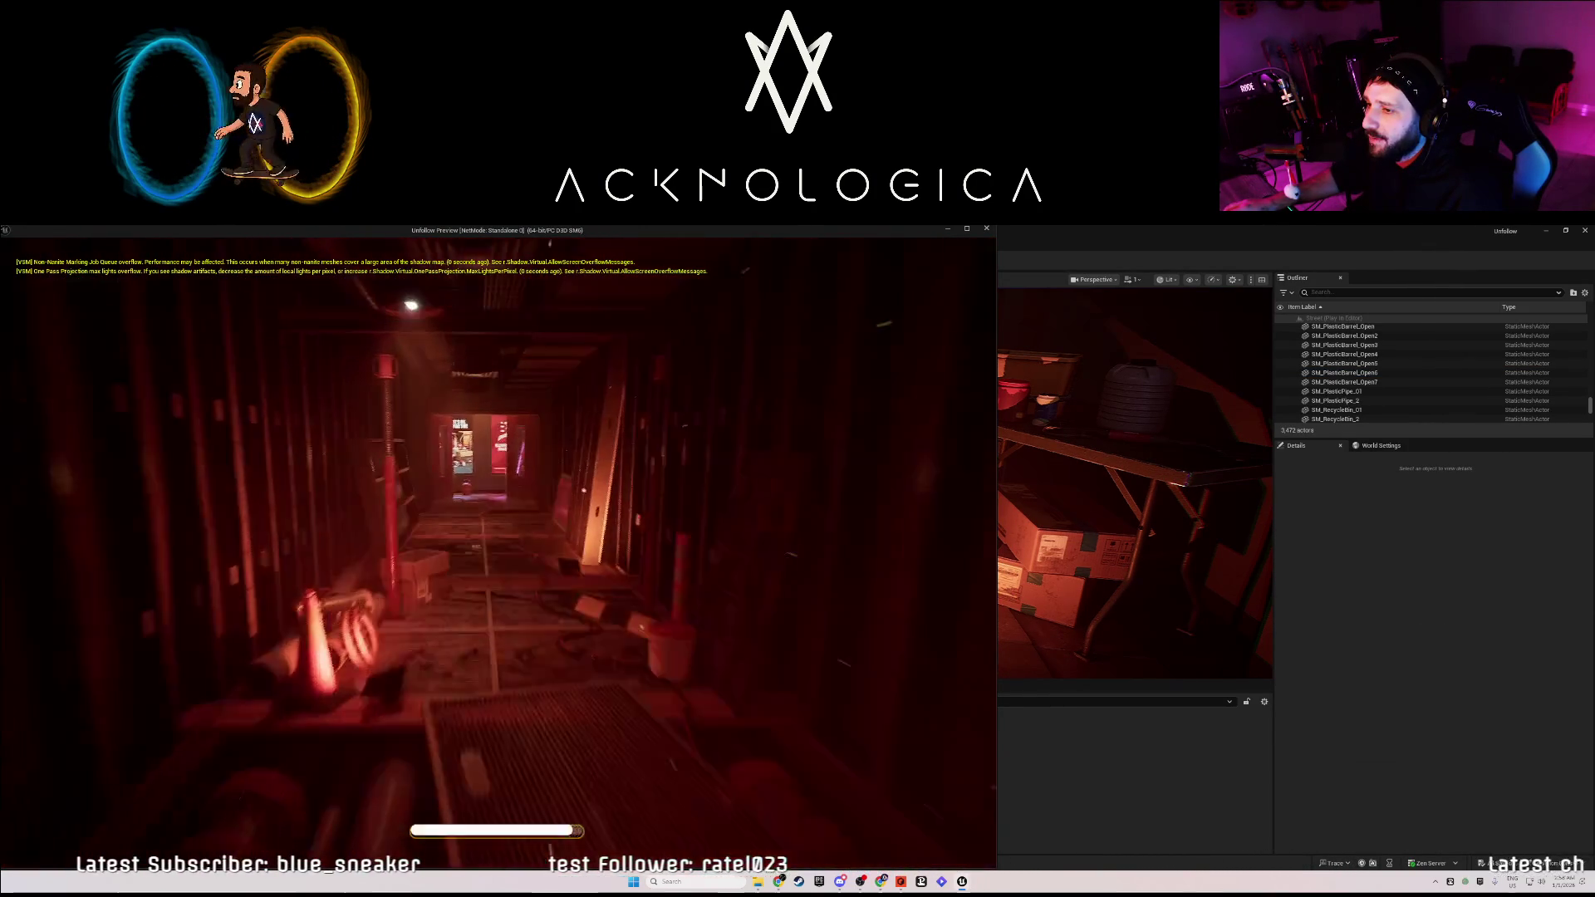
key("w")
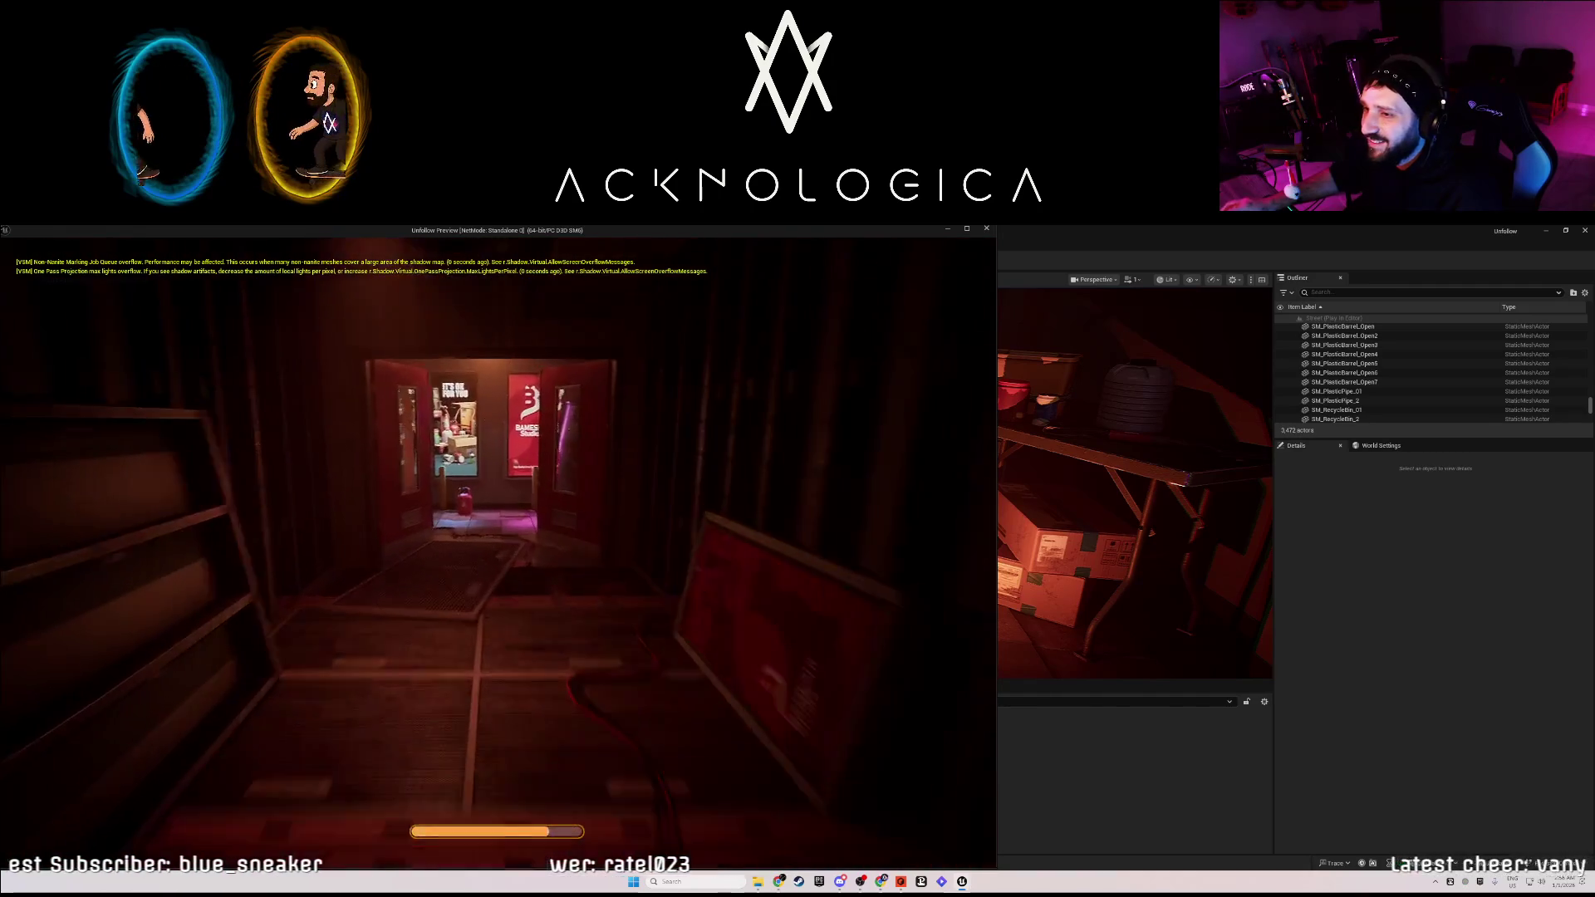
key("w")
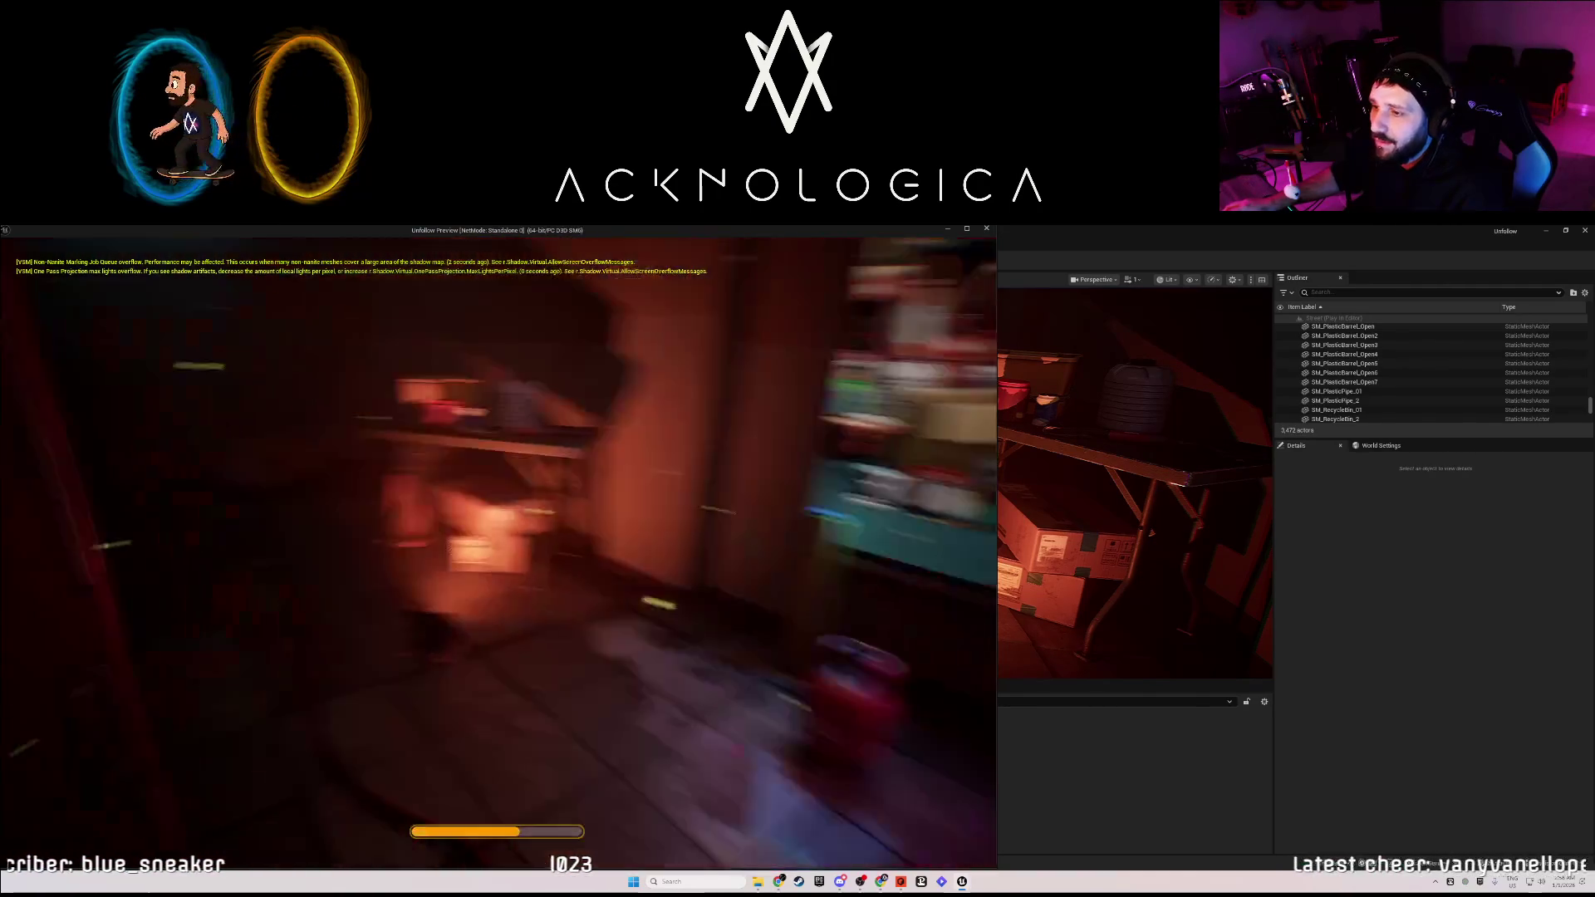
key("w")
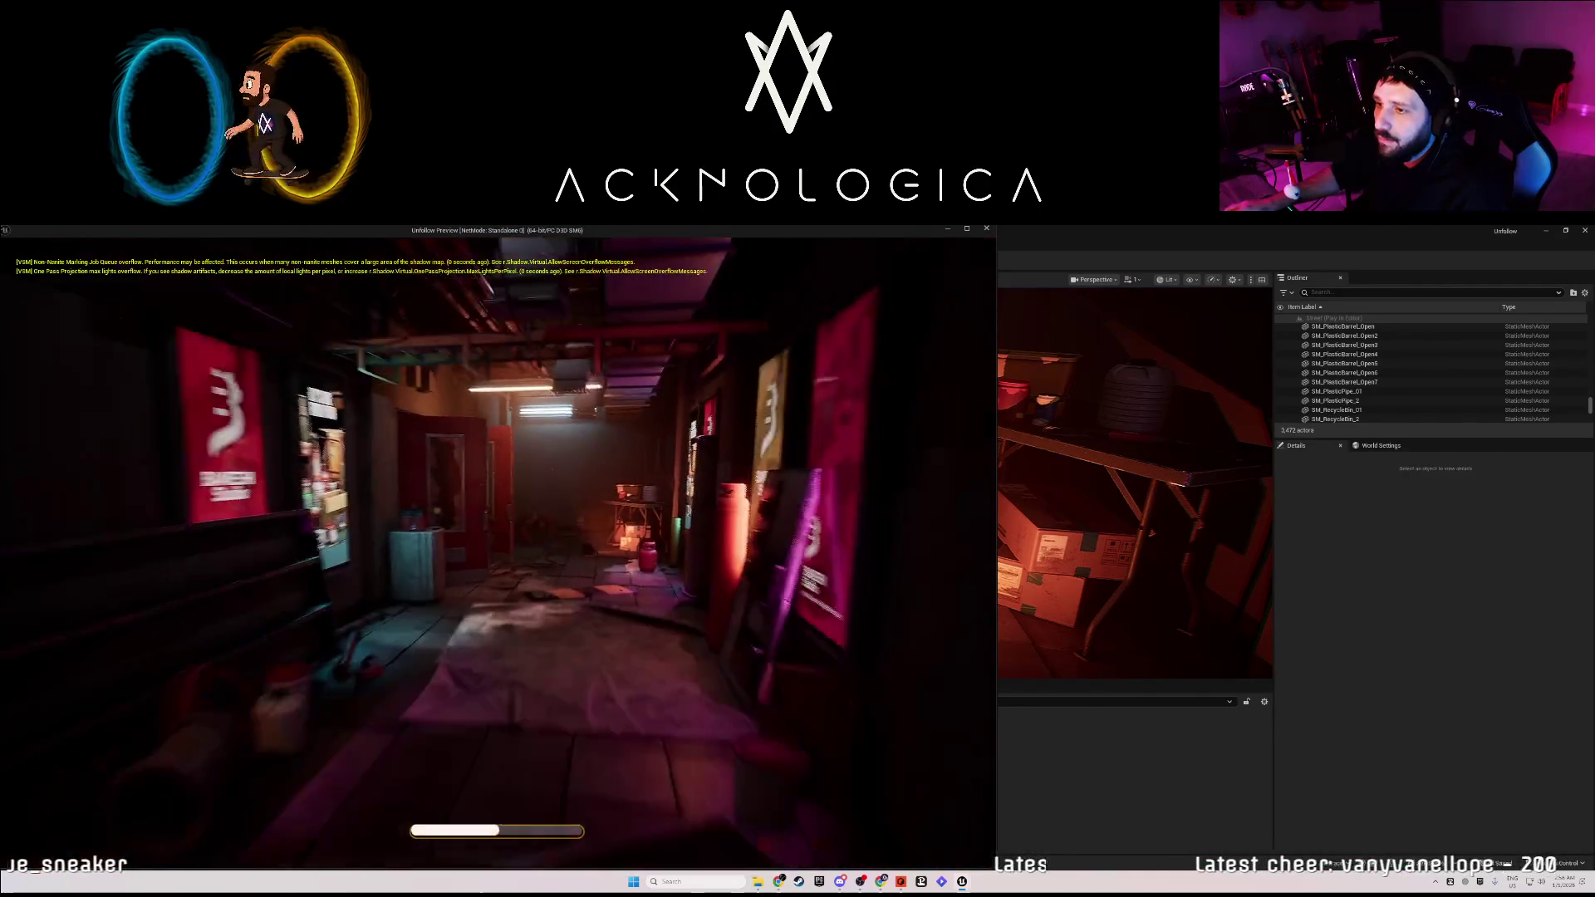
key("w")
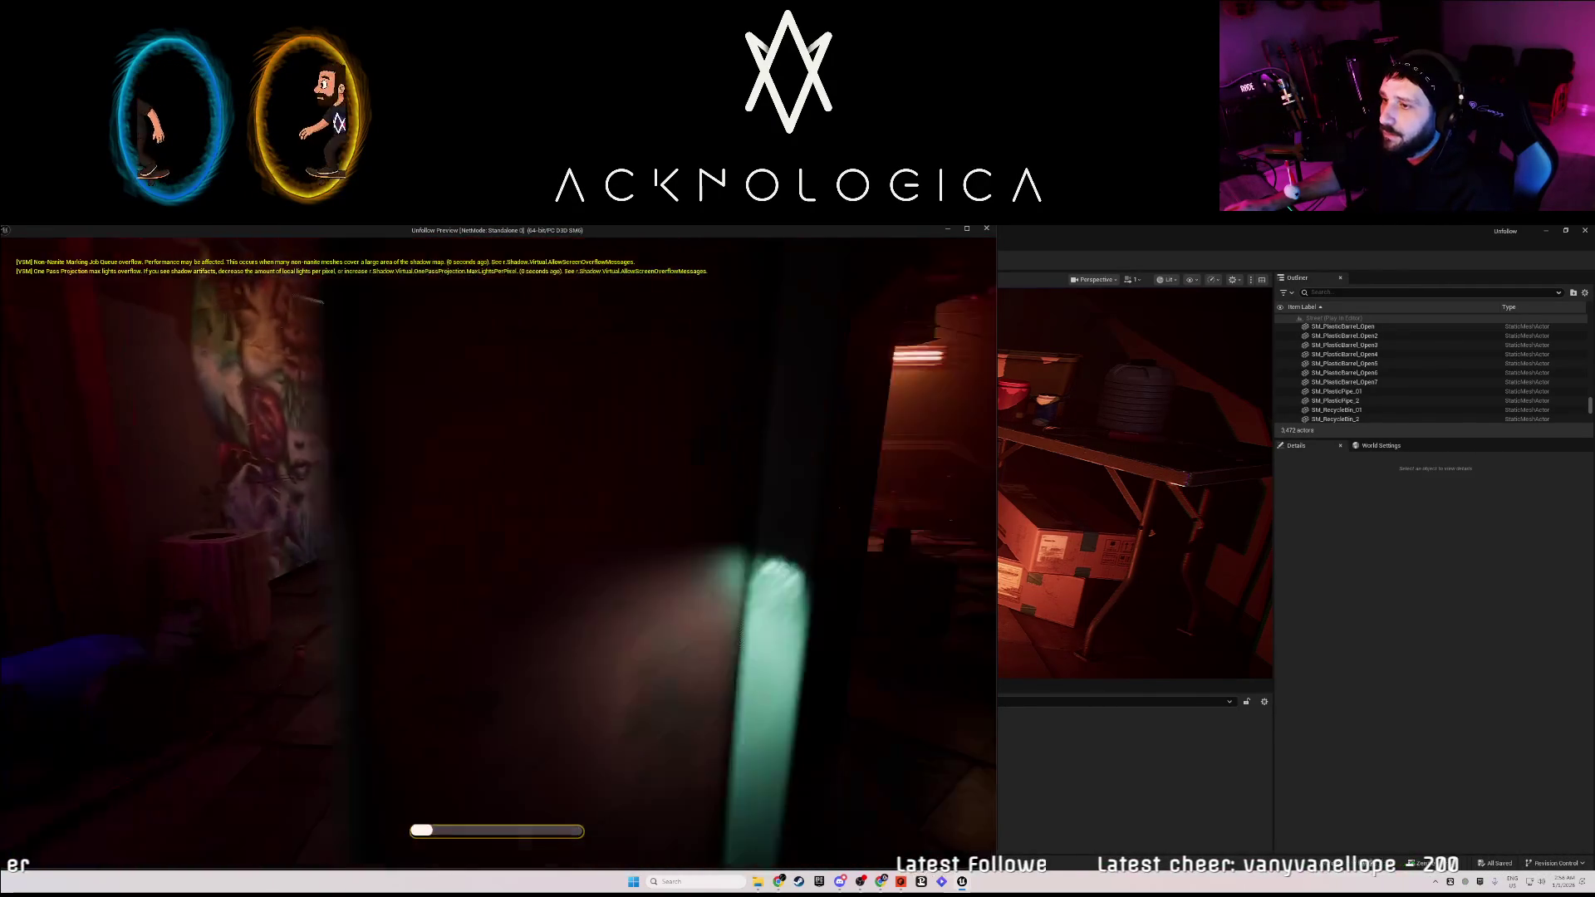
key("w")
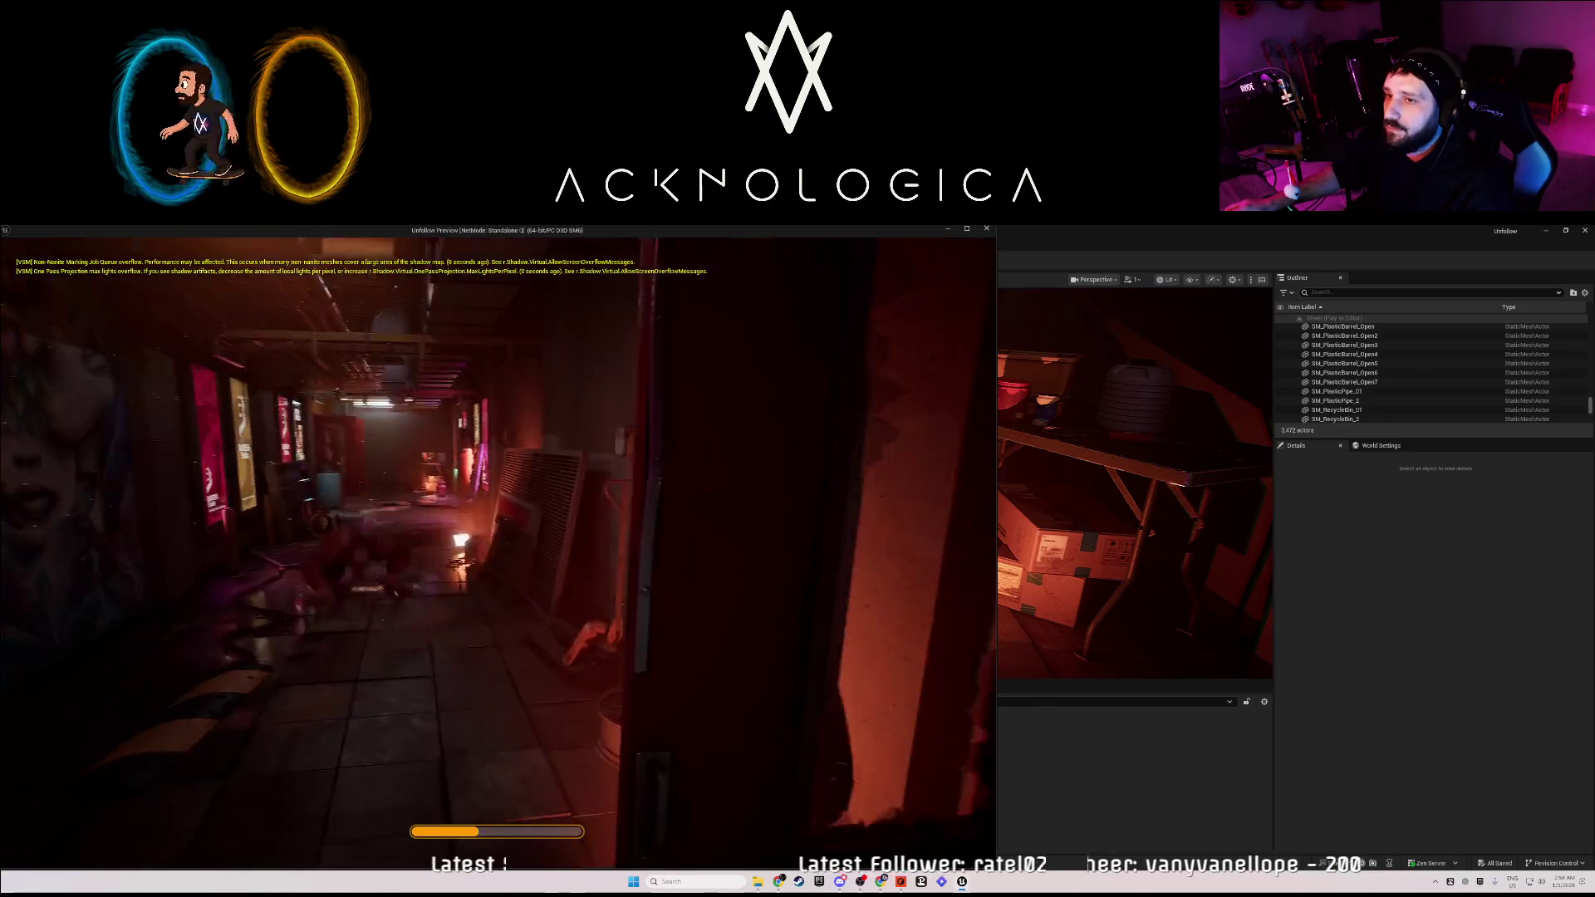
key("w")
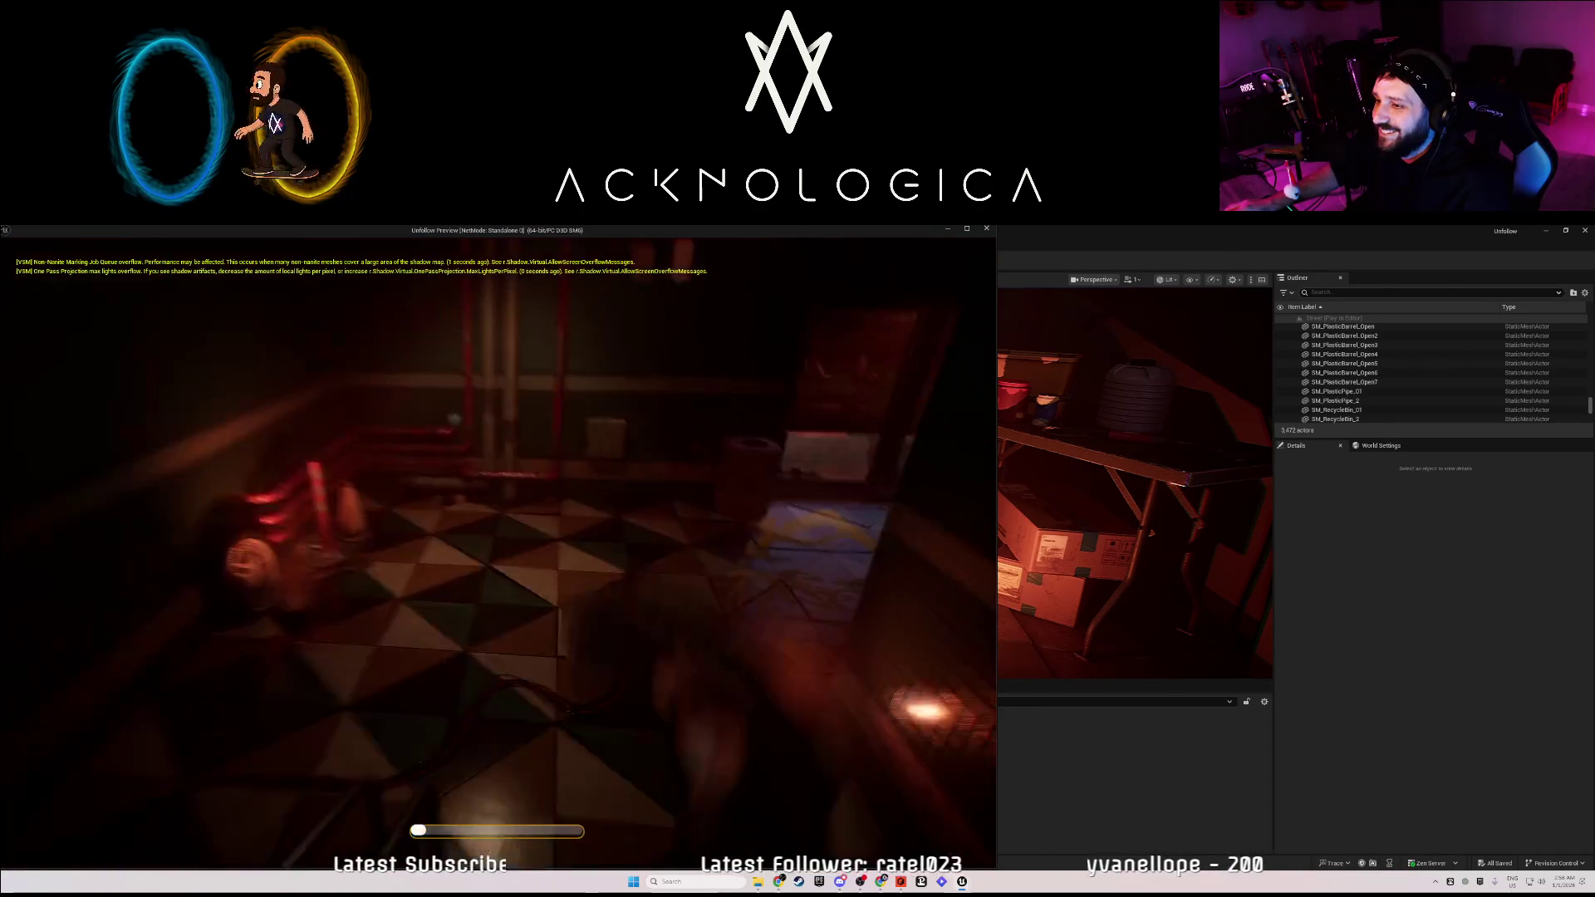
key("w")
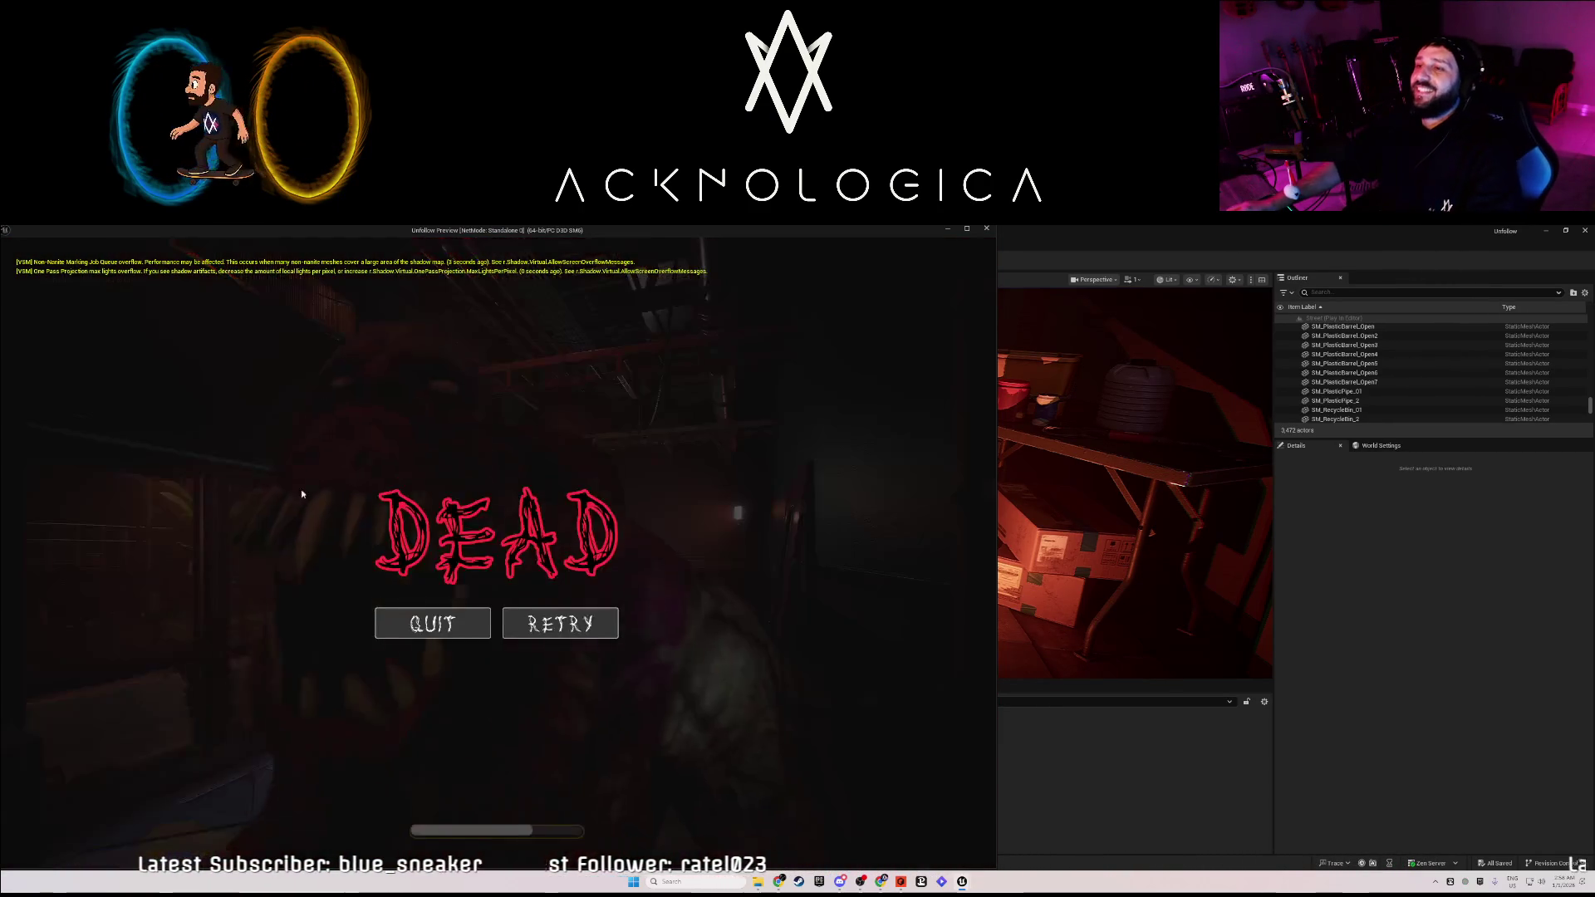
key("Escape")
Move TriggerBox2 in front of the doorway along Y to about -2966.
key("w")
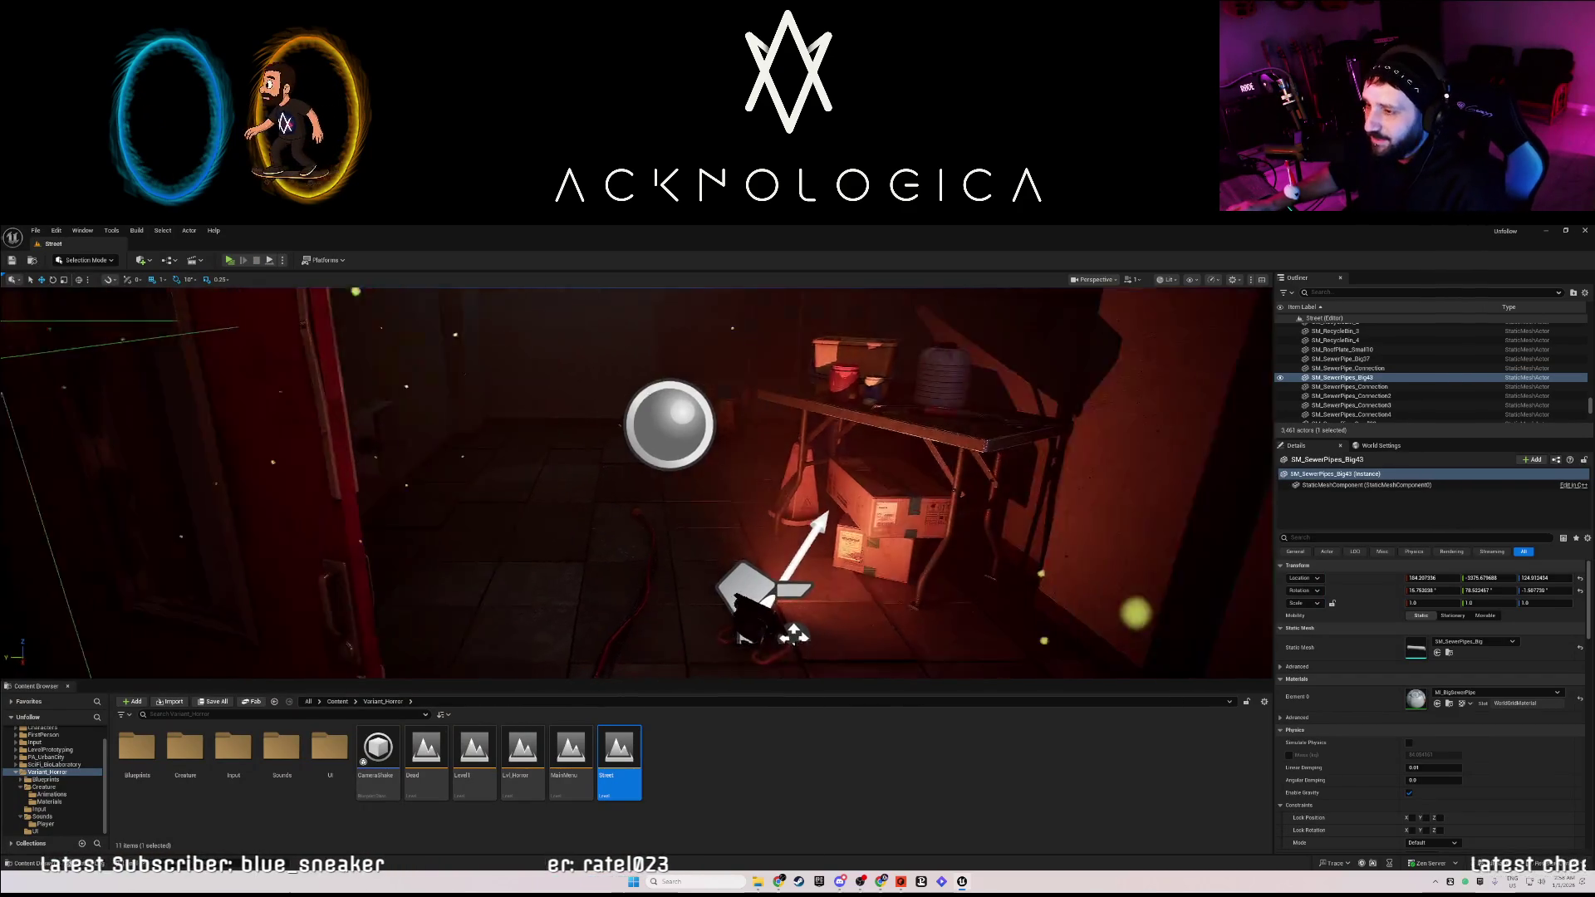
left_click_drag(507, 530, 507, 530)
left_click(673, 497)
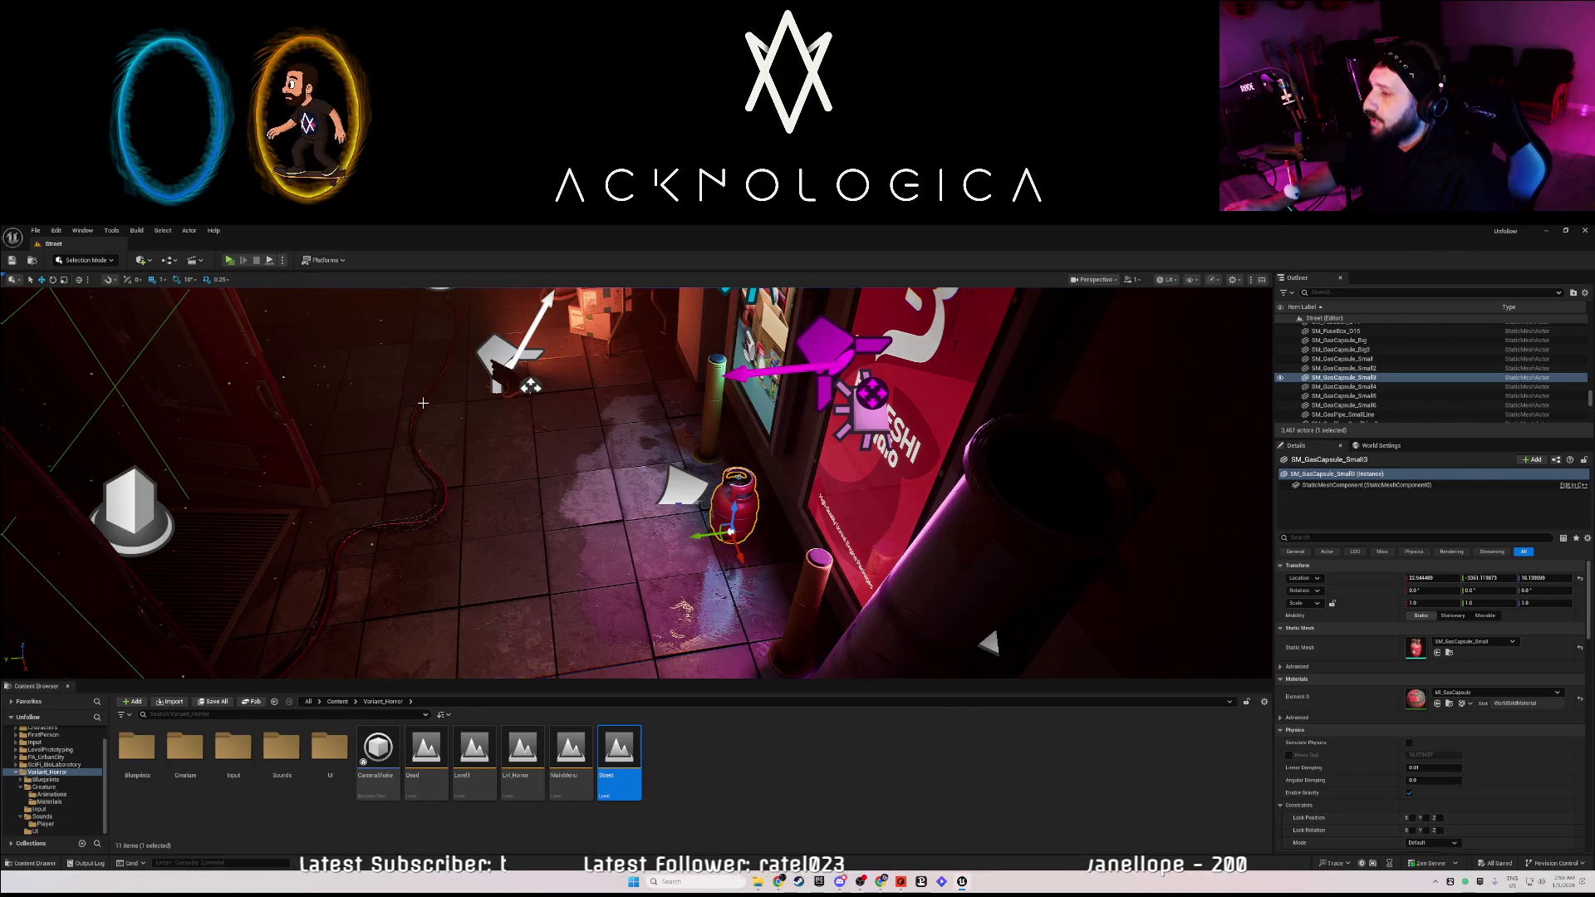
left_click_drag(636, 483, 636, 483)
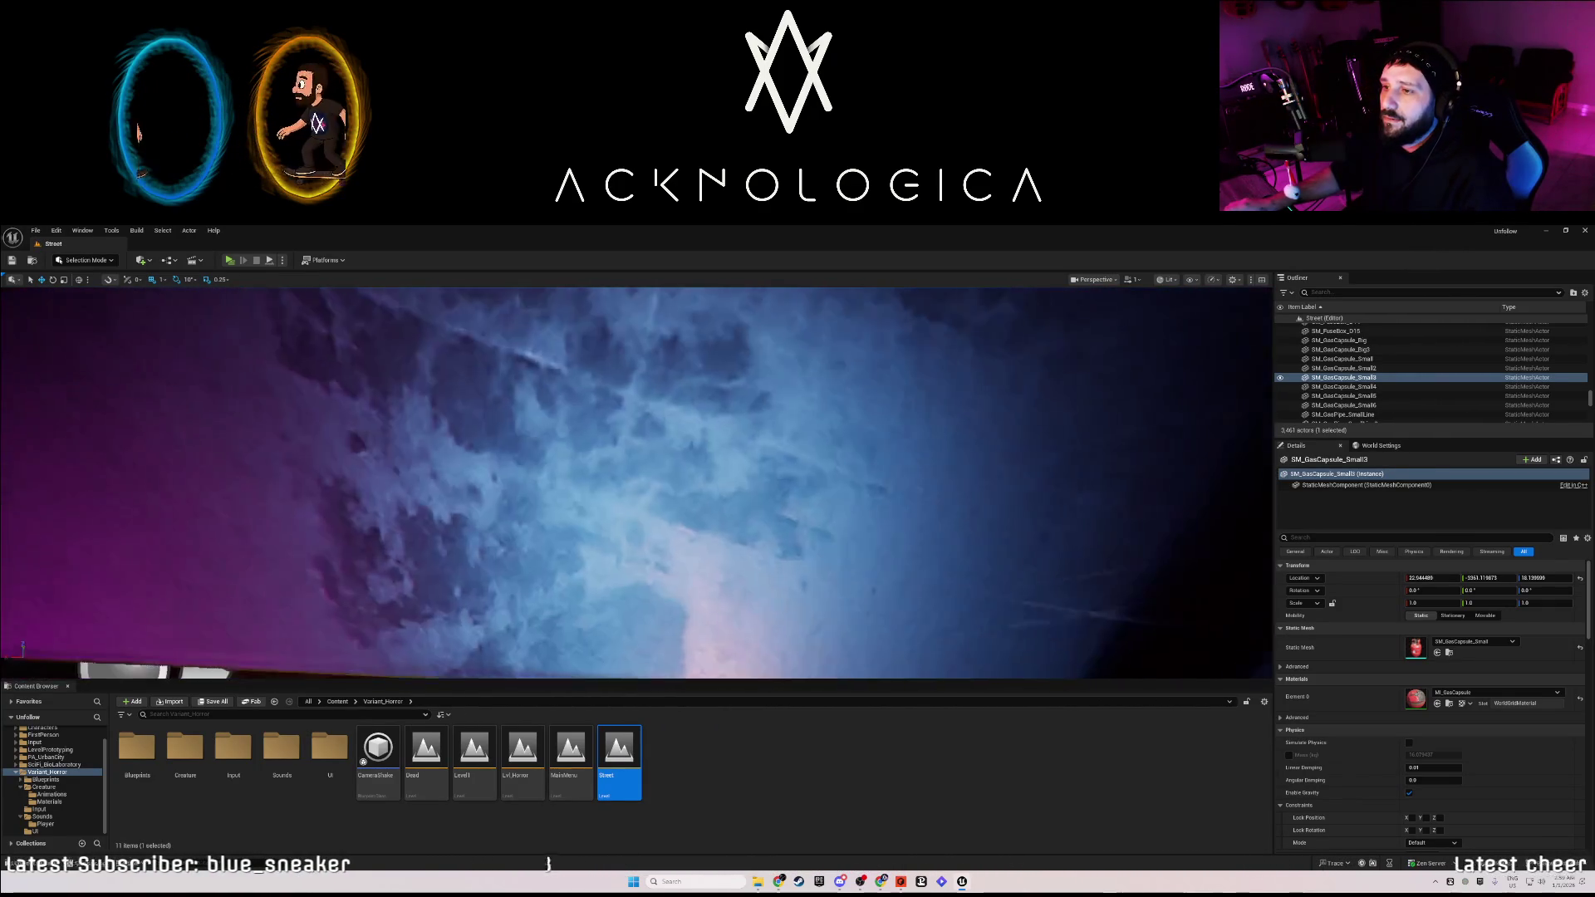
key("f")
left_click(549, 401)
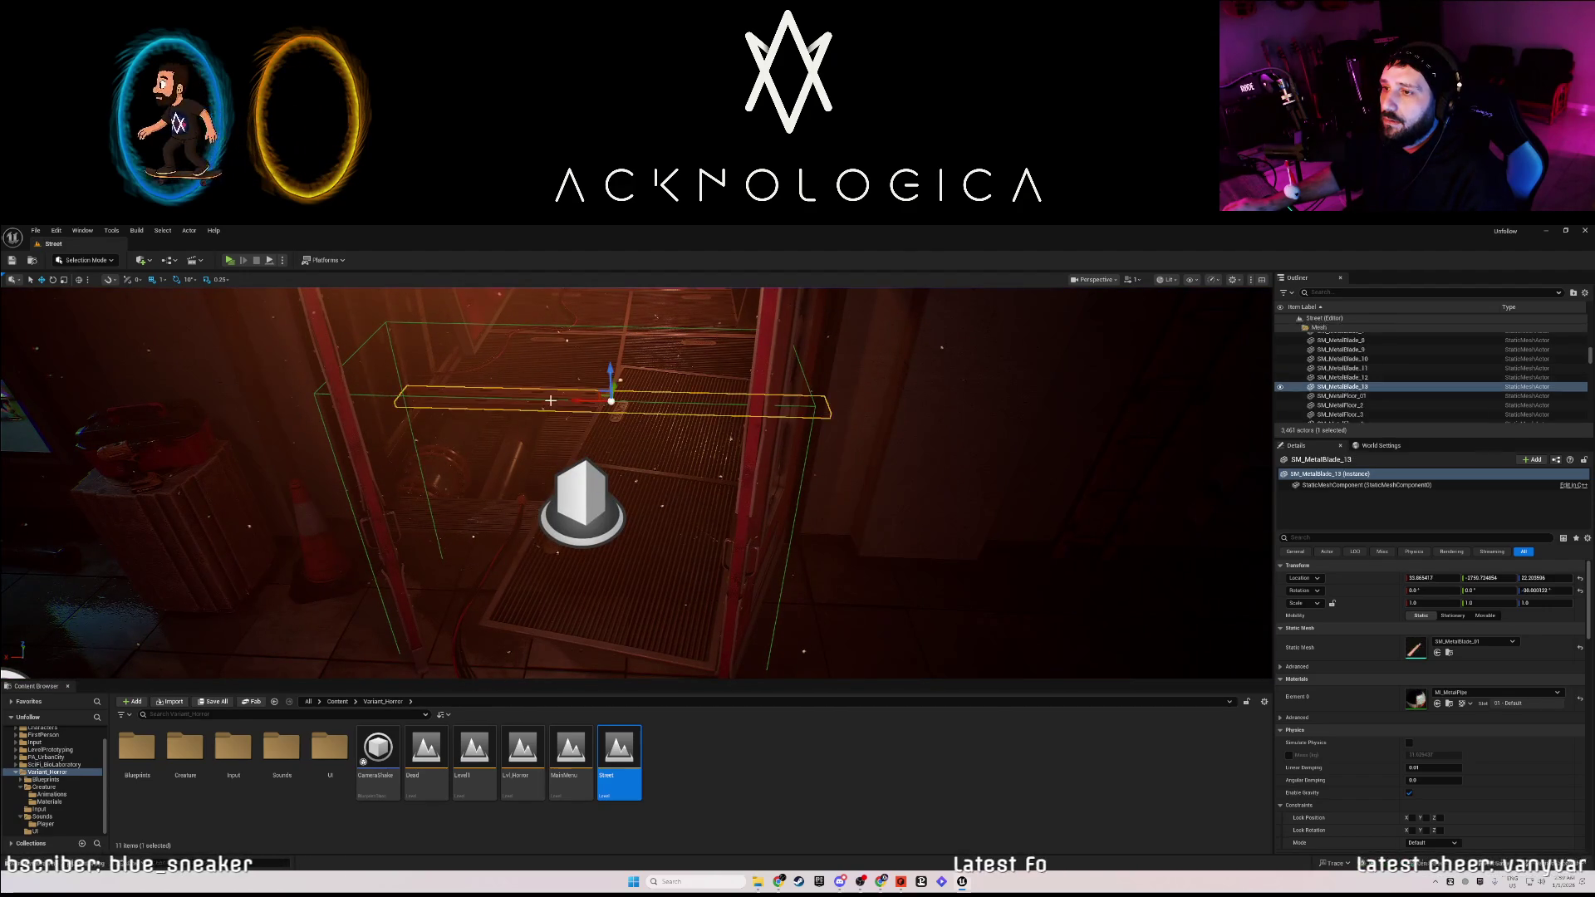
left_click(563, 400)
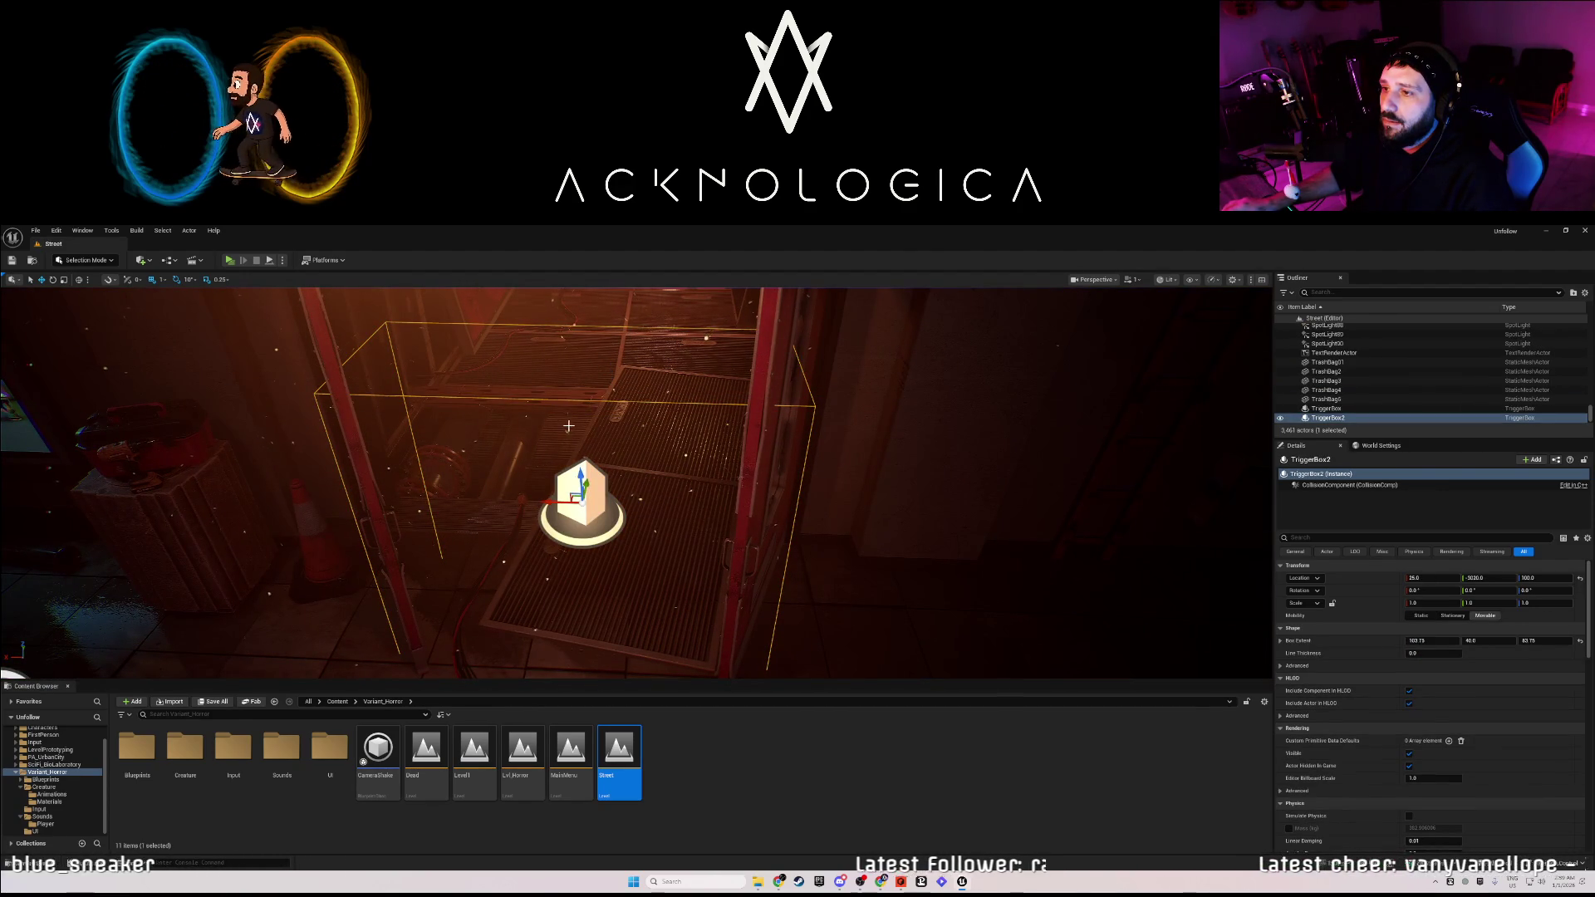
left_click_drag(586, 481, 599, 432)
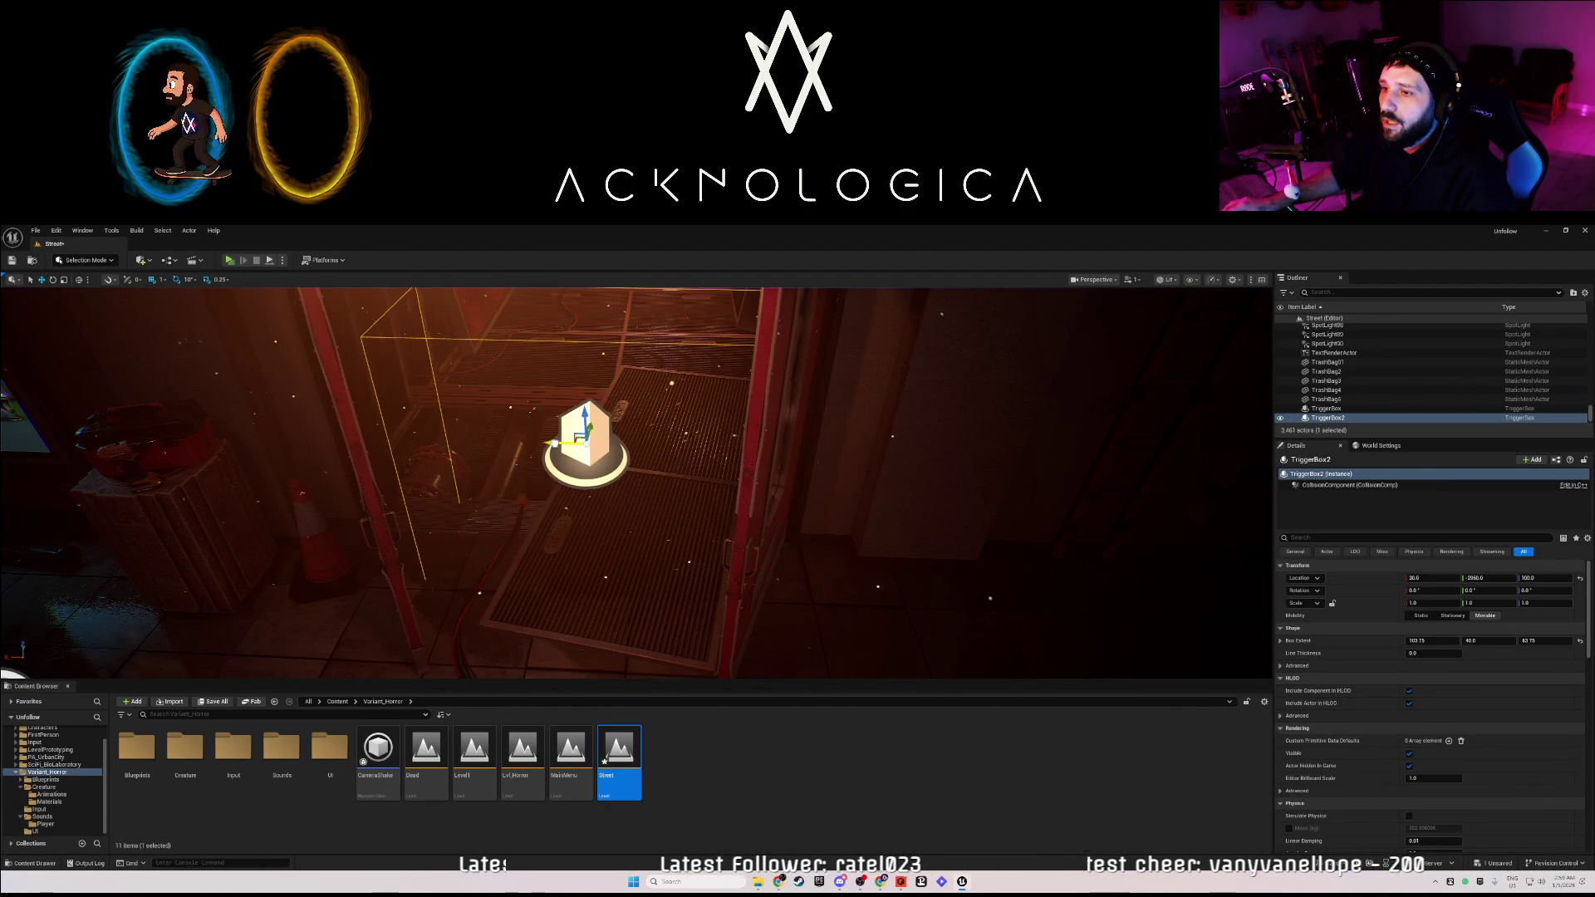
Rotate door SM_Door01_Left4 by 20°, hide the navmesh overlay, and launch a standalone playtest.
left_click(388, 557)
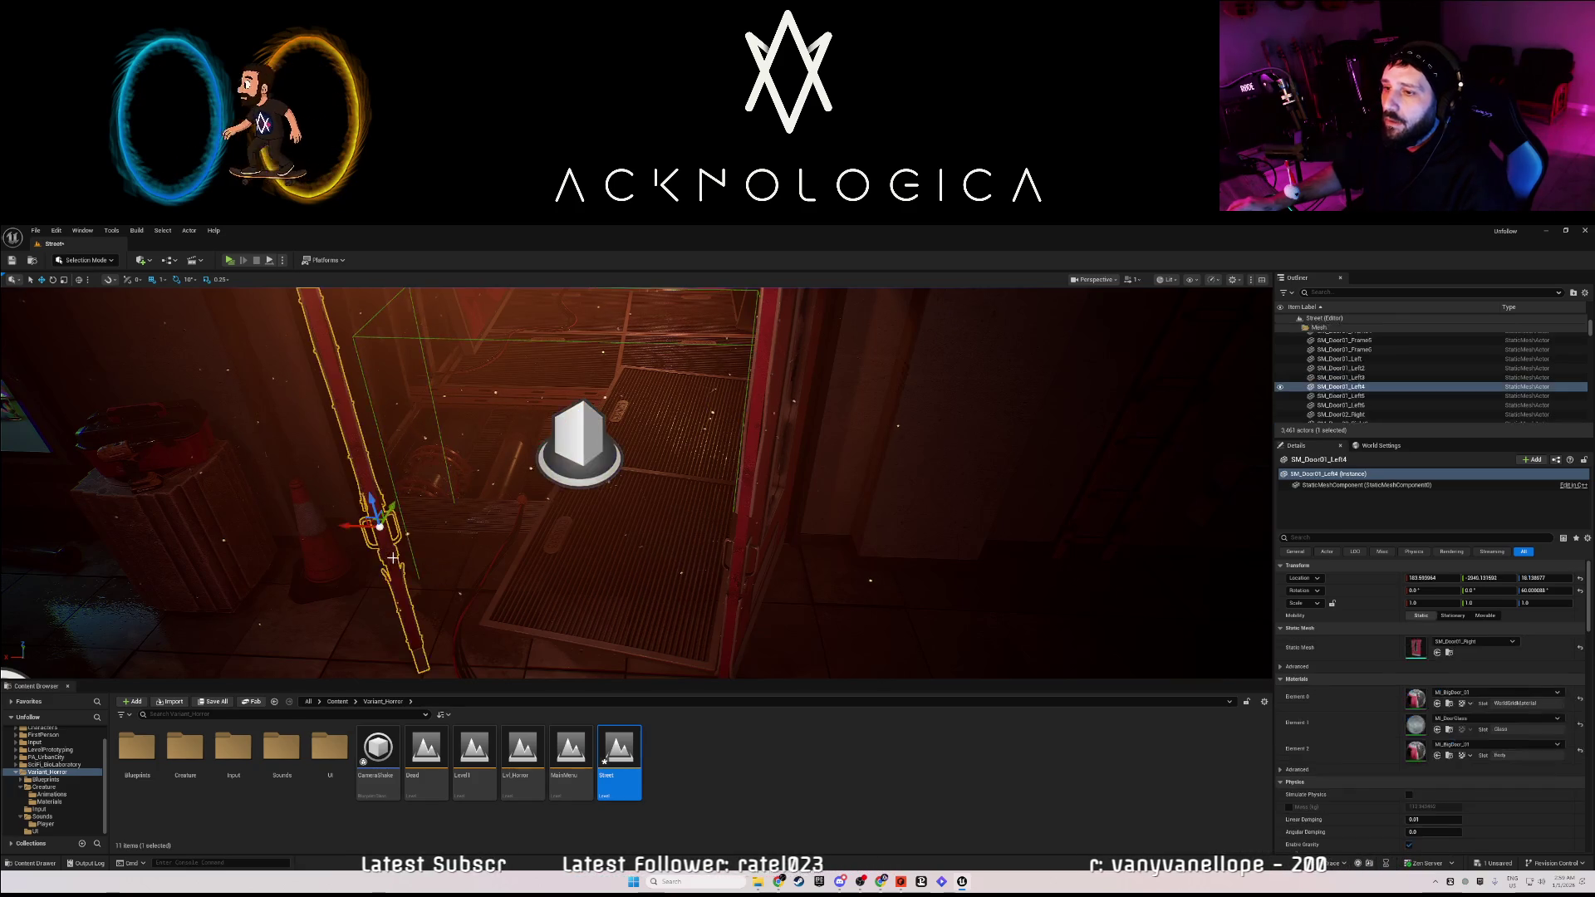
left_click_drag(388, 556, 324, 533)
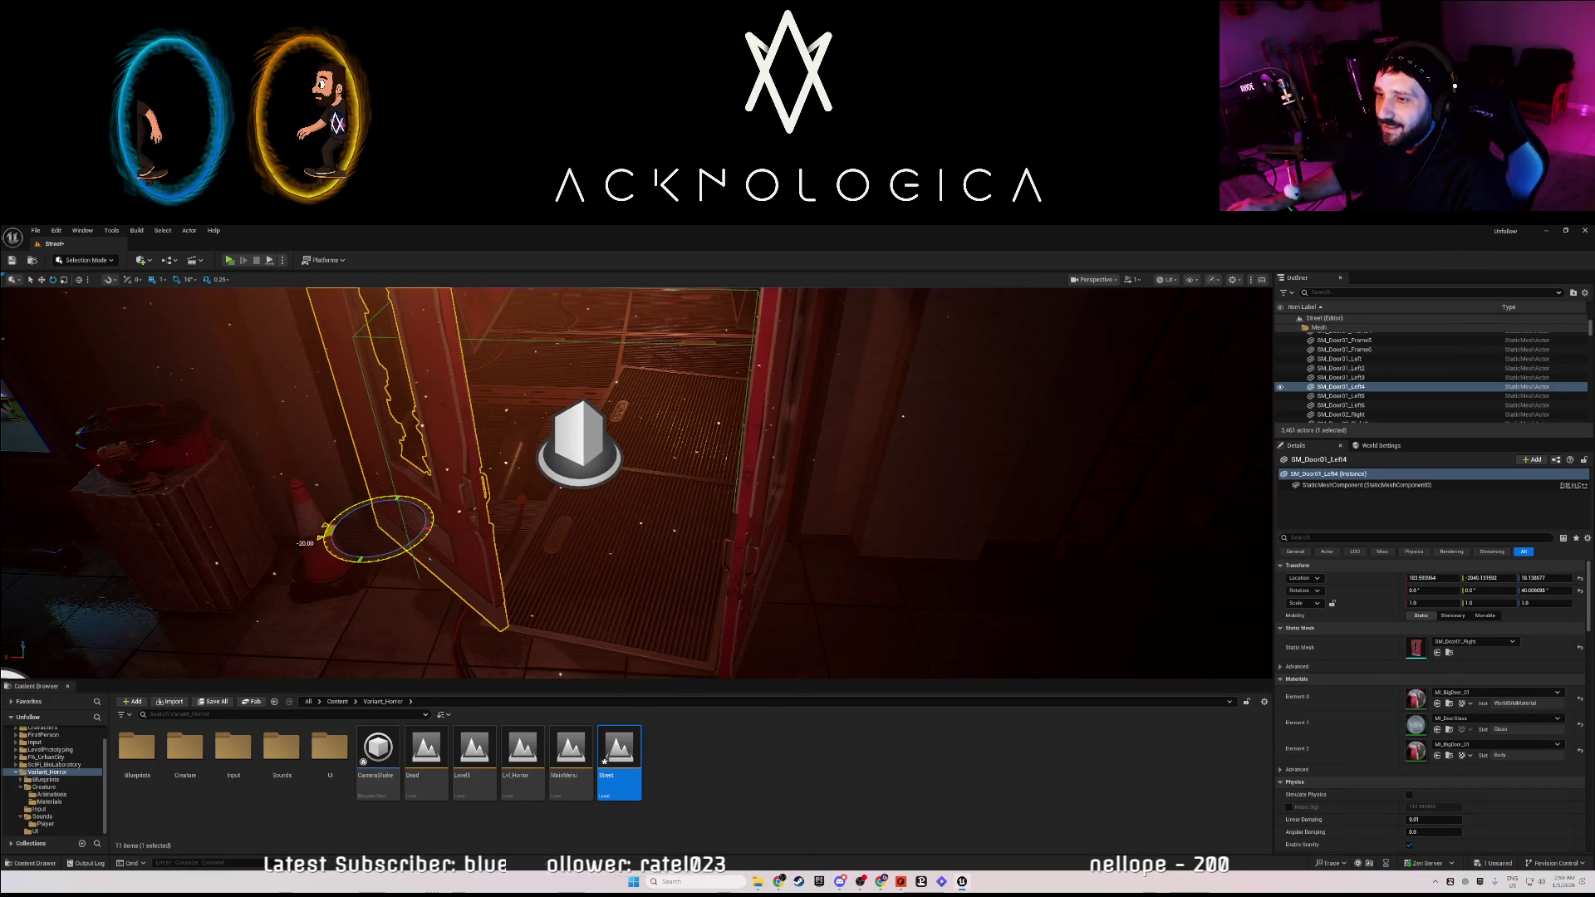
left_click(734, 557)
mouse_move(743, 555)
left_mouse_down()
mouse_move(758, 561)
mouse_move(678, 535)
left_mouse_up()
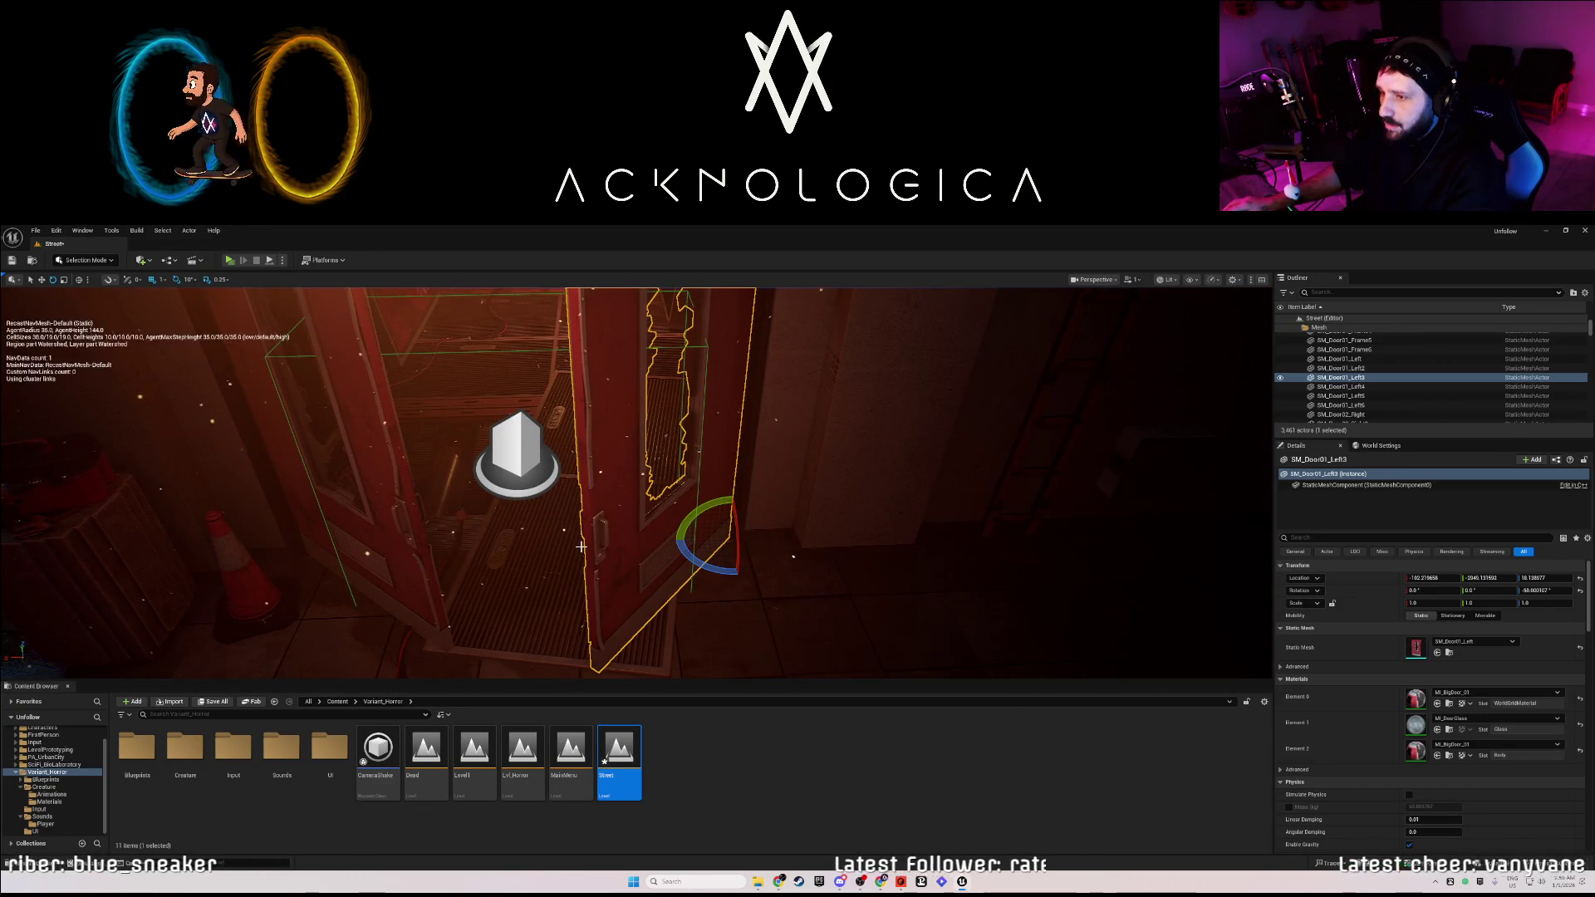
key("p")
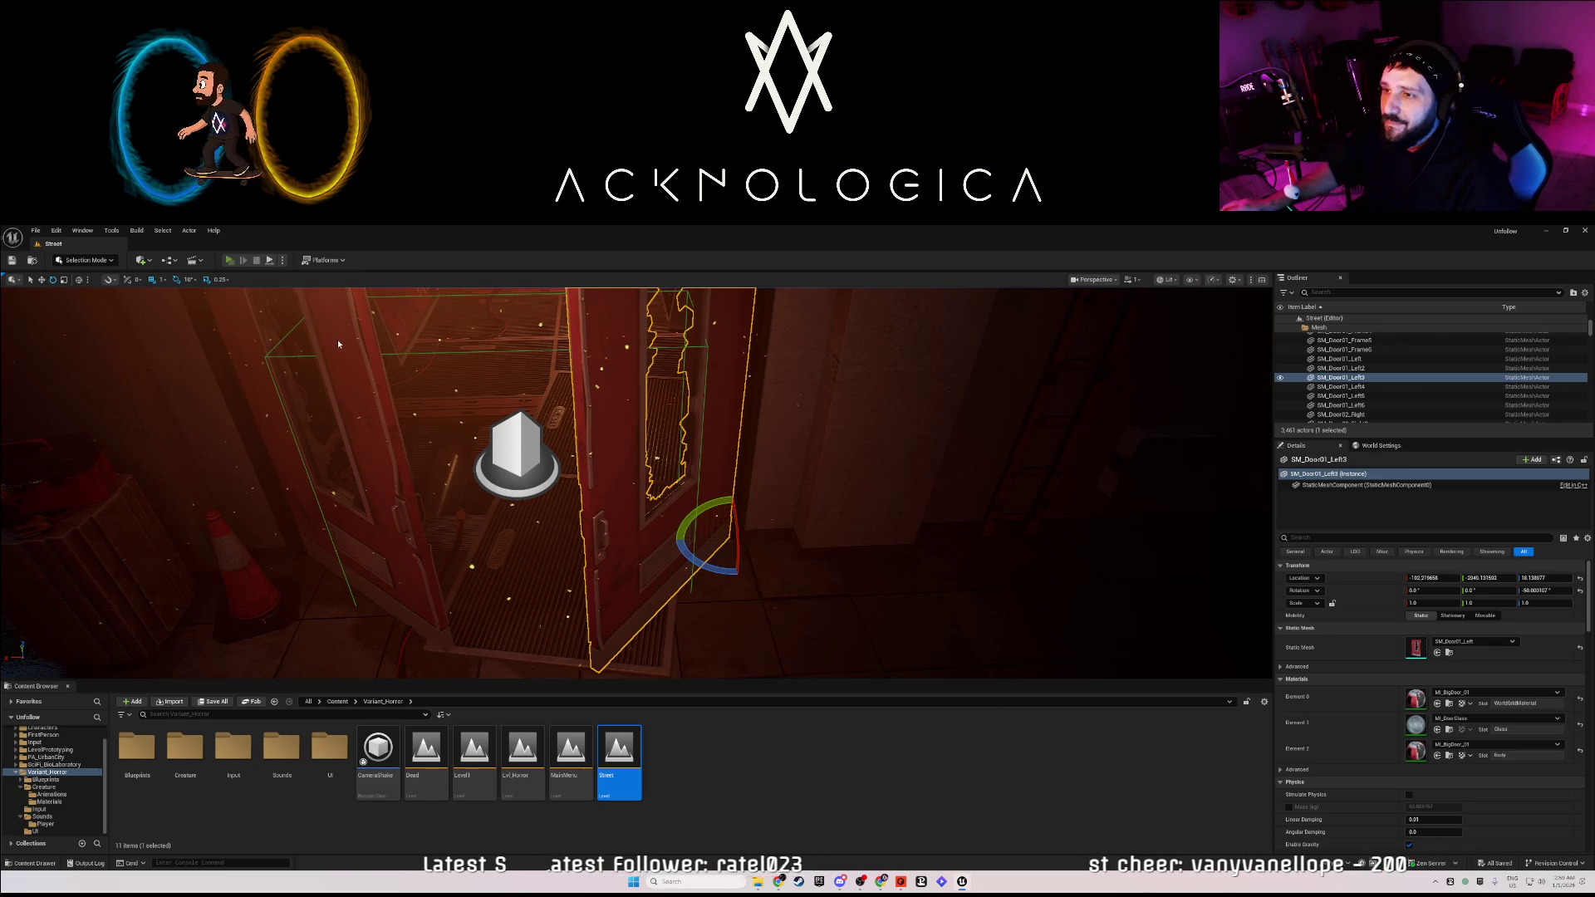
key("alt+p")
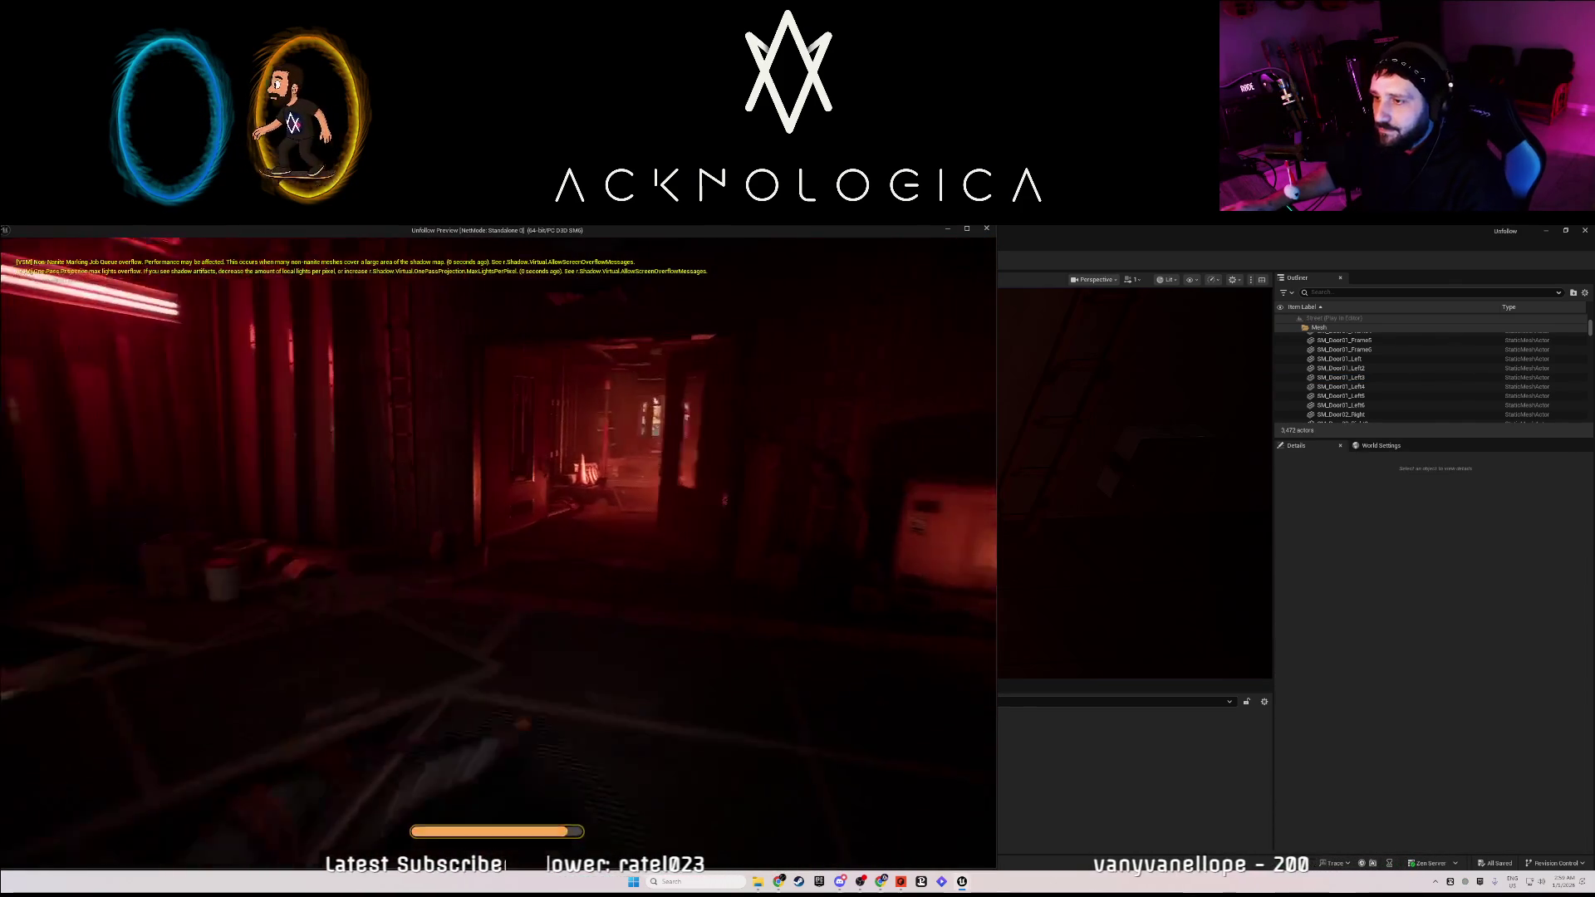
key("shift+w")
key("shift+w")
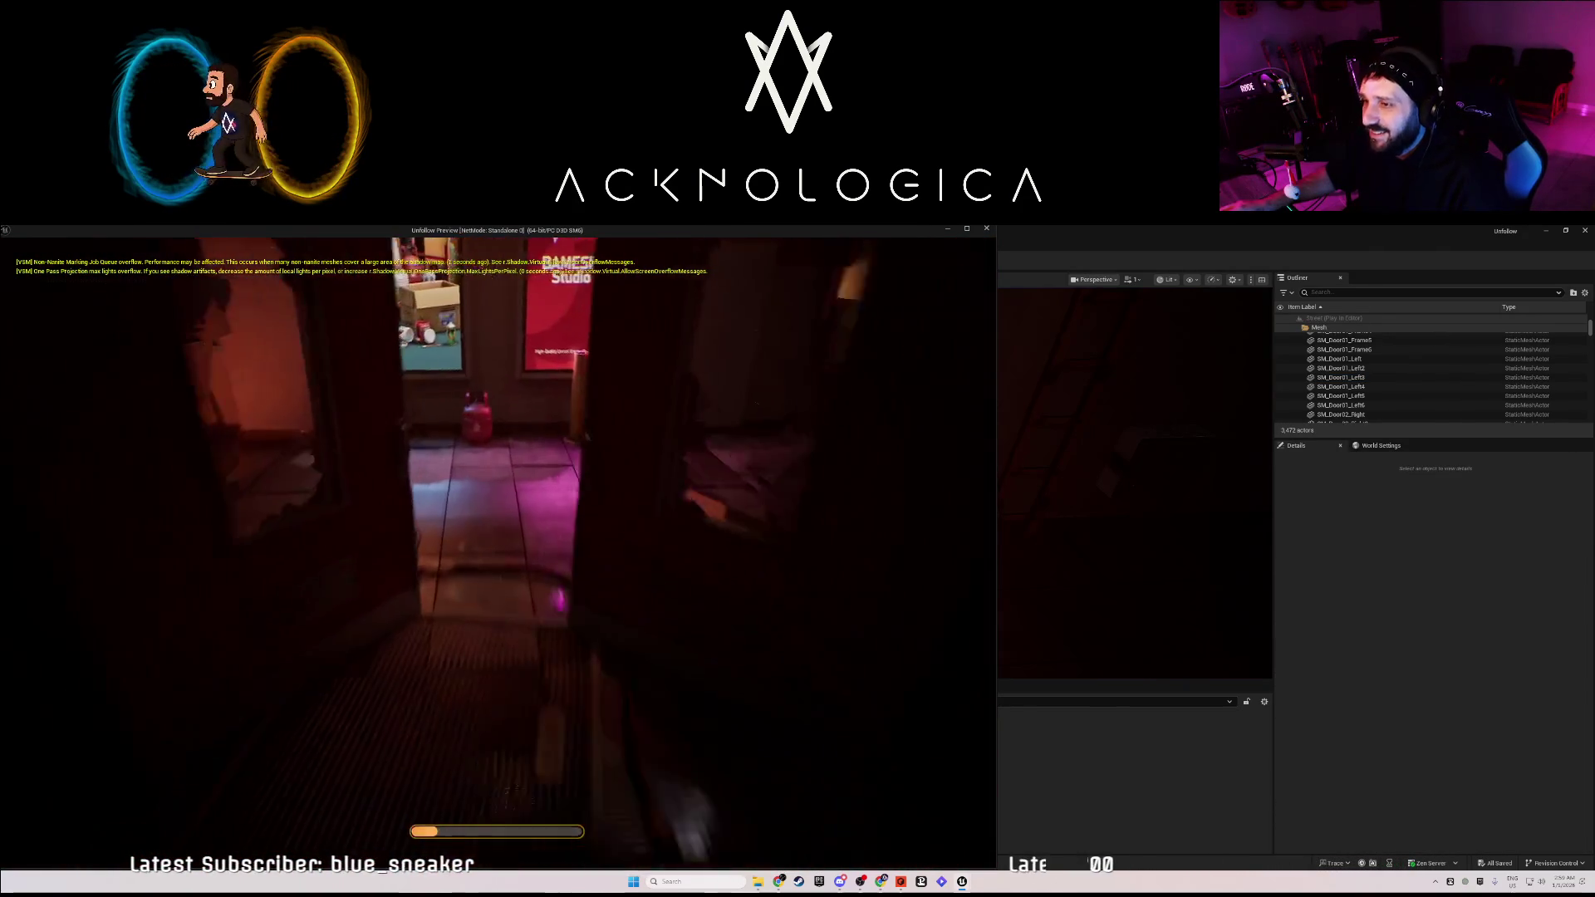
key("shift+w")
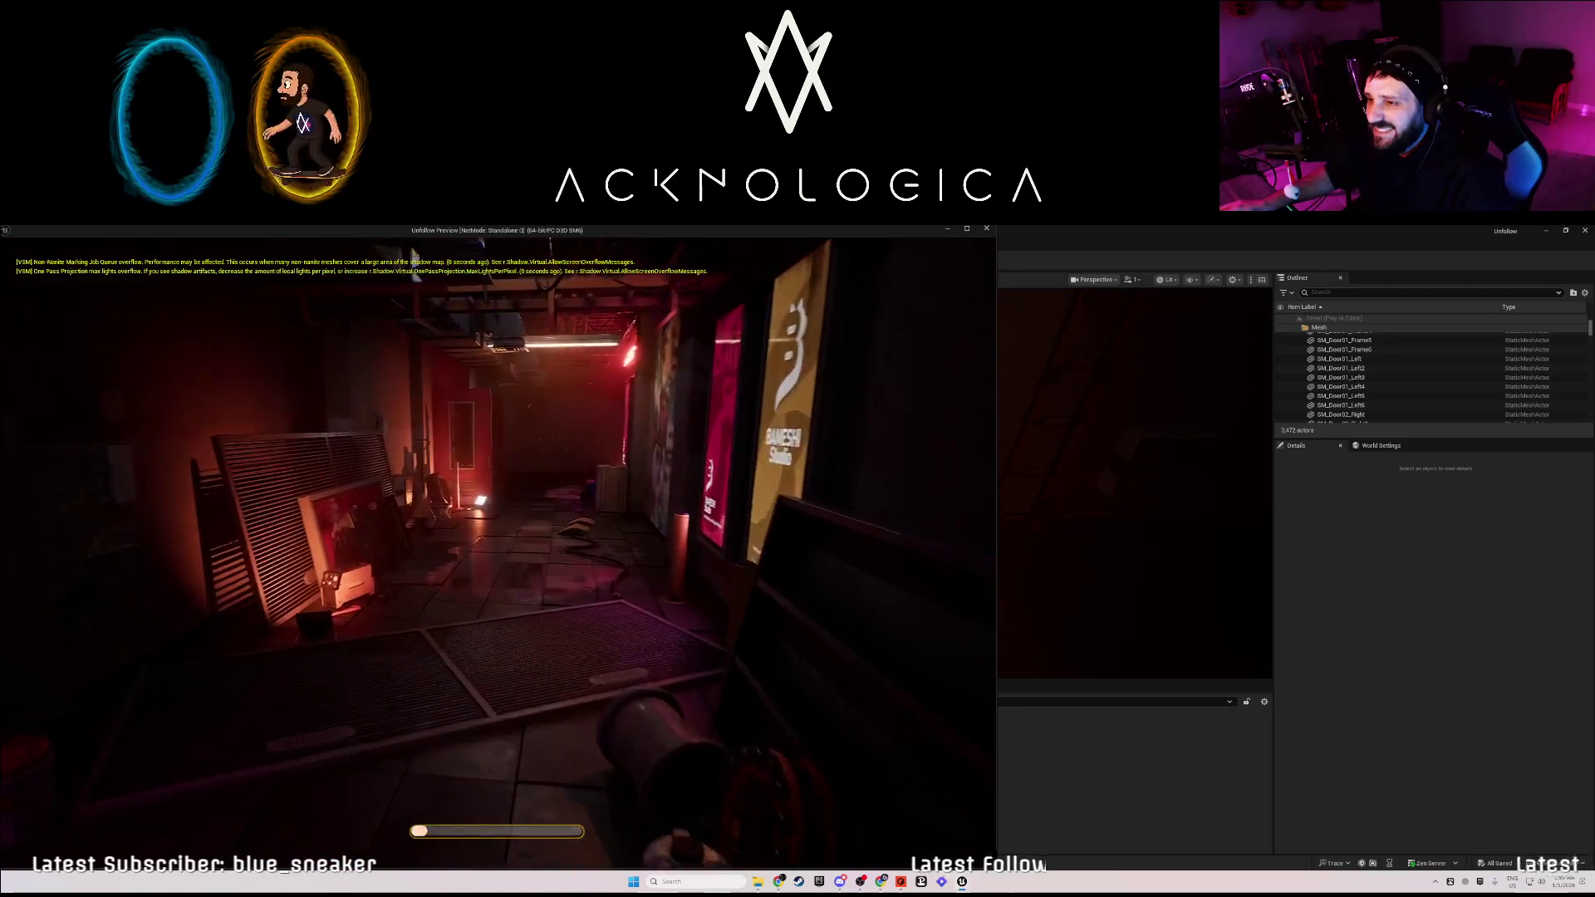
key("w")
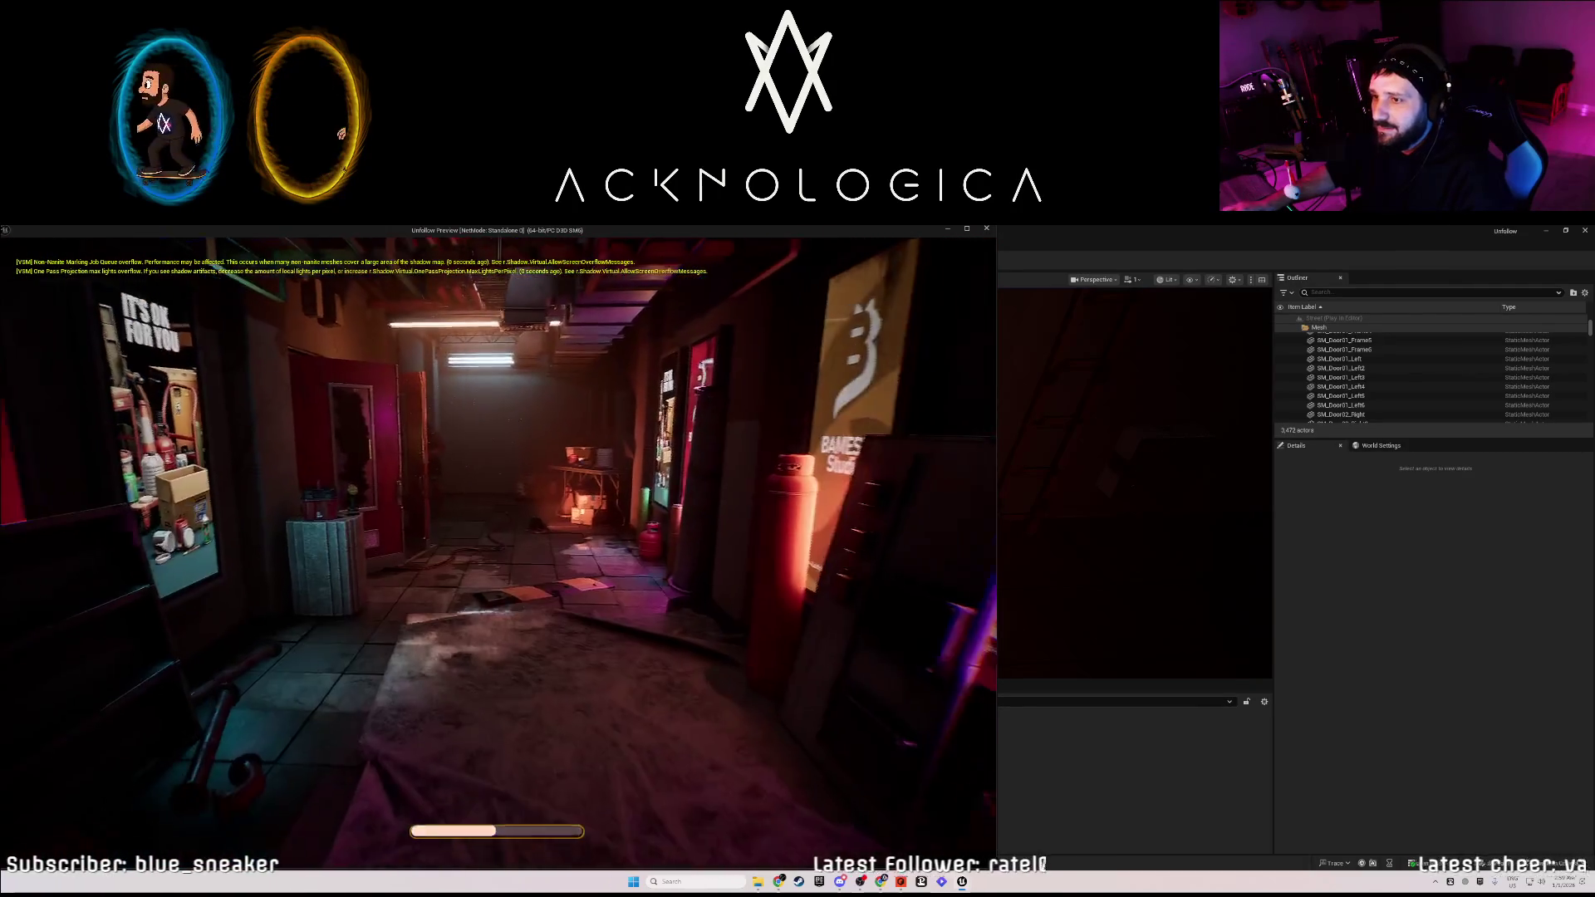
key("w")
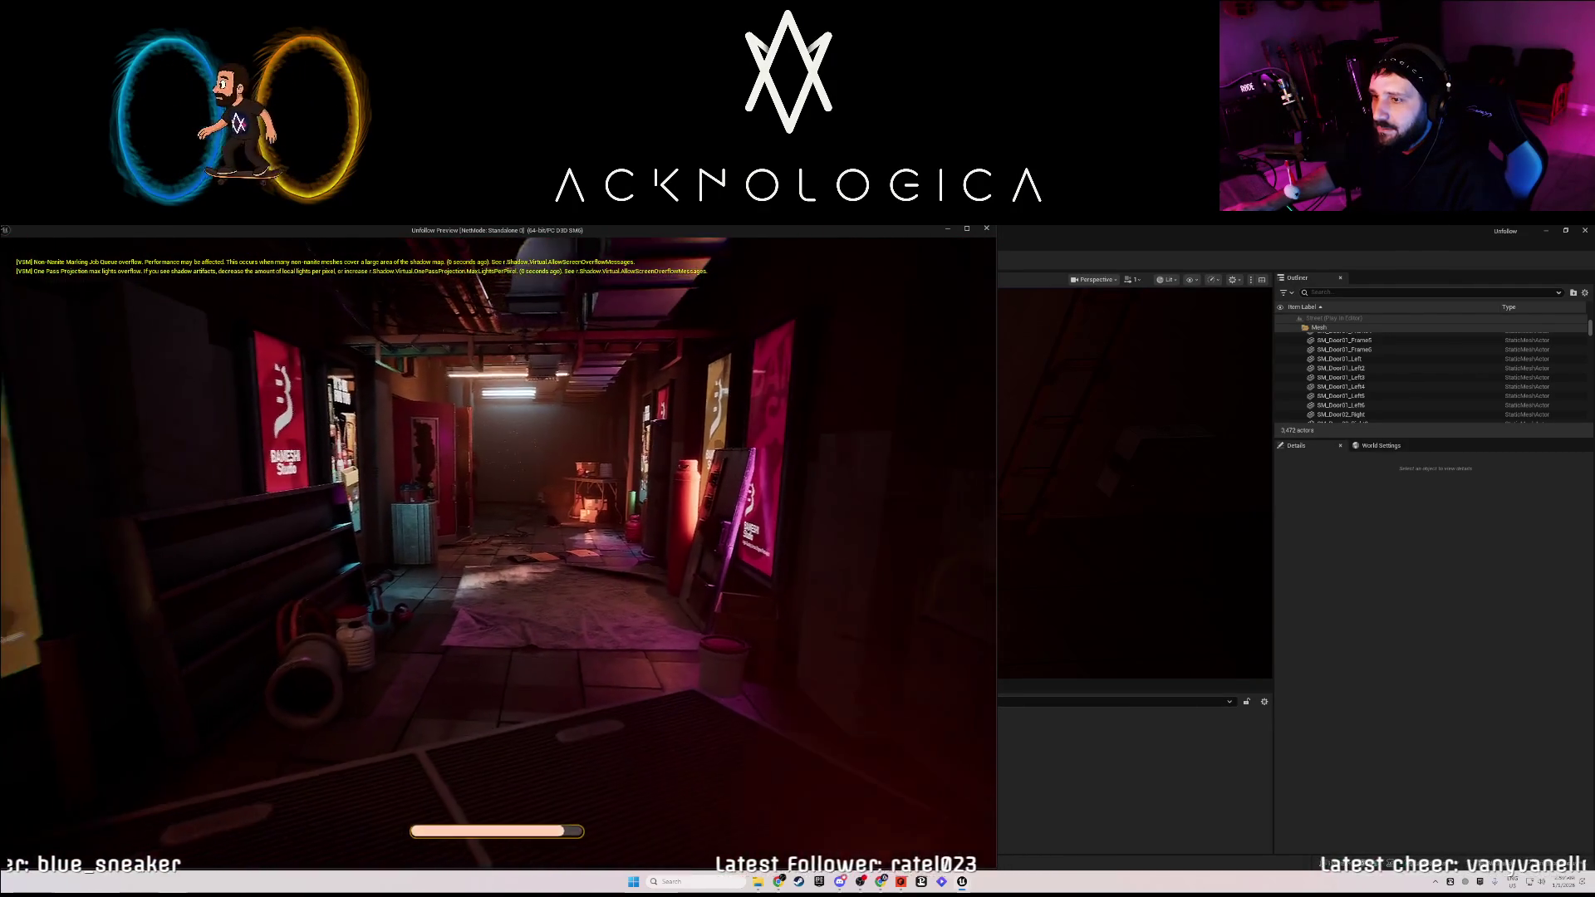
key("w")
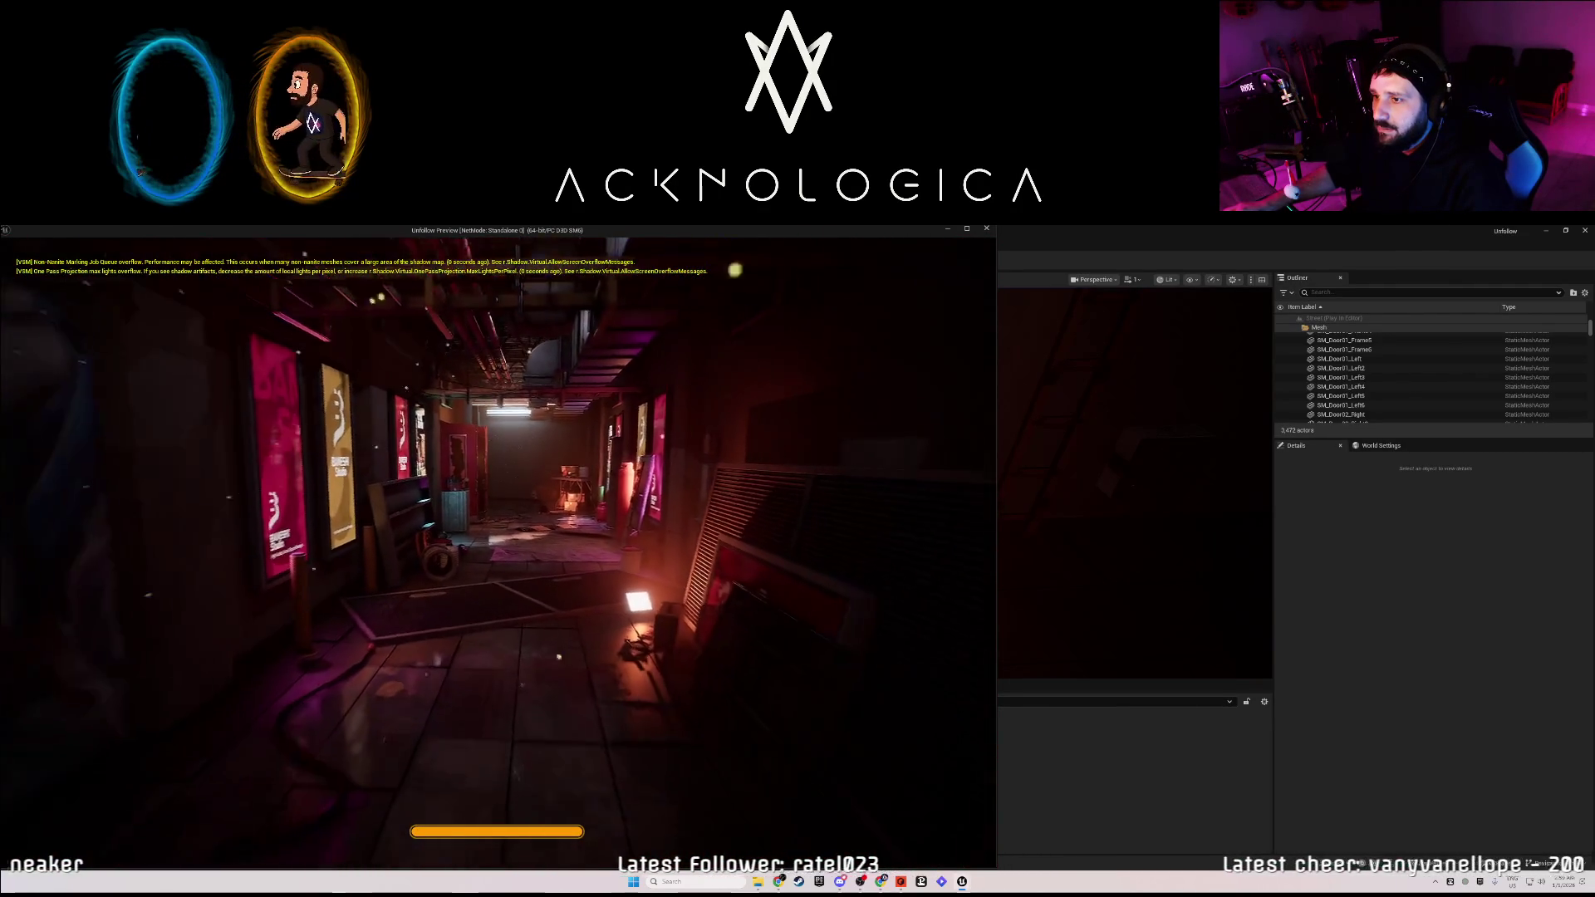
key("w")
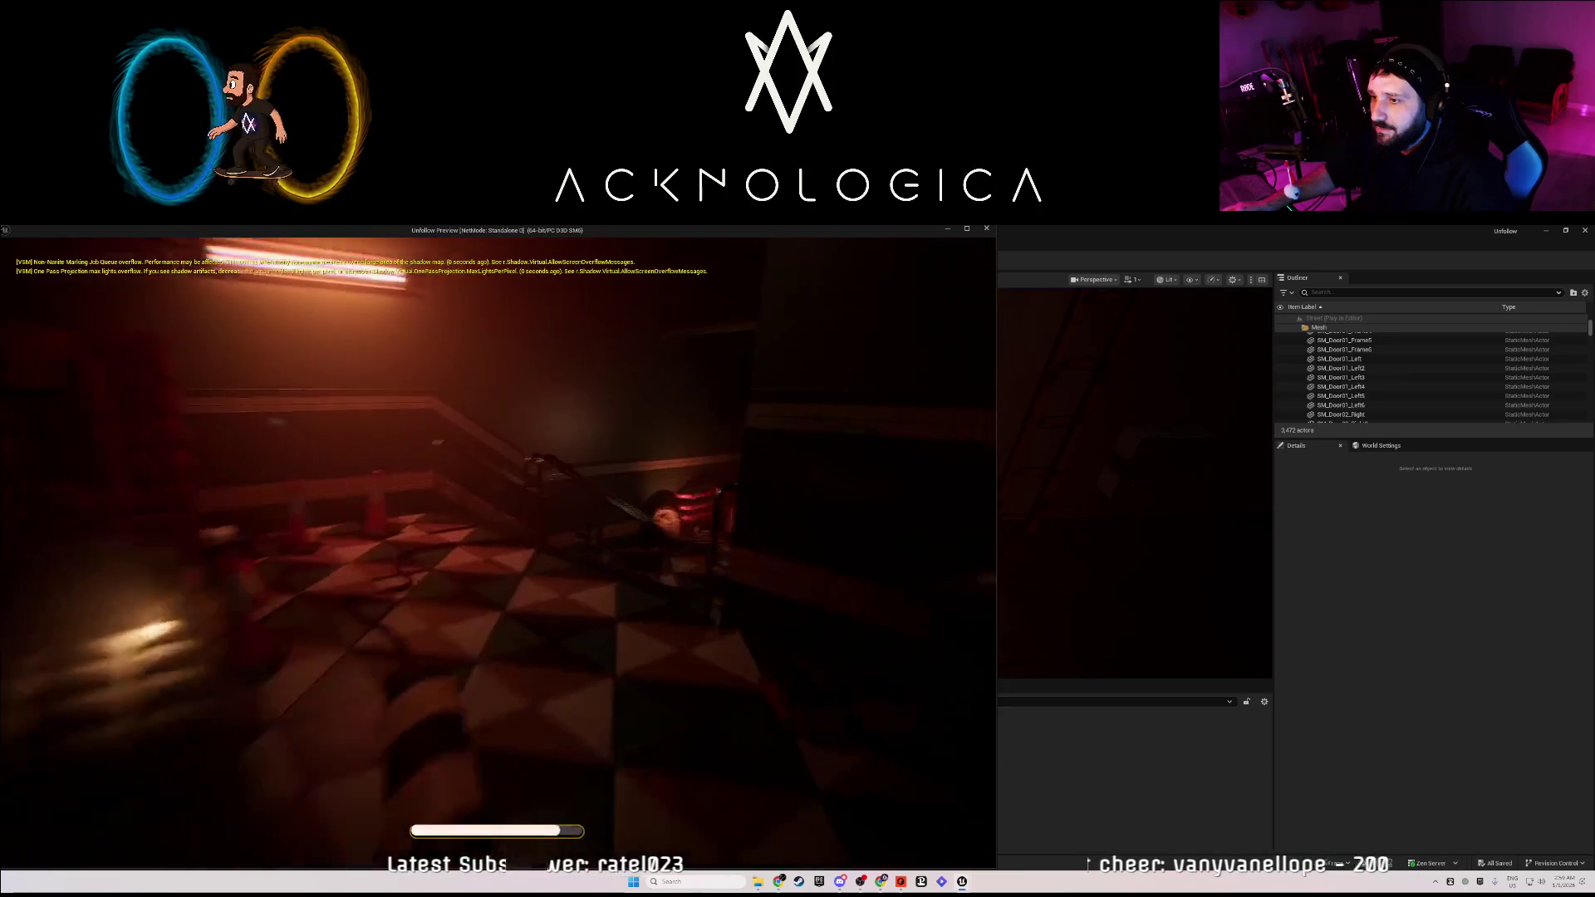
key("shift+w")
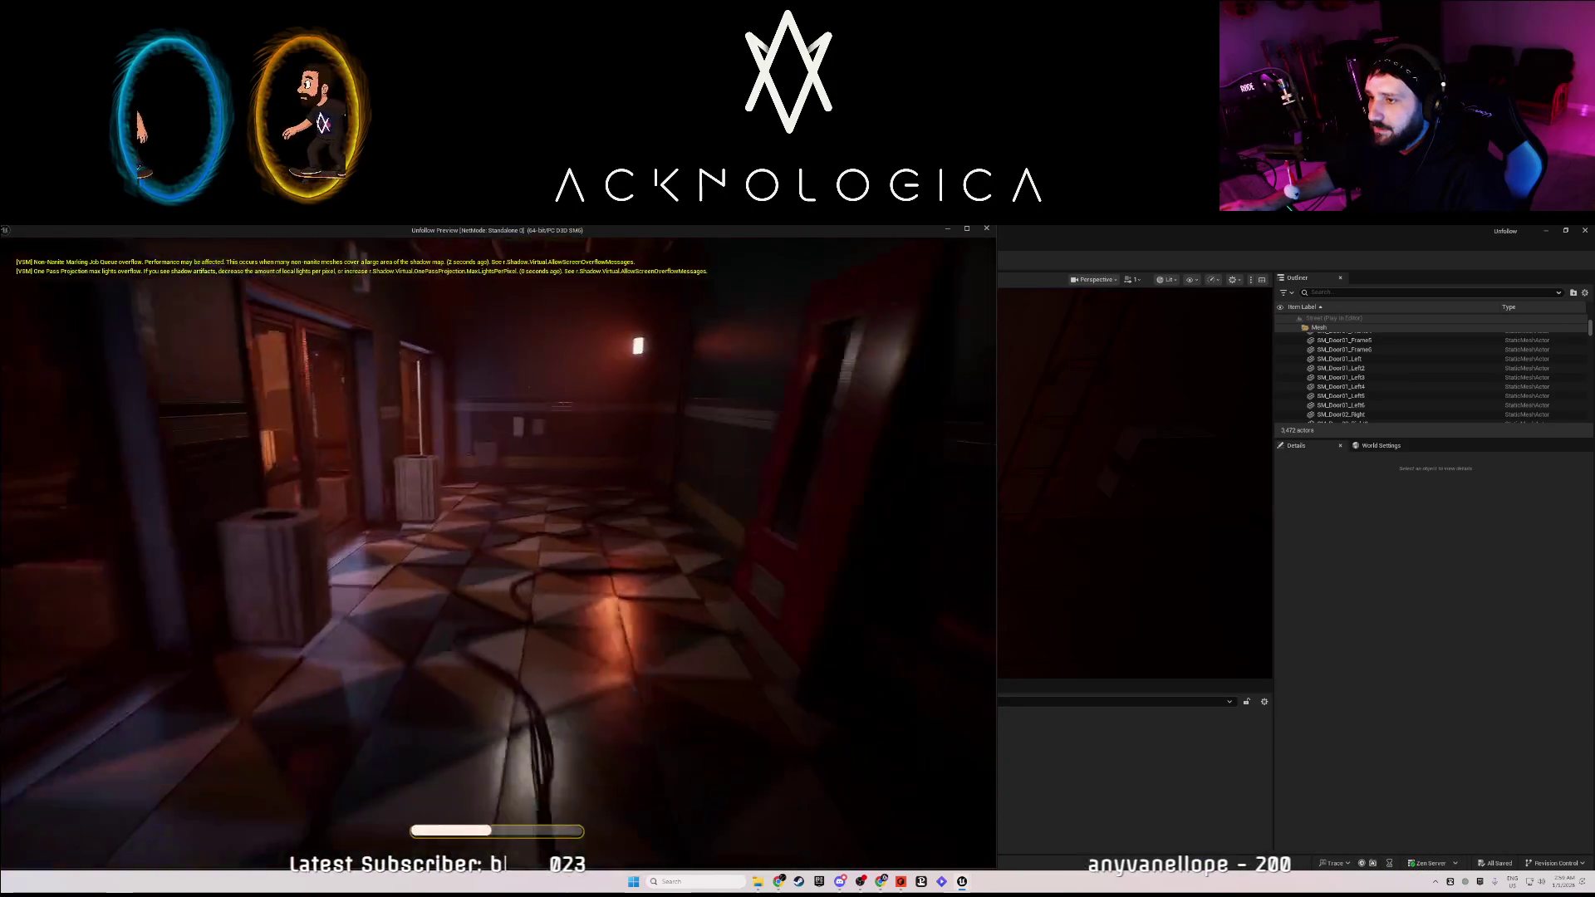
key("shift+w")
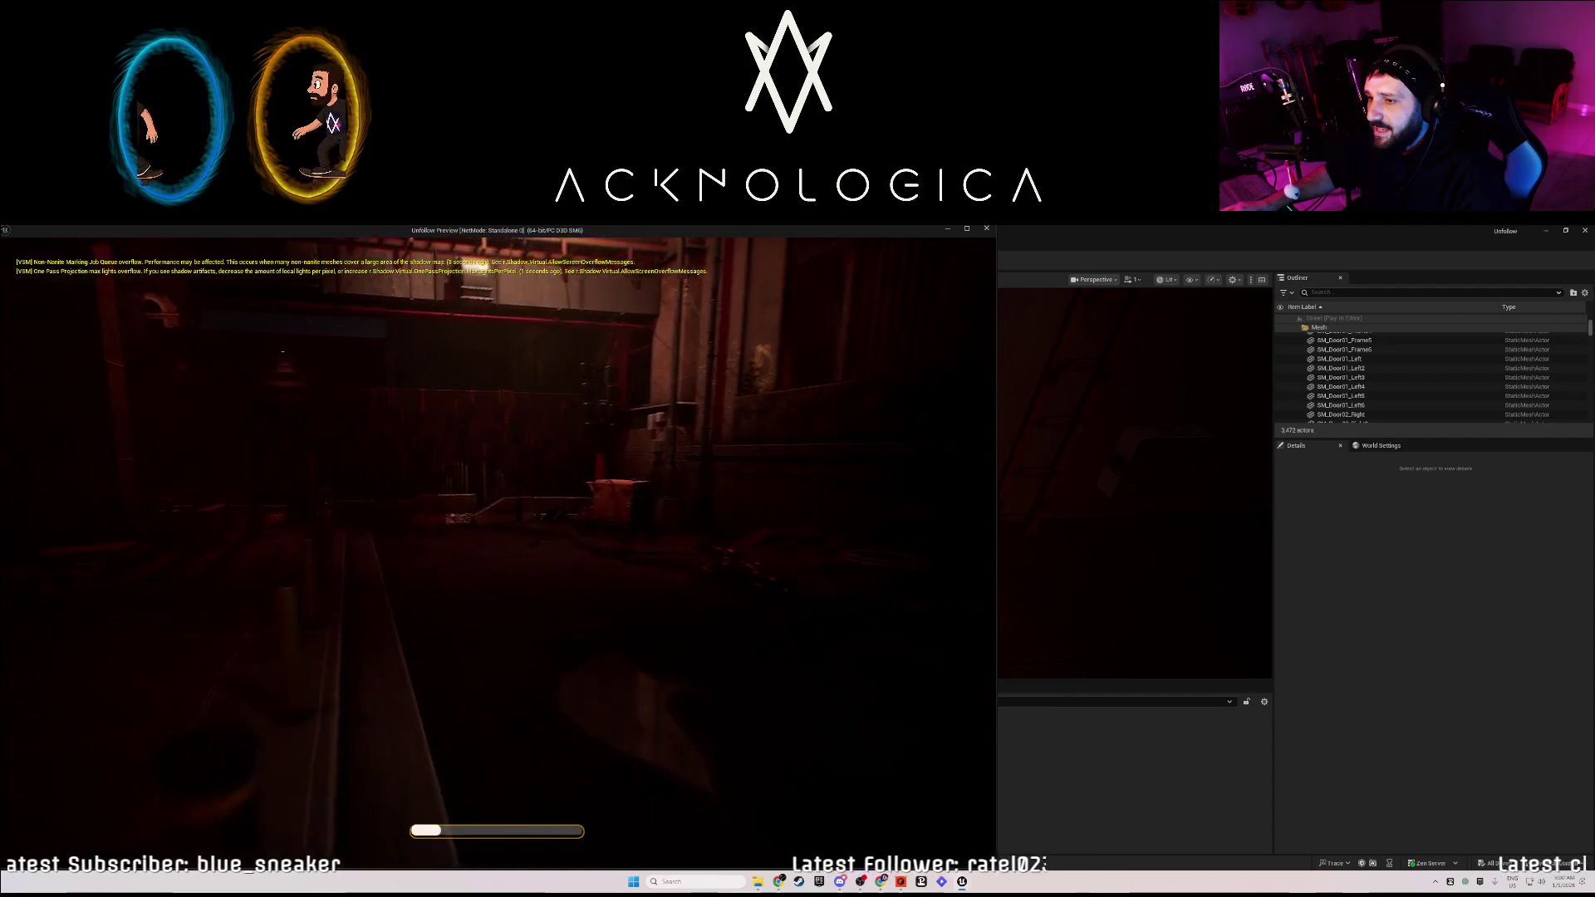
key("w")
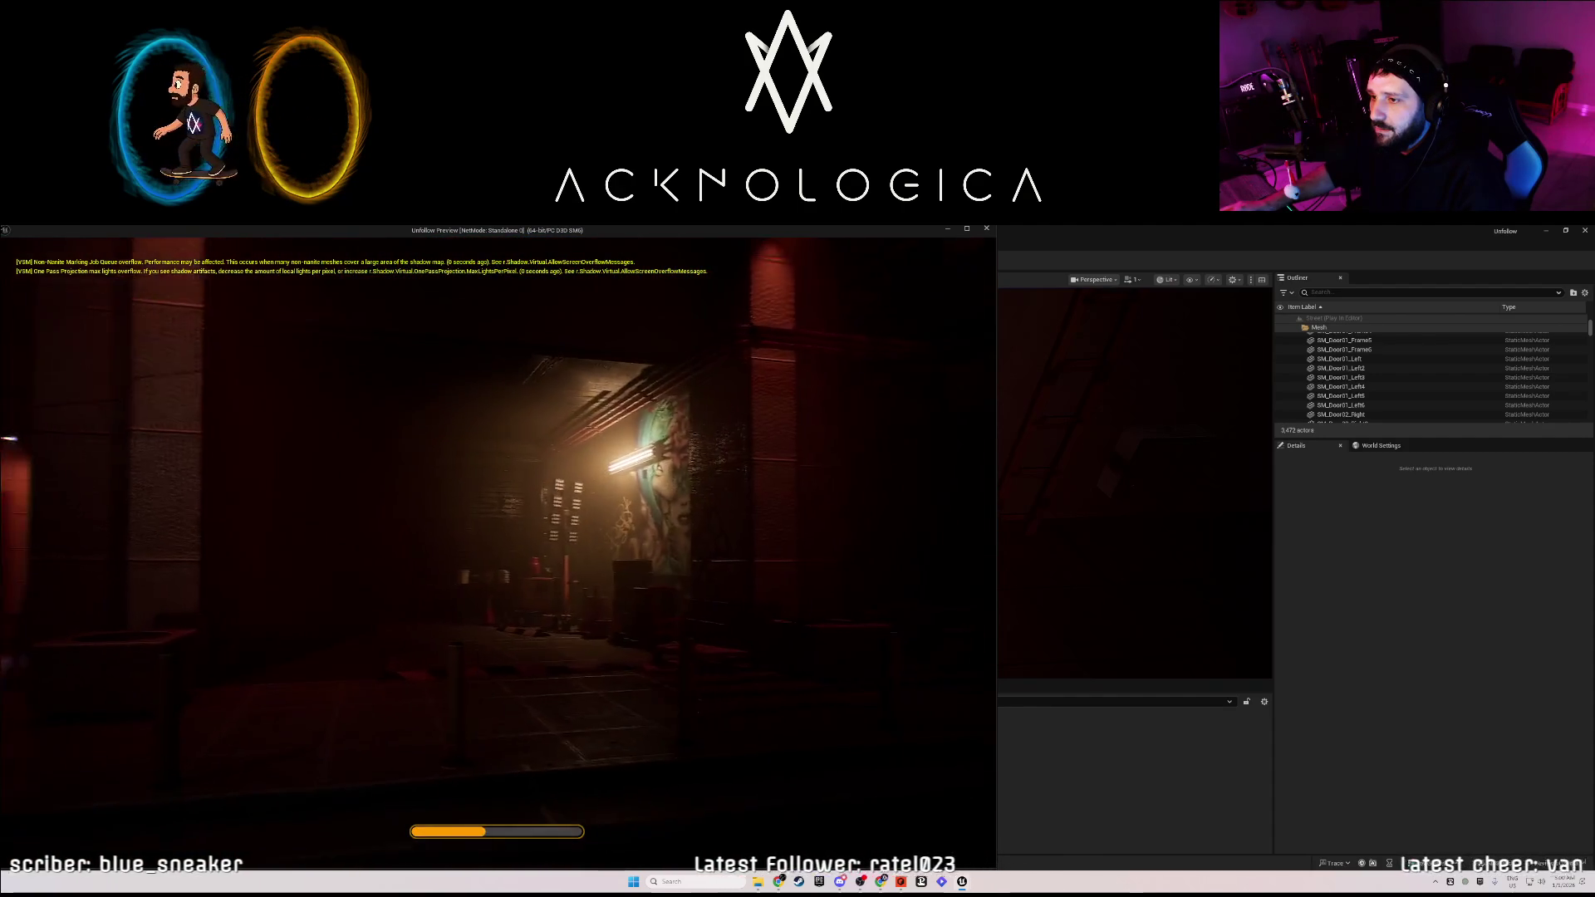
key("w")
key("w")
key("w")
key("w")
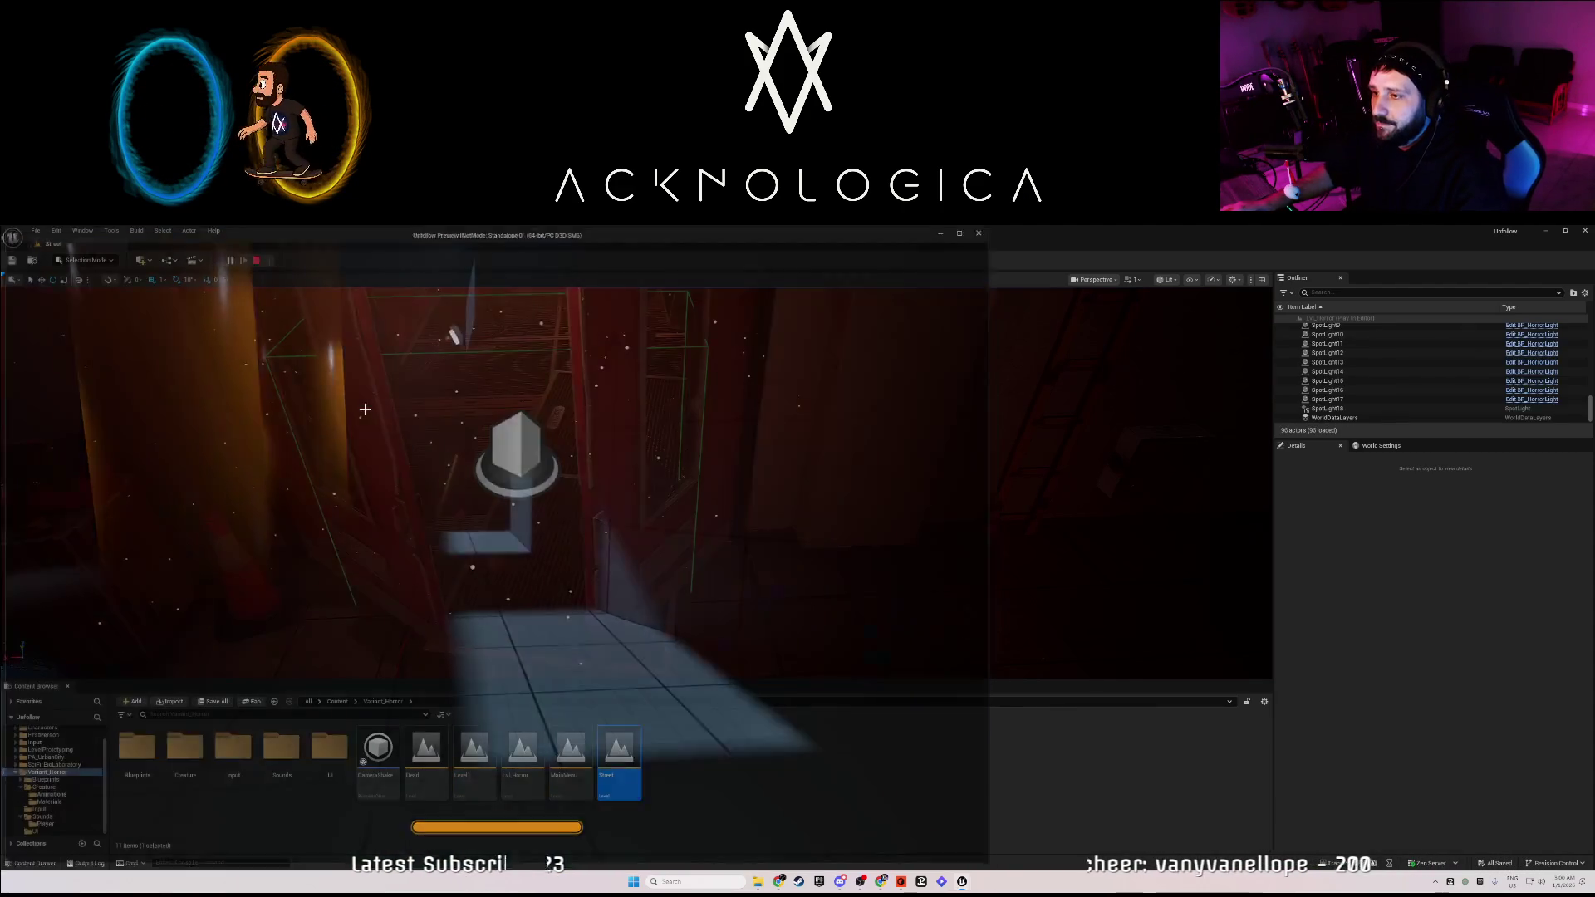